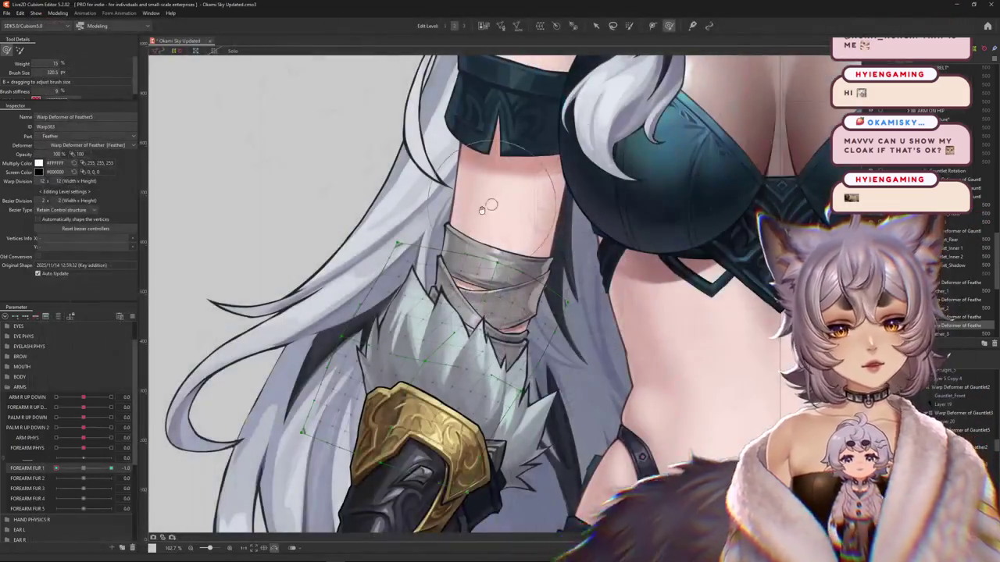
- Pick the Cloack Shadows 2, Black_Cloak 1, back cloak and Black_Back_Cloak_1 meshes from the overlap lists
scroll(482, 210, down, 5)
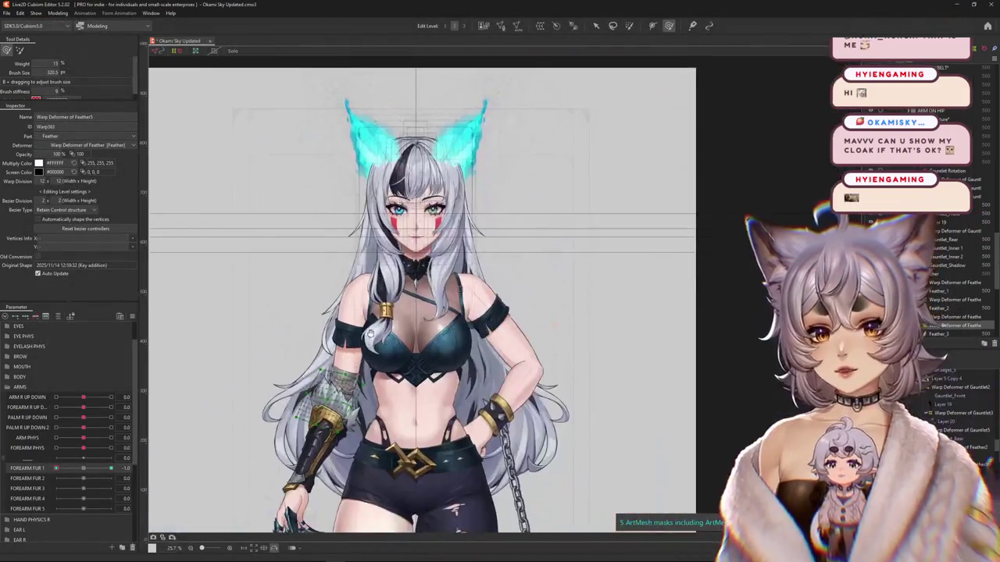
scroll(403, 363, up, 3)
right_click(403, 363)
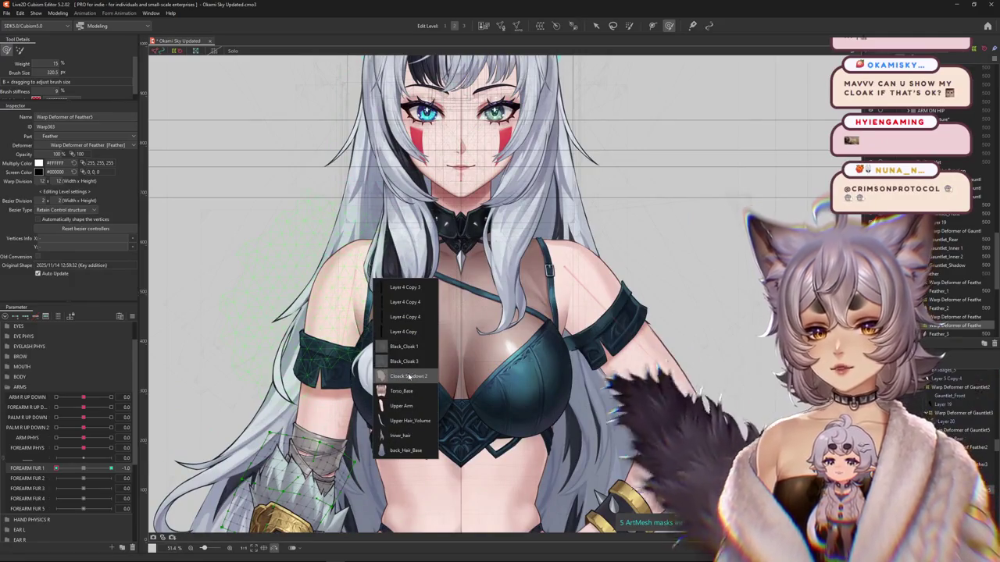
click(408, 377)
right_click(353, 280)
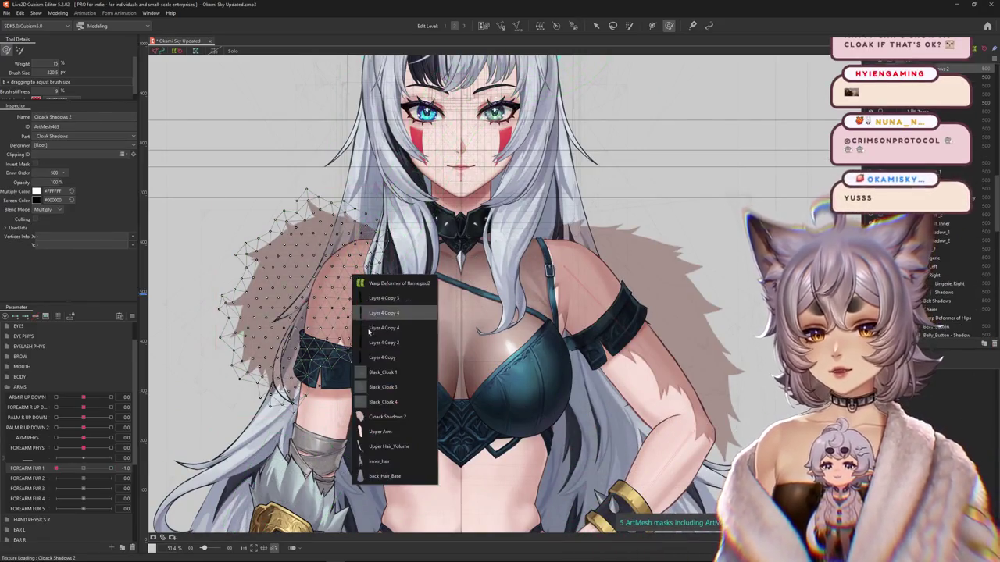
click(380, 374)
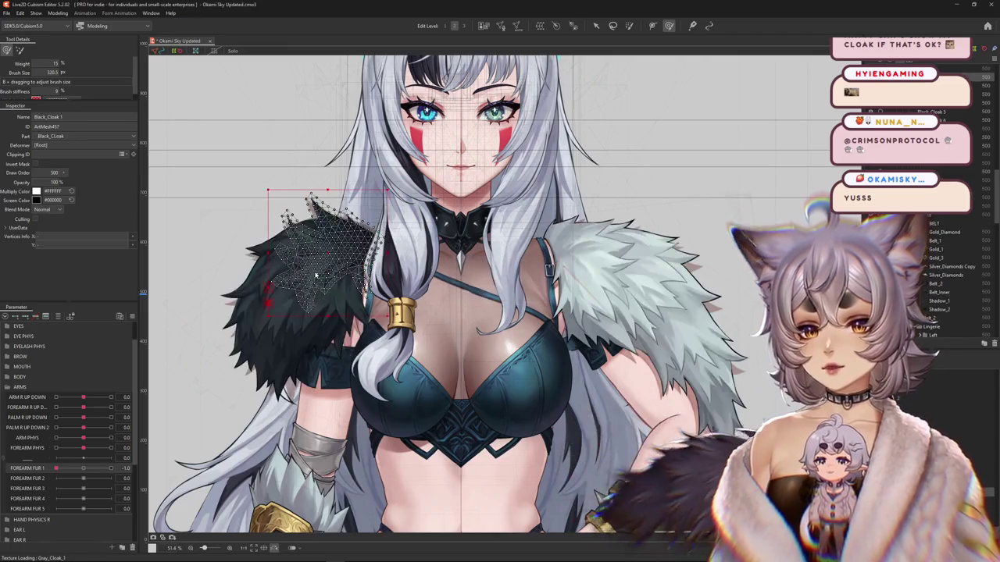
right_click(329, 289)
right_click(297, 397)
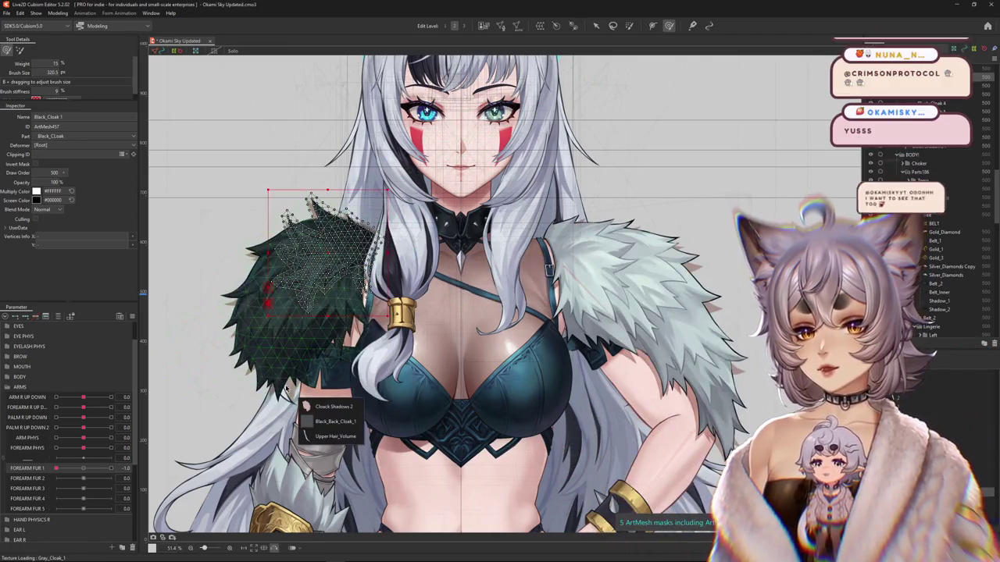
click(328, 421)
right_click(443, 254)
click(478, 304)
- Center the whole character and open Modeling > Physics Settings for a preview
scroll(481, 316, down, 2)
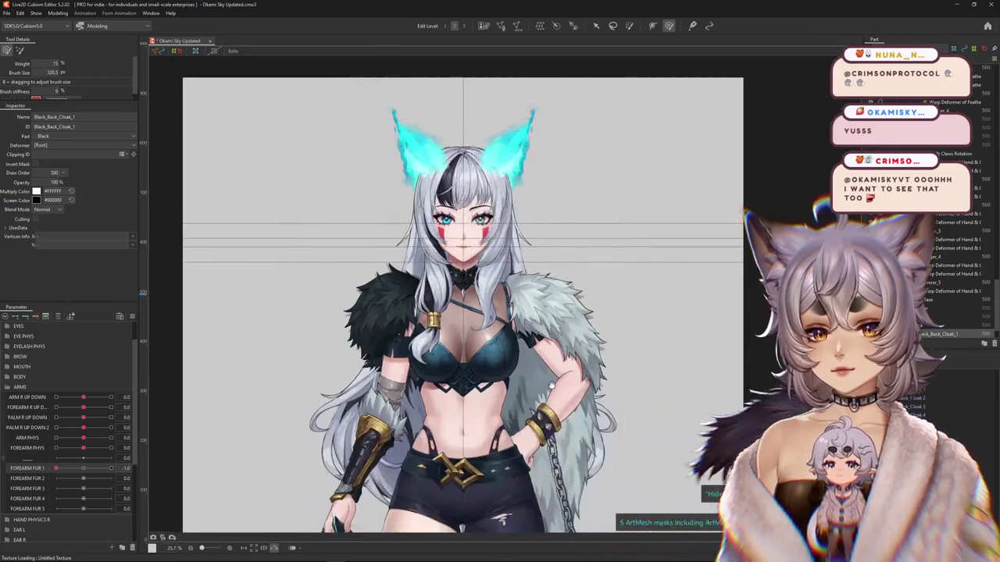
scroll(500, 328, down, 2)
scroll(518, 342, down, 2)
drag(519, 342, 518, 304)
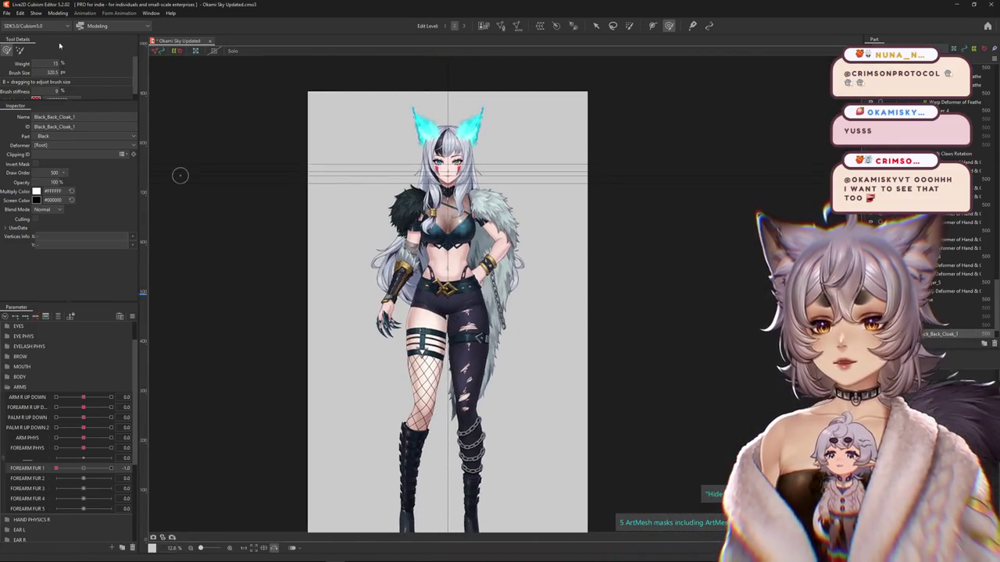
click(58, 13)
click(73, 187)
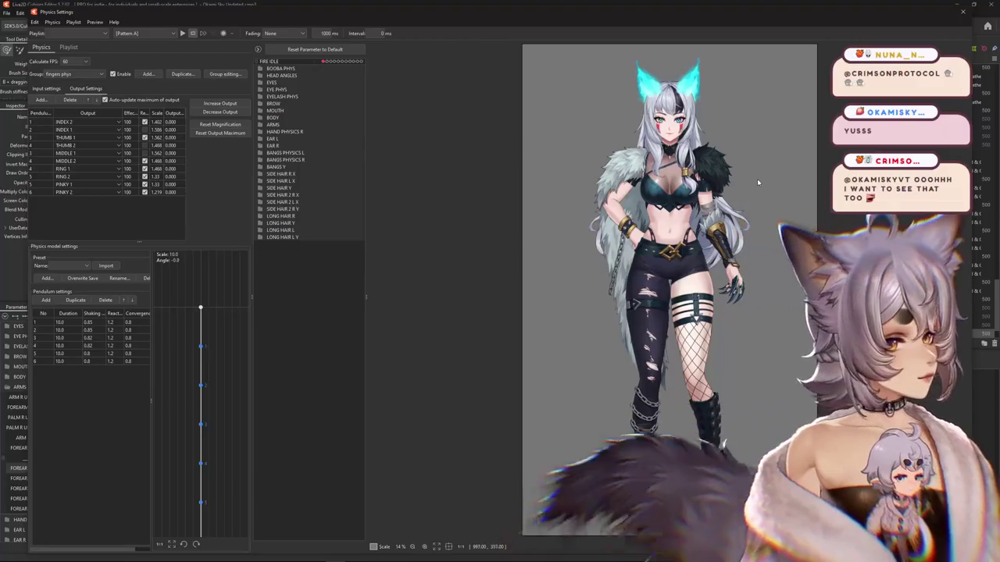
- Swing and shake the model in the physics preview to watch the cloak sway
scroll(756, 178, up, 1)
scroll(691, 205, up, 1)
scroll(691, 204, down, 1)
drag(678, 409, 605, 482)
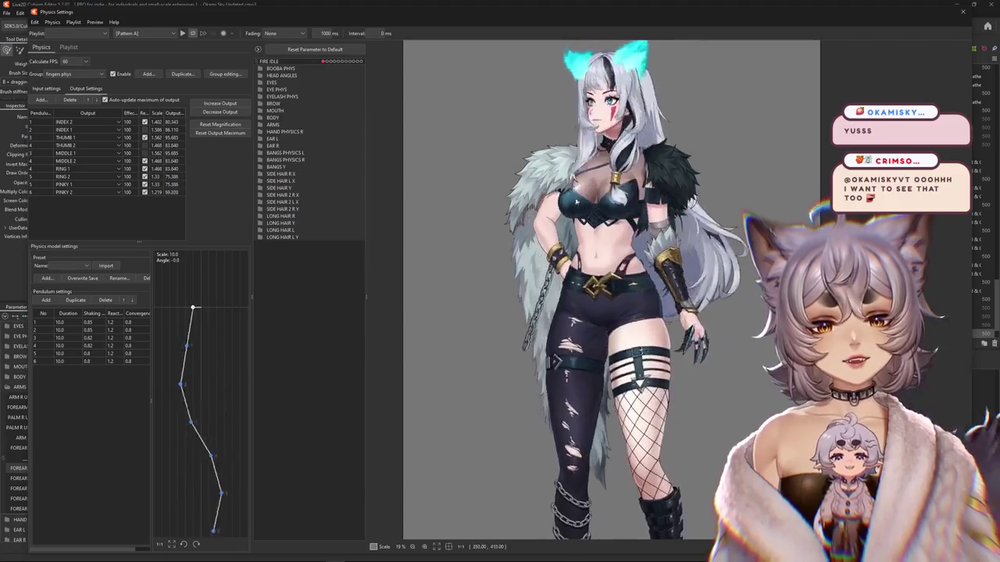
mouse_move(606, 482)
mouse_down()
mouse_move(682, 242)
mouse_move(622, 309)
mouse_up()
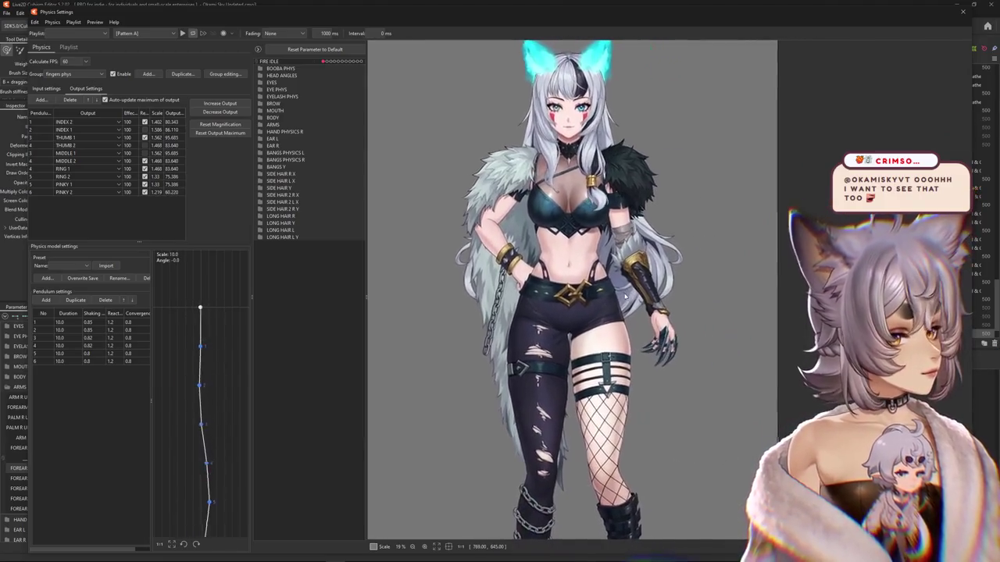
scroll(656, 317, down, 1)
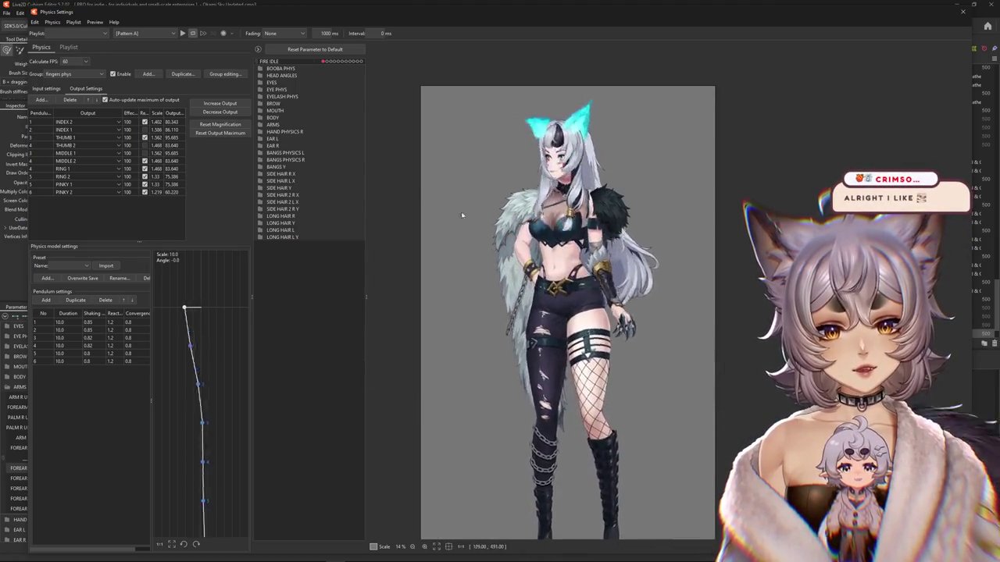
drag(462, 216, 544, 353)
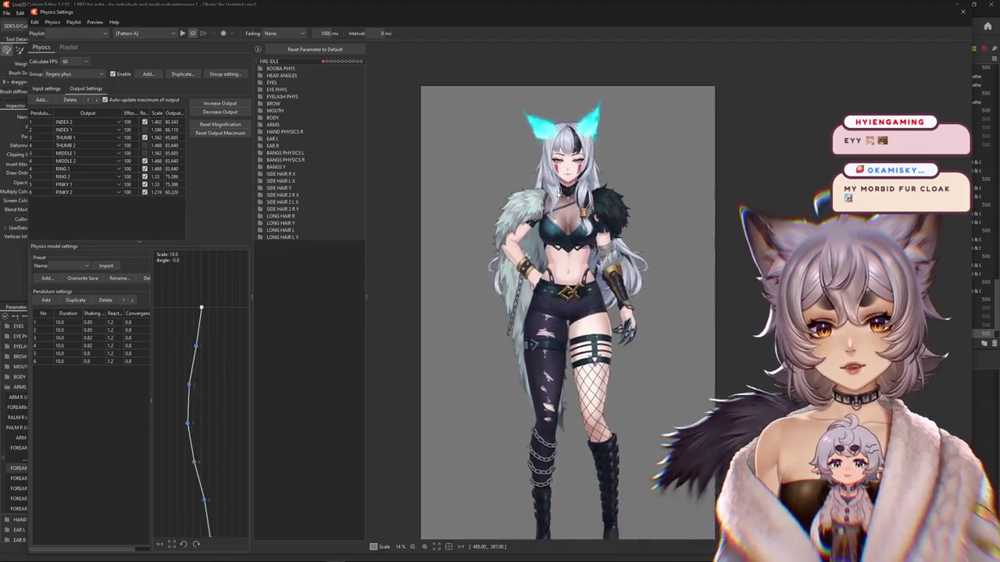
- Close the Physics Settings window after the playback
scroll(547, 209, up, 5)
scroll(547, 210, down, 5)
scroll(546, 209, up, 5)
scroll(539, 350, down, 5)
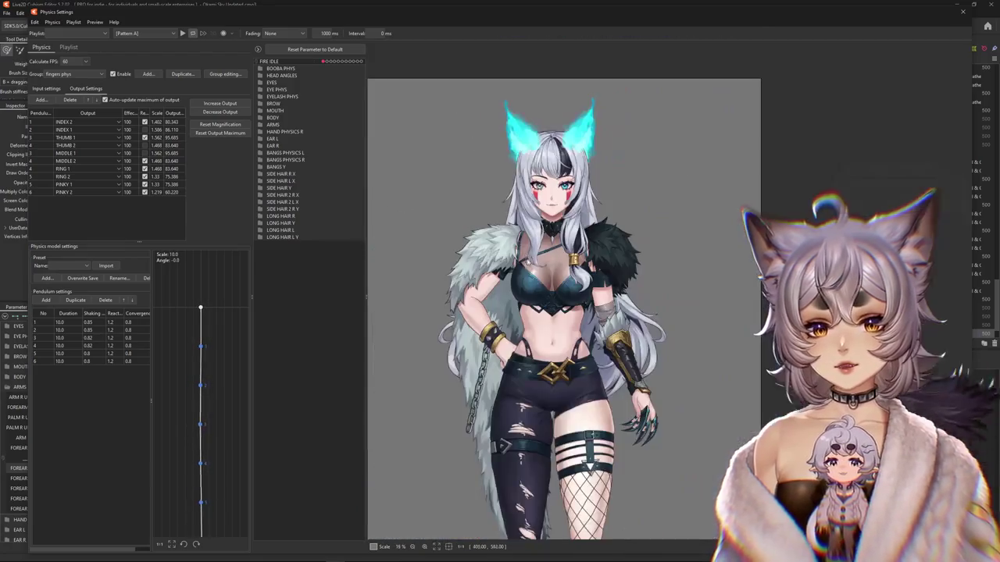
scroll(539, 349, up, 3)
scroll(539, 349, down, 3)
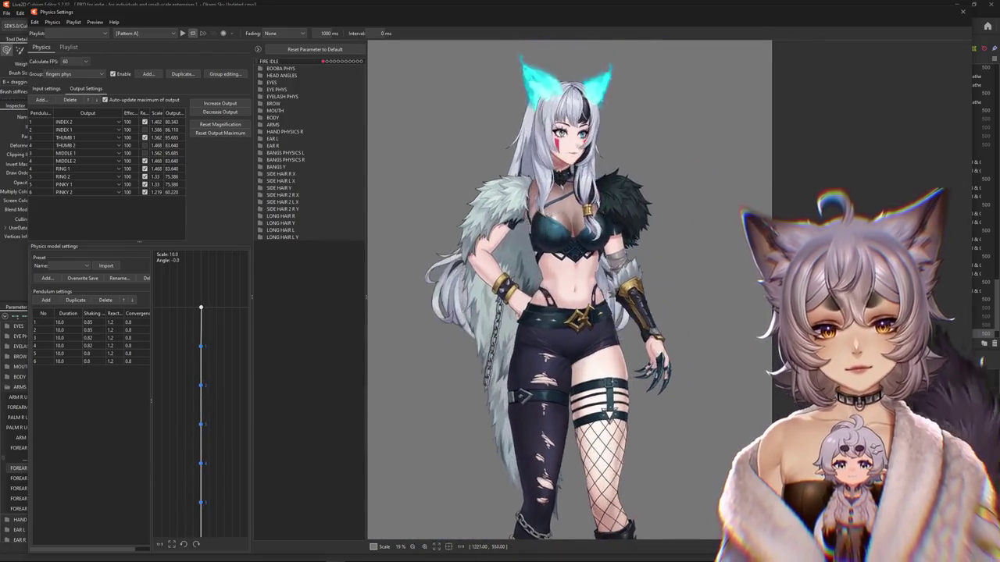
click(962, 12)
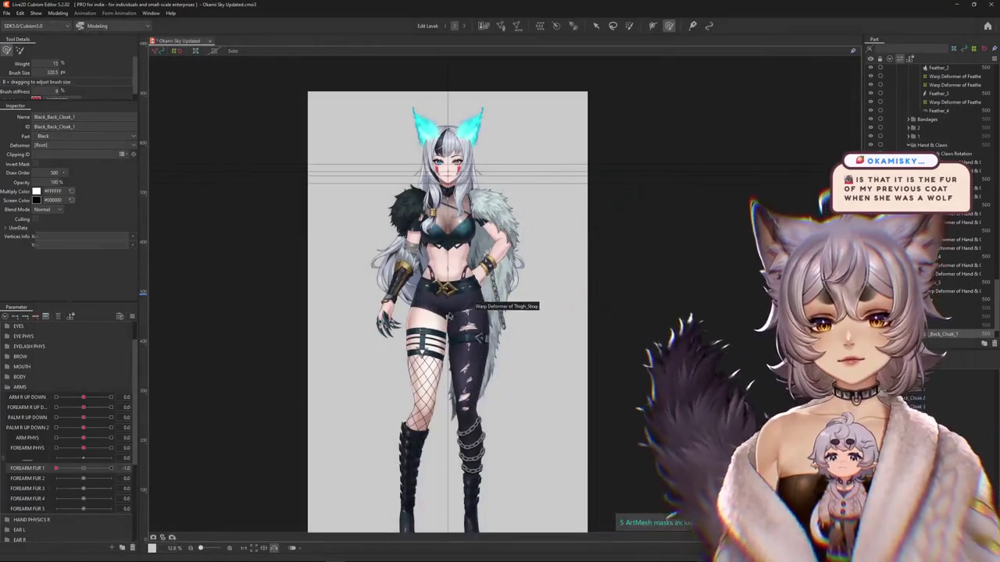
- Select the Black_Cloak 4 shoulder mesh and hide it with Ctrl+H
right_click(431, 275)
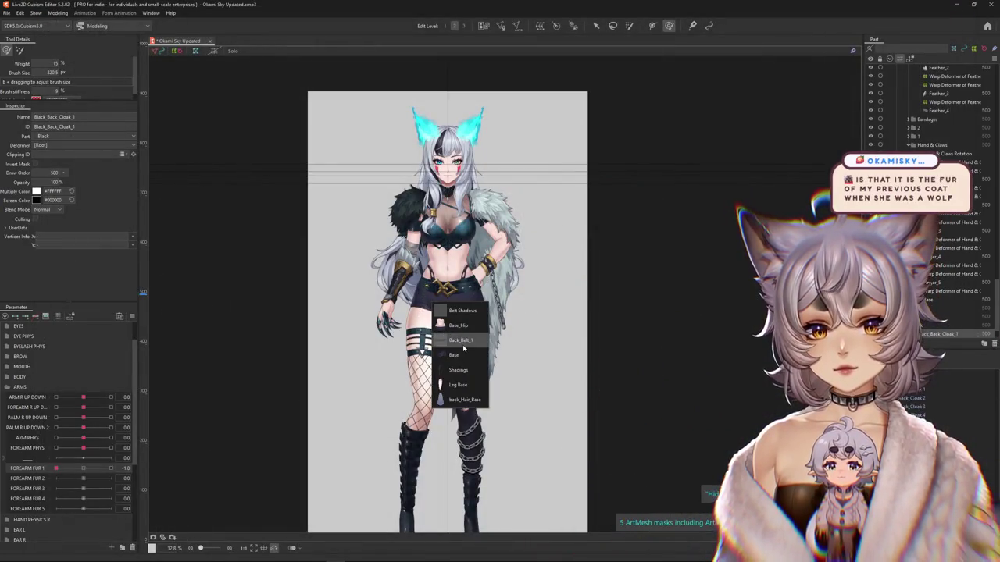
scroll(580, 289, down, 2)
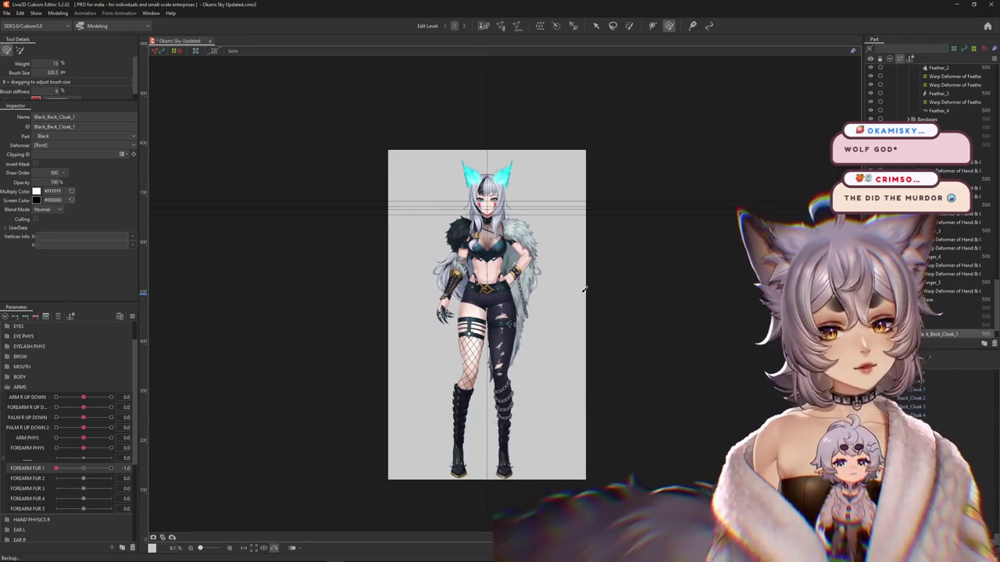
scroll(399, 242, up, 5)
scroll(432, 298, up, 3)
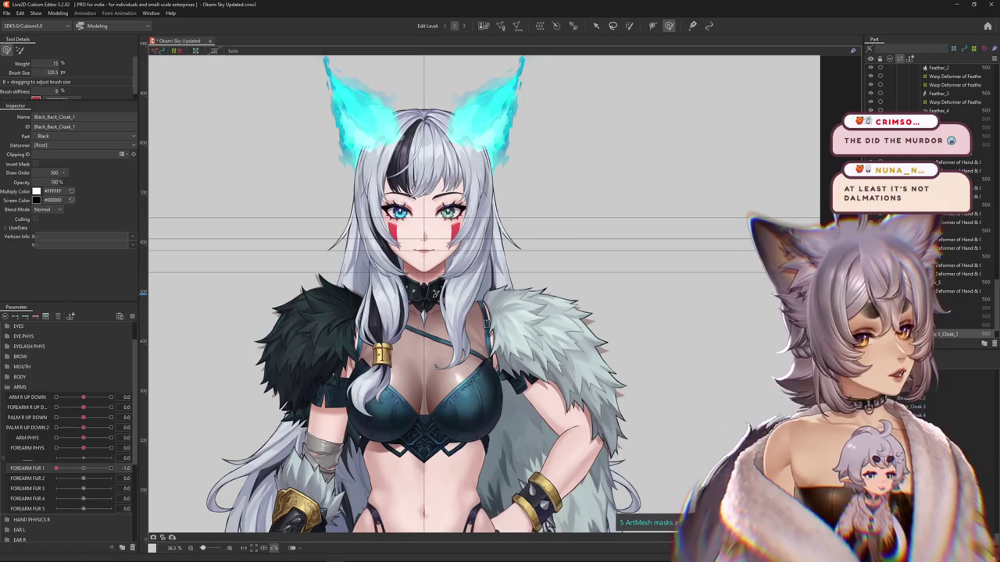
scroll(529, 289, down, 4)
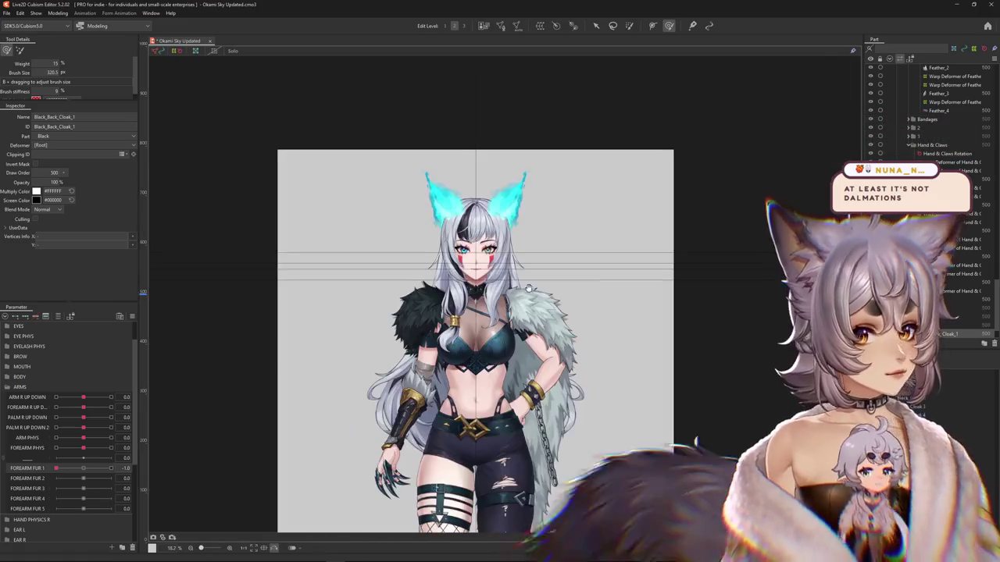
scroll(469, 347, up, 2)
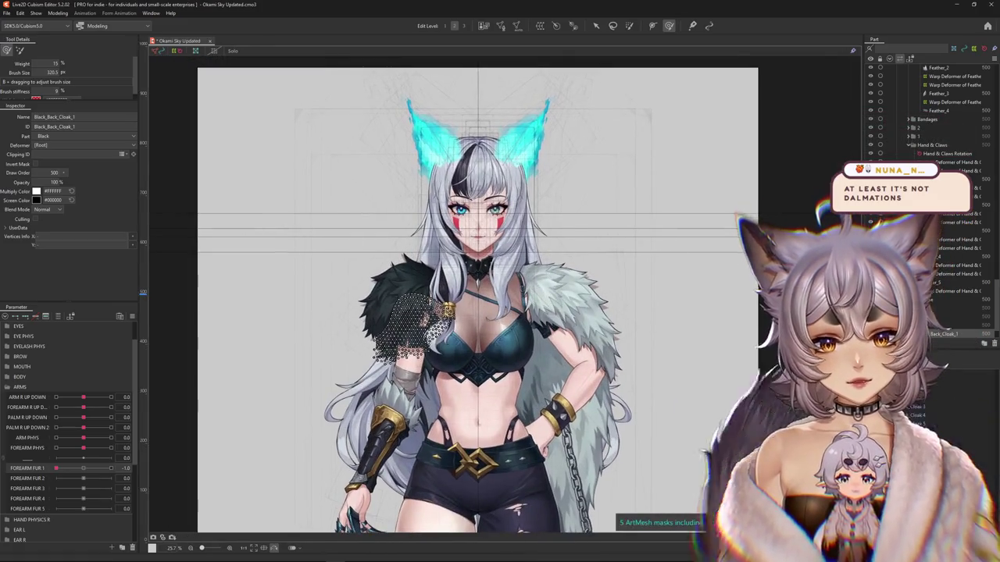
scroll(335, 285, up, 4)
right_click(483, 300)
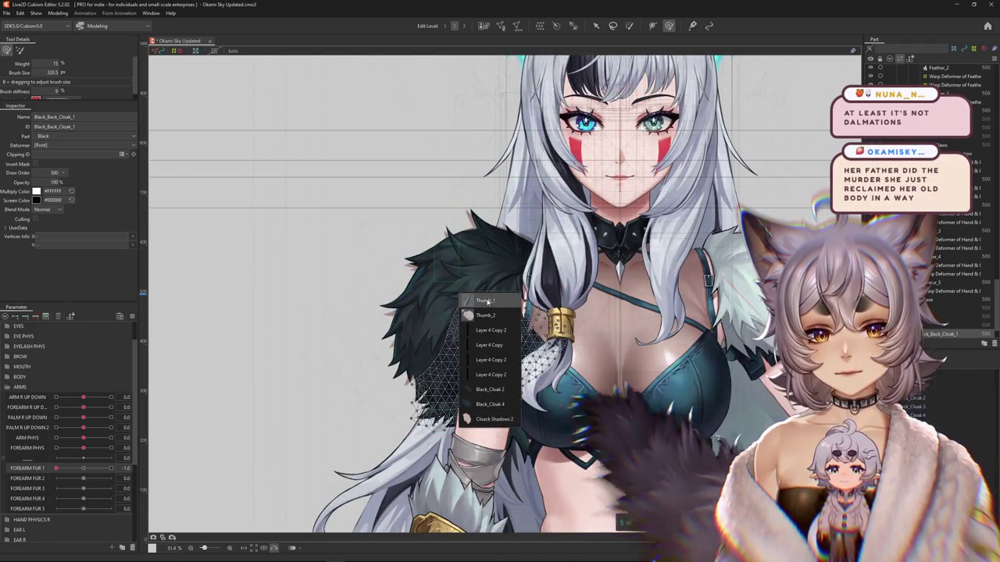
click(490, 404)
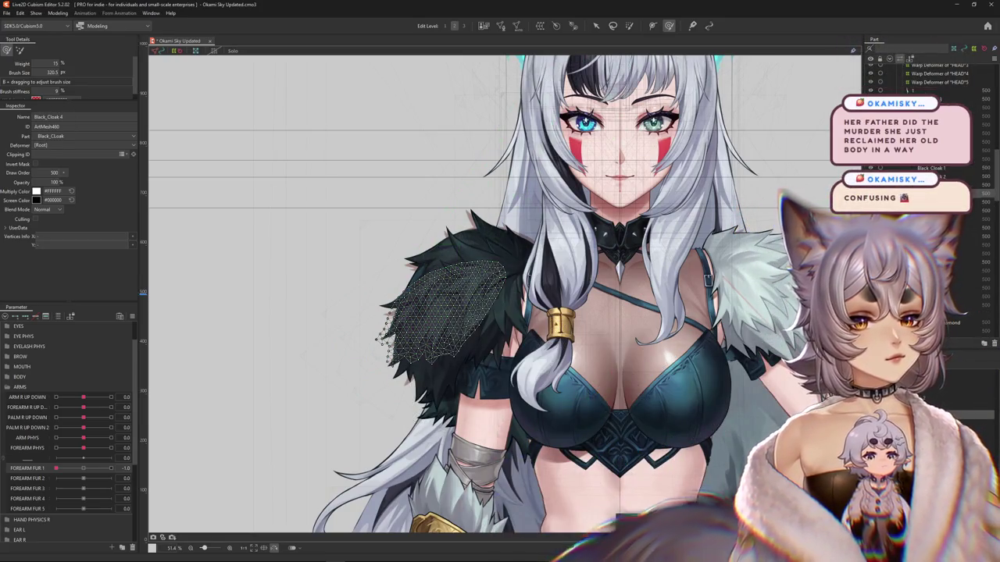
key(ctrl+h)
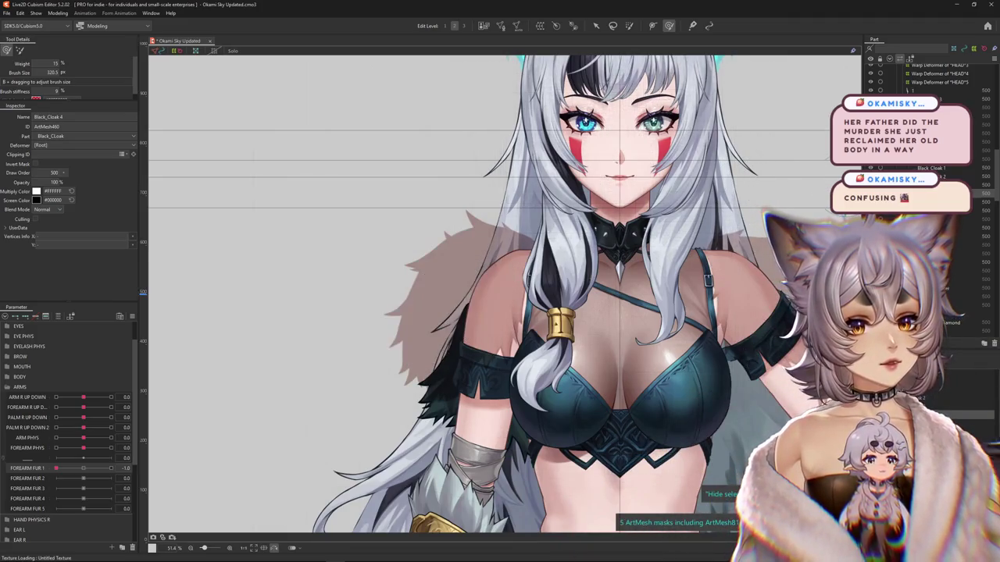
- Shift to the character's other side and select the Gray_Back_Cloak_3 mesh
drag(760, 213, 582, 231)
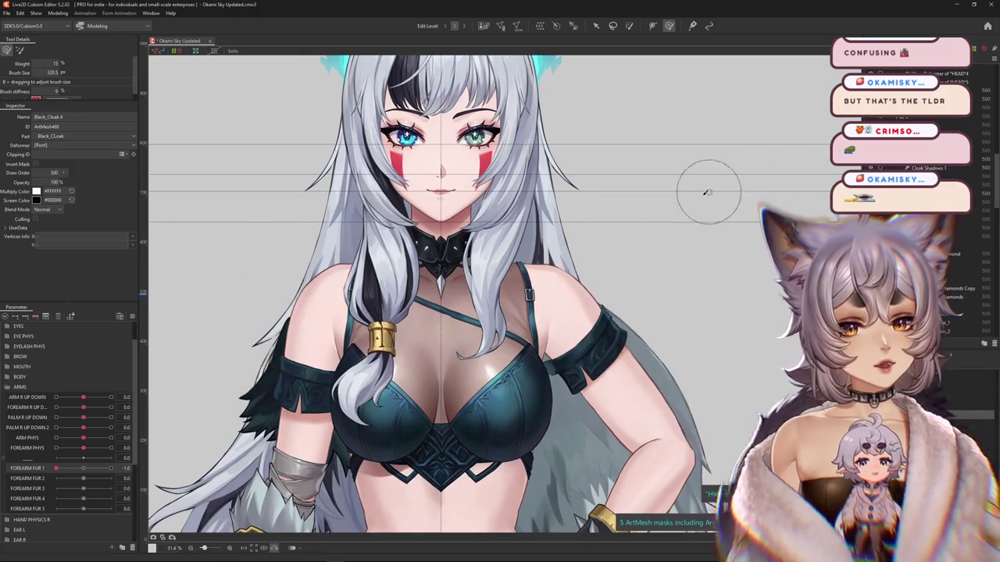
scroll(705, 190, down, 3)
scroll(736, 219, down, 1)
scroll(719, 201, down, 1)
scroll(606, 215, up, 5)
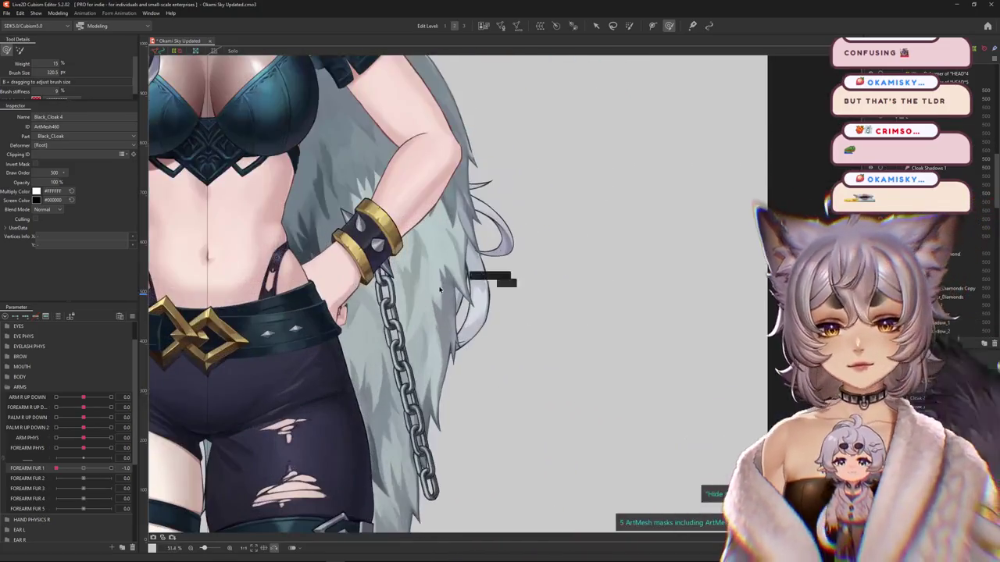
click(484, 307)
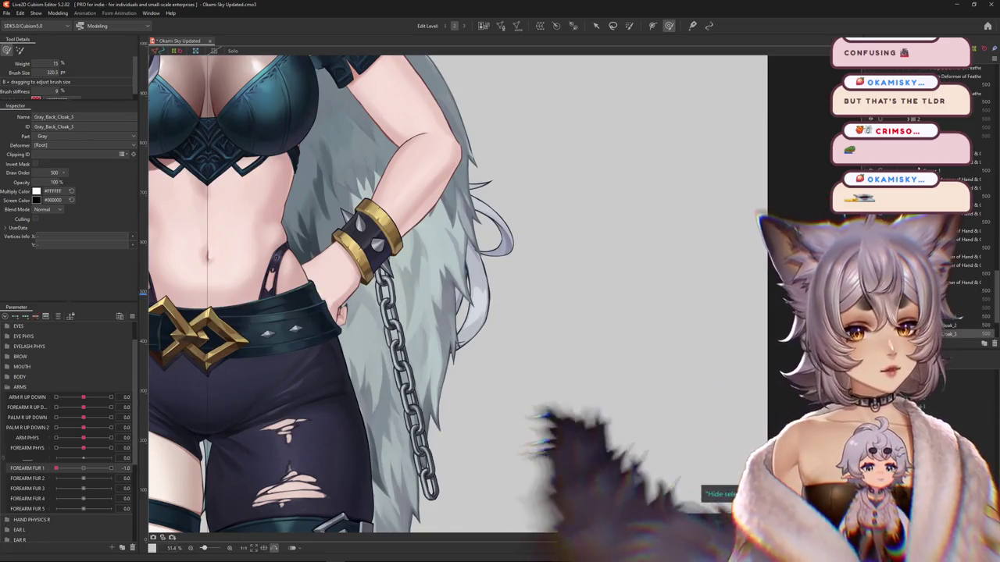
scroll(601, 273, down, 5)
scroll(601, 273, down, 2)
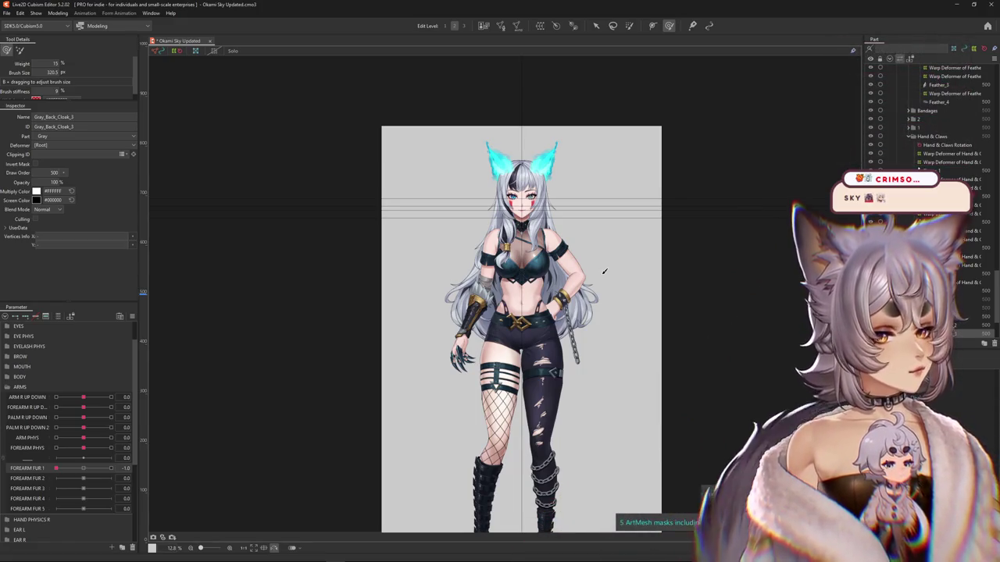
- Hide the Gray_Back_Cloak_3 grey back cloak mesh
key(ctrl+h)
scroll(493, 301, up, 3)
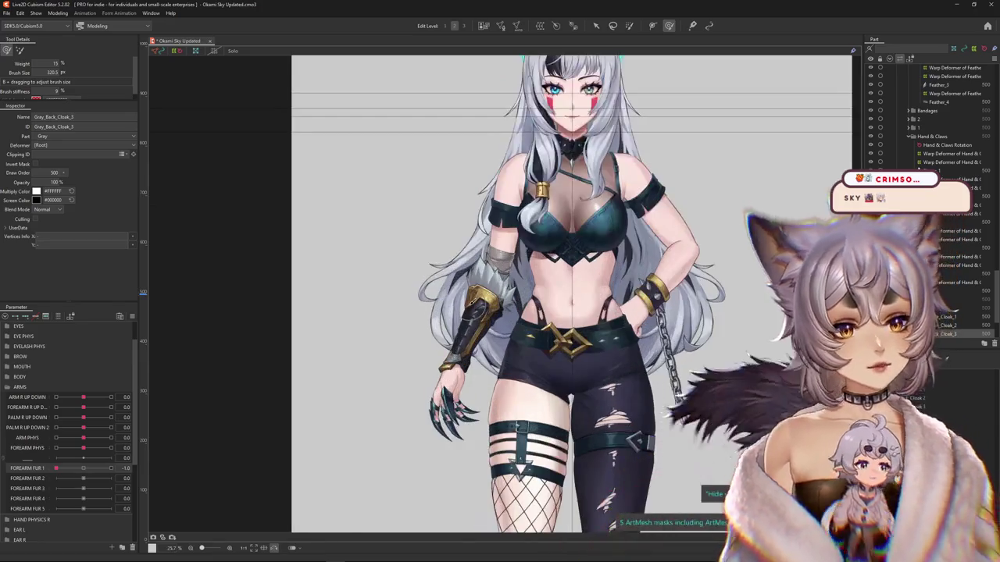
scroll(470, 308, up, 3)
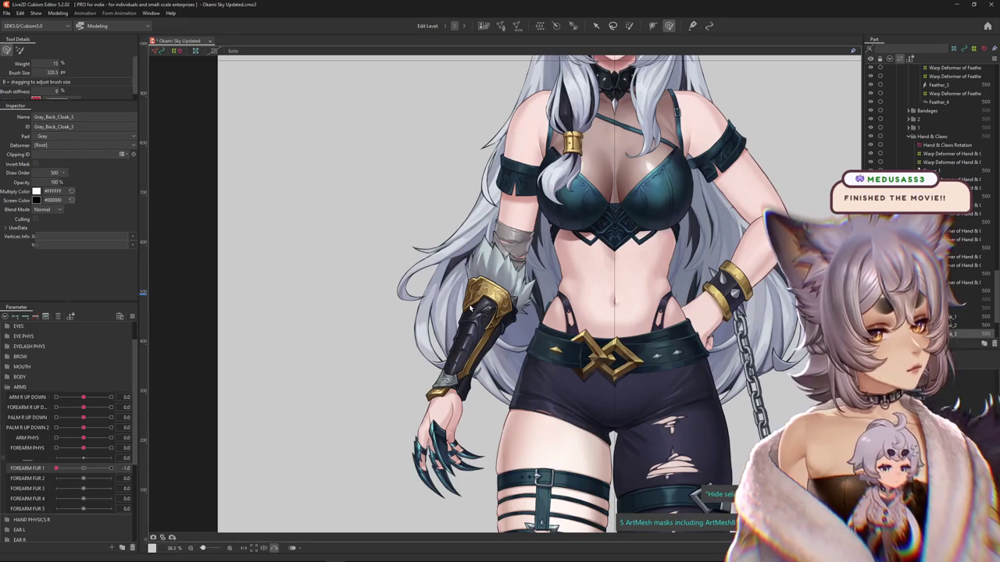
- Frame the right forearm fur at about 102.7% zoom
scroll(469, 312, down, 3)
scroll(466, 328, up, 2)
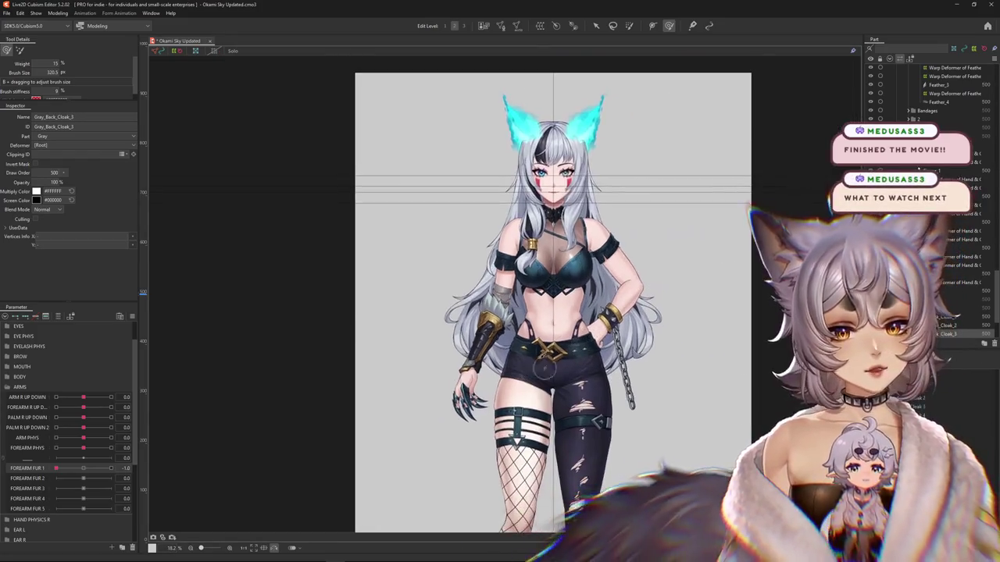
scroll(463, 341, up, 3)
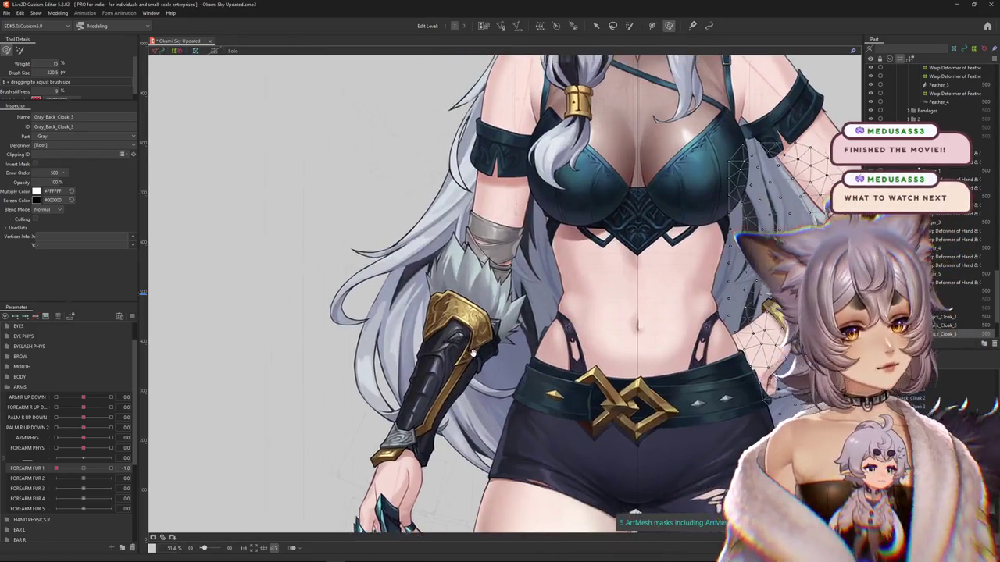
drag(463, 342, 510, 392)
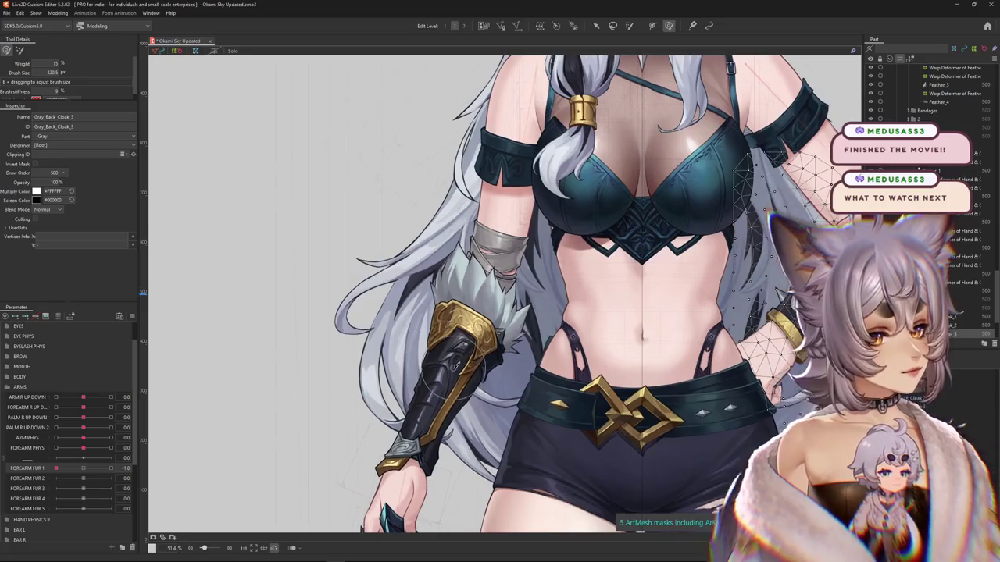
scroll(484, 273, up, 3)
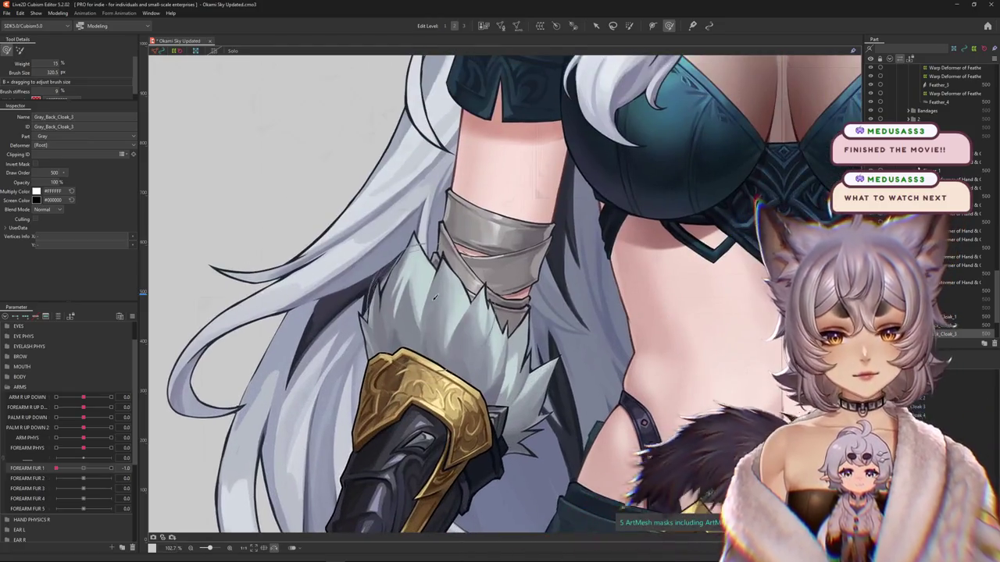
- Select the Feather_3 fur mesh, then the Warp Deformer of Feather5
right_click(420, 300)
click(457, 391)
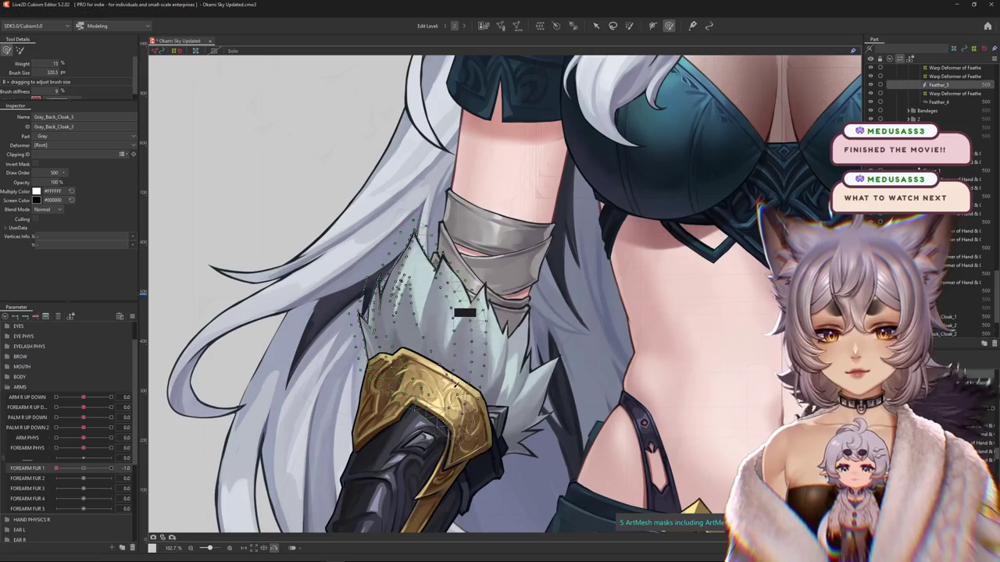
scroll(994, 496, up, 2)
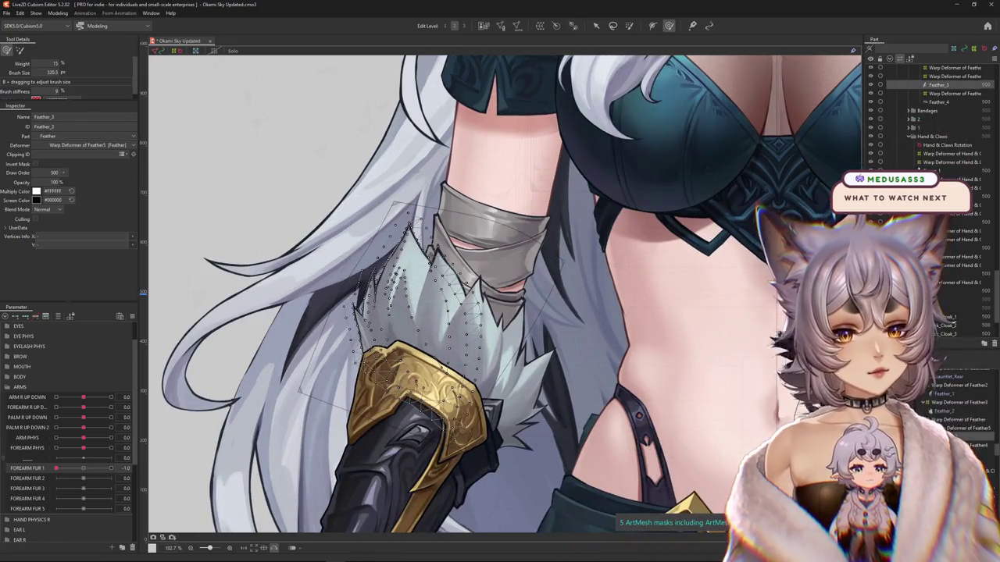
click(966, 428)
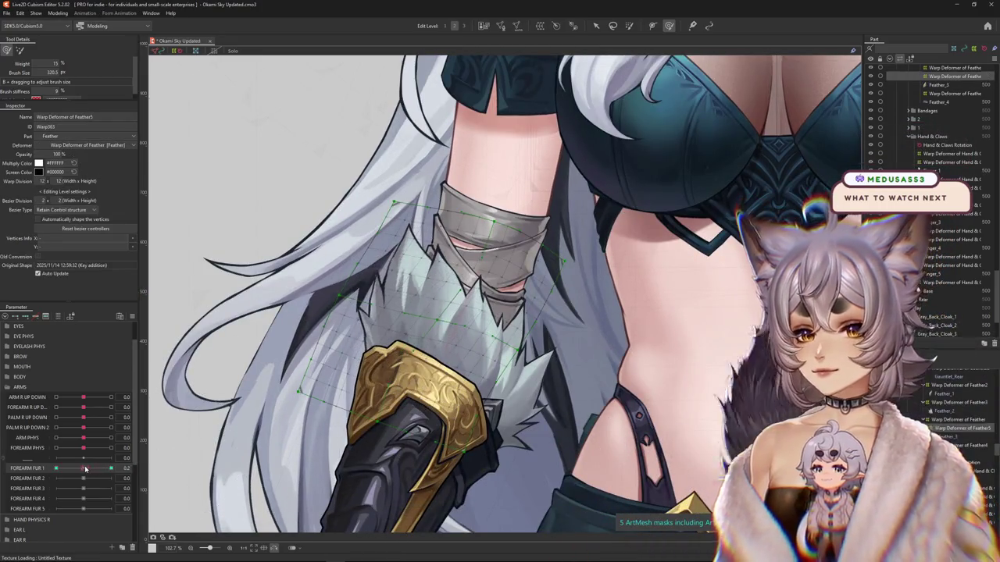
- Set FOREARM FUR 1 and 2 to maximum and shrink the deformation brush
click(110, 468)
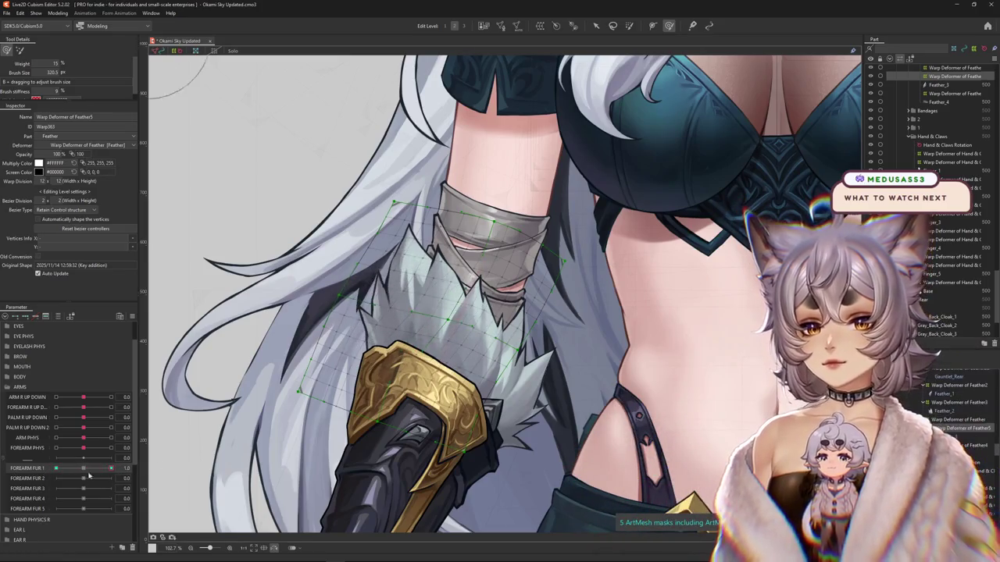
key(w)
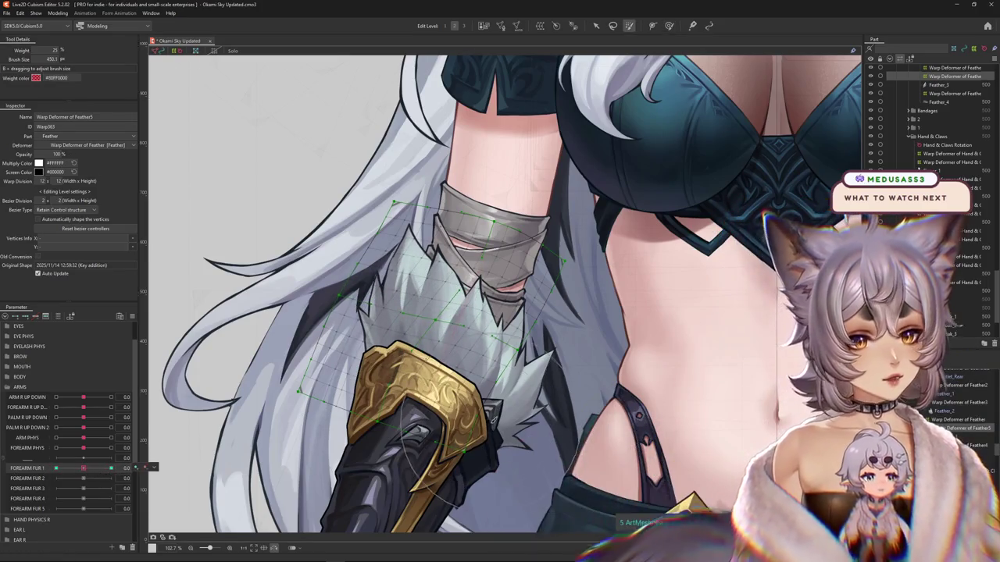
scroll(234, 441, up, 1)
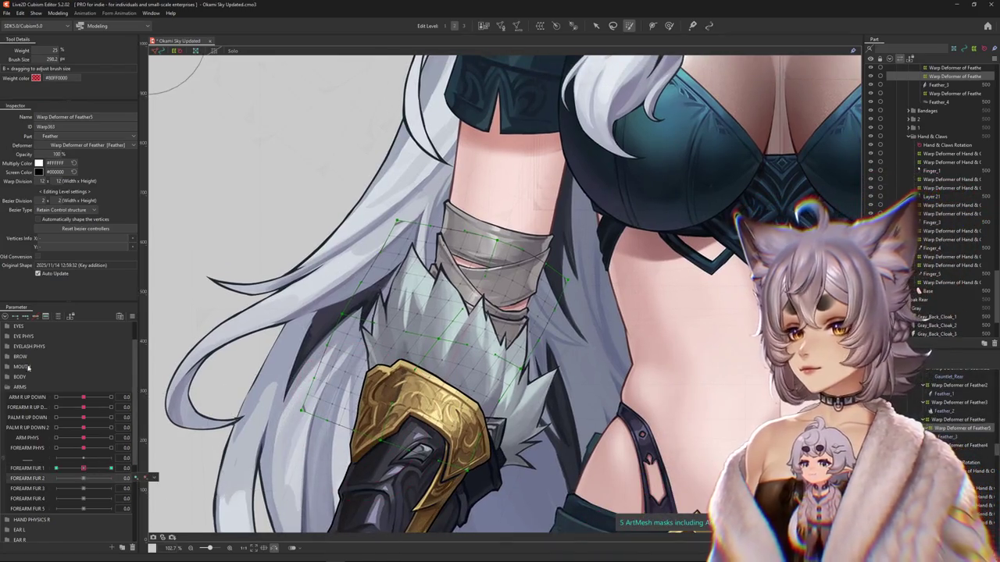
click(111, 478)
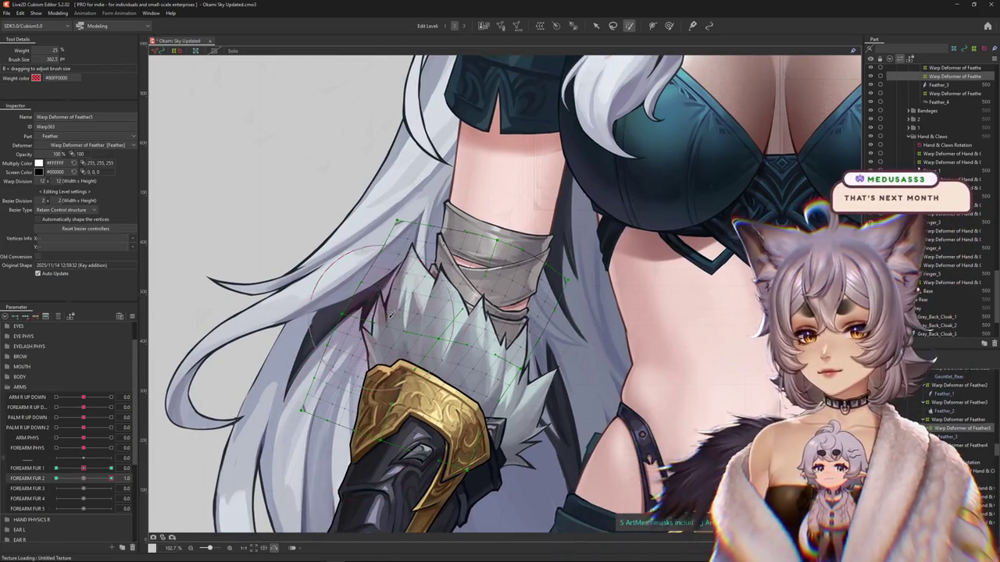
click(670, 26)
scroll(566, 147, up, 1)
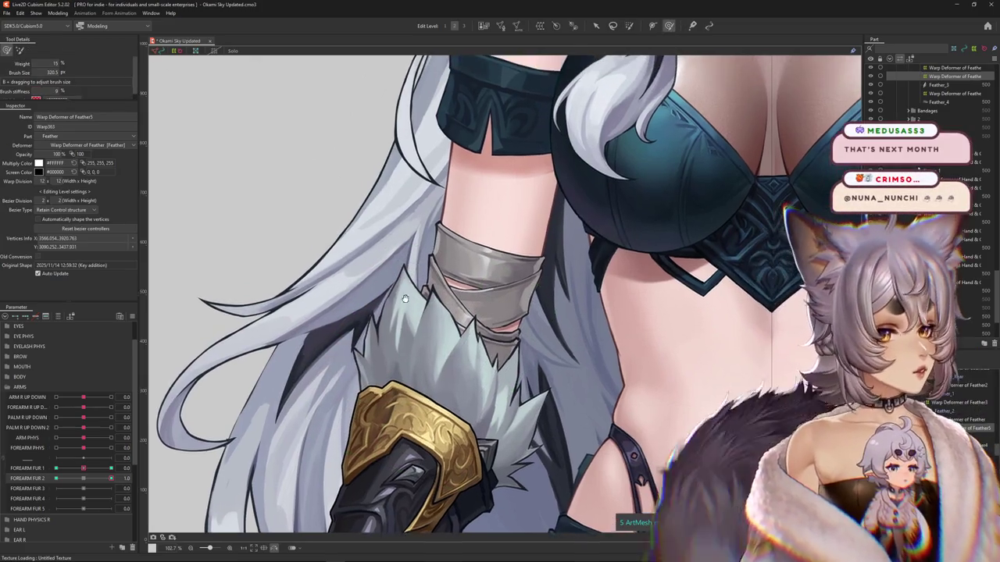
drag(330, 341, 347, 334)
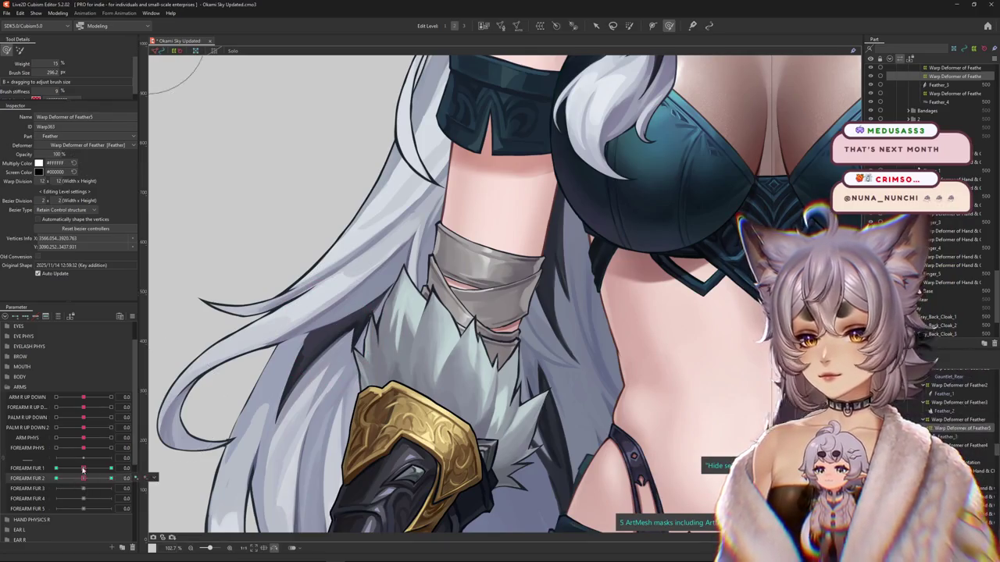
- Preview the fur bending across FOREARM FUR 1 and FOREARM FUR 2
drag(83, 469, 91, 469)
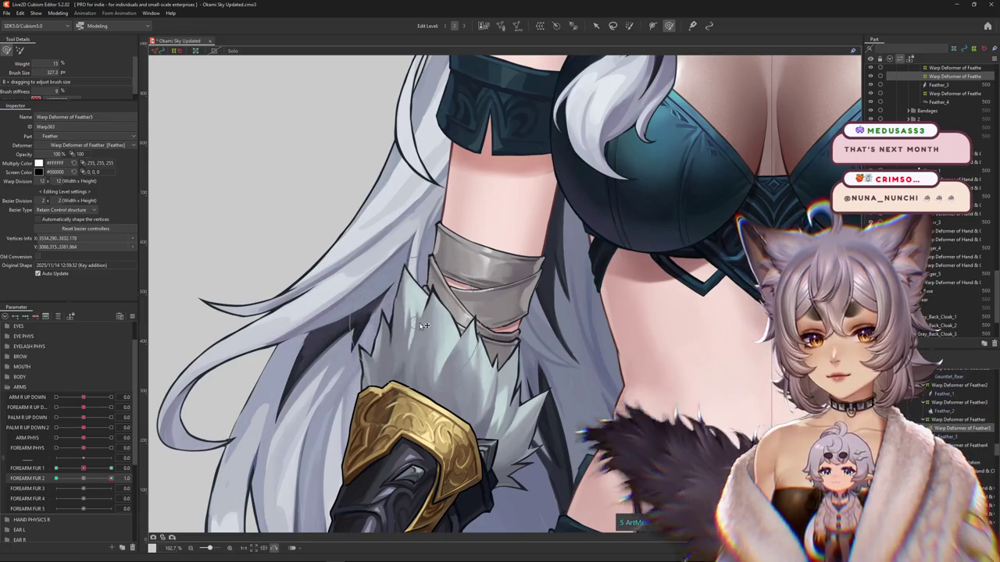
drag(111, 478, 50, 479)
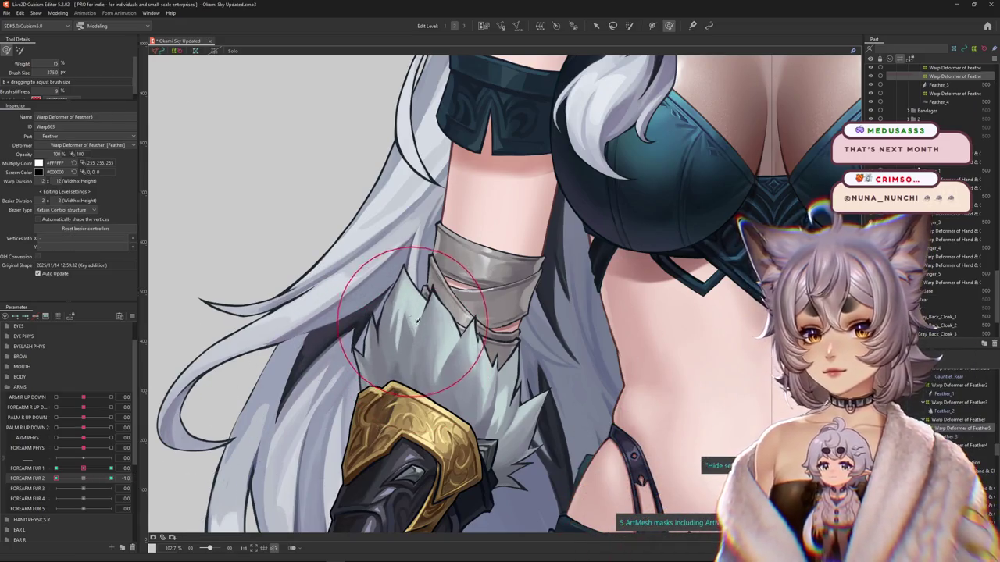
mouse_move(418, 320)
mouse_down()
mouse_move(406, 307)
mouse_move(357, 311)
mouse_up()
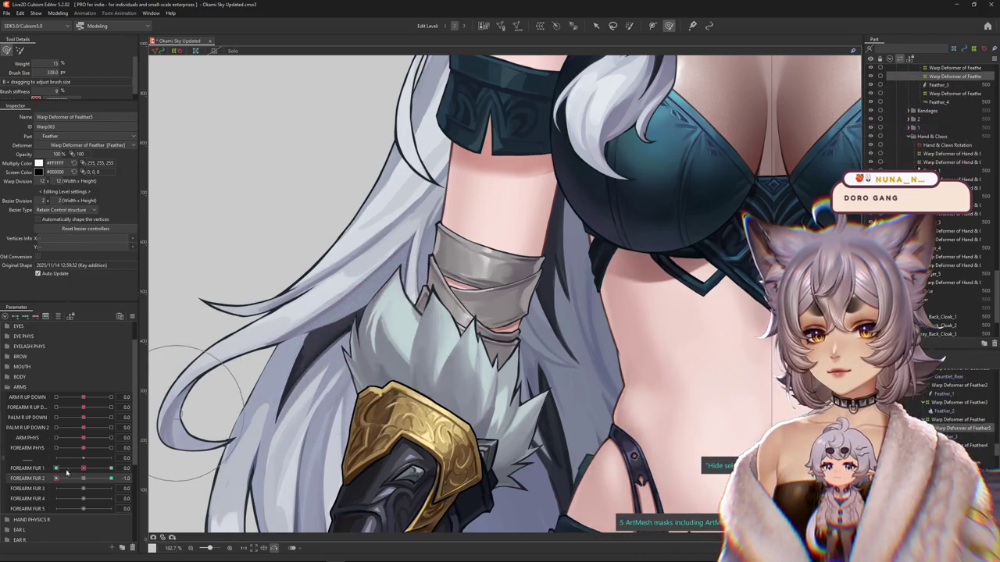
drag(56, 481, 82, 495)
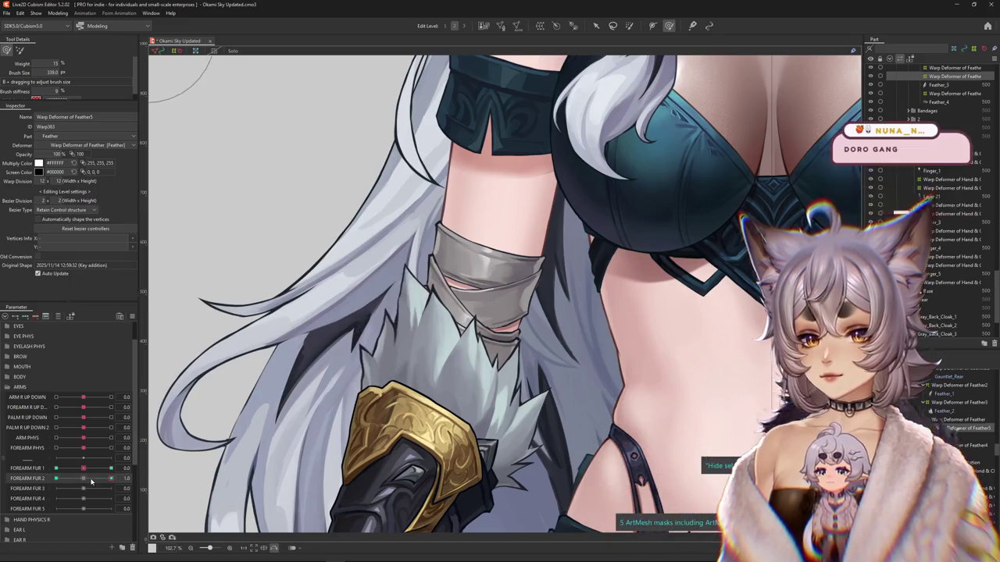
mouse_move(92, 477)
mouse_down()
mouse_move(57, 478)
mouse_move(96, 470)
mouse_up()
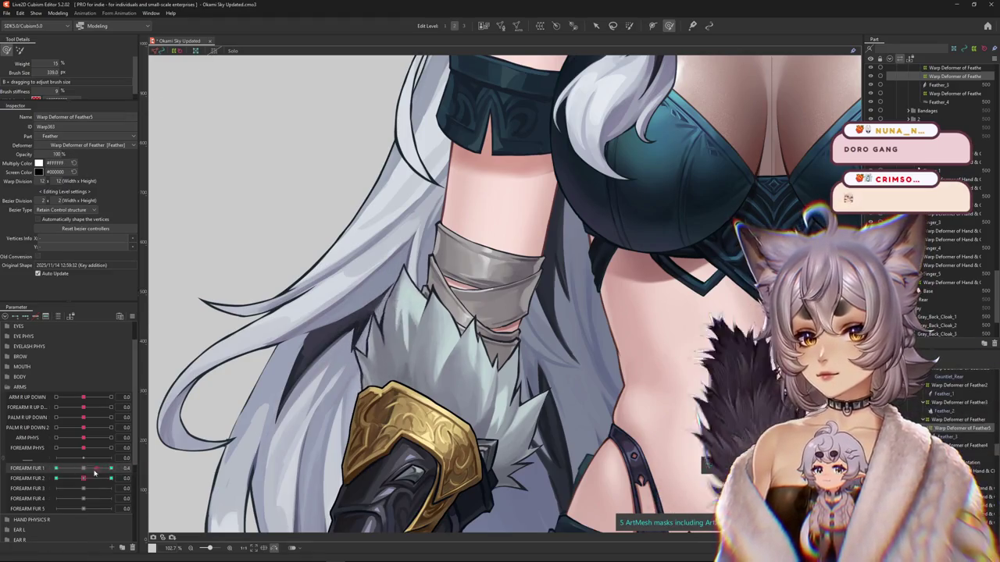
click(99, 480)
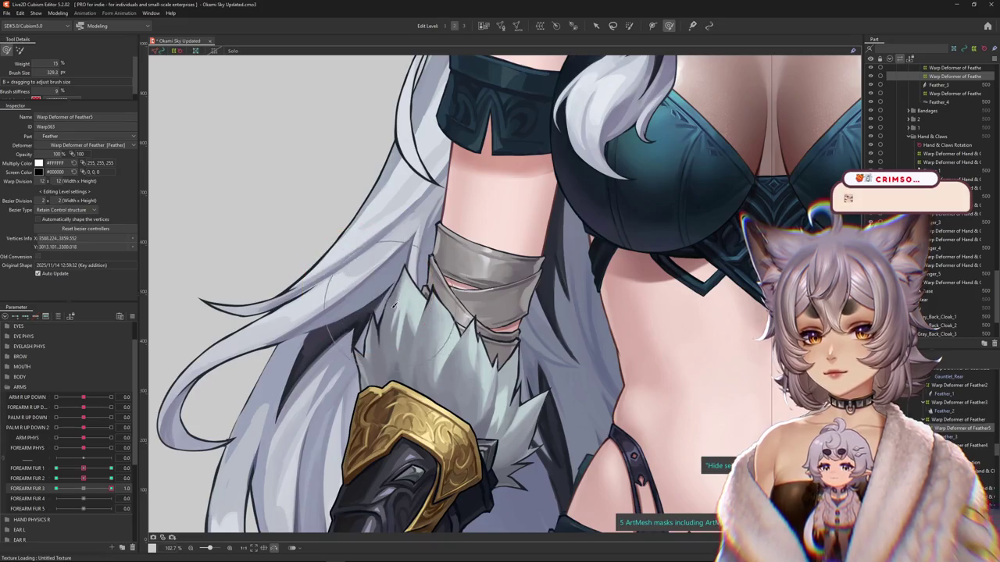
- Set FOREARM FUR 4 and FOREARM FUR 3 to -1.0 and inspect the forearm fur
click(26, 497)
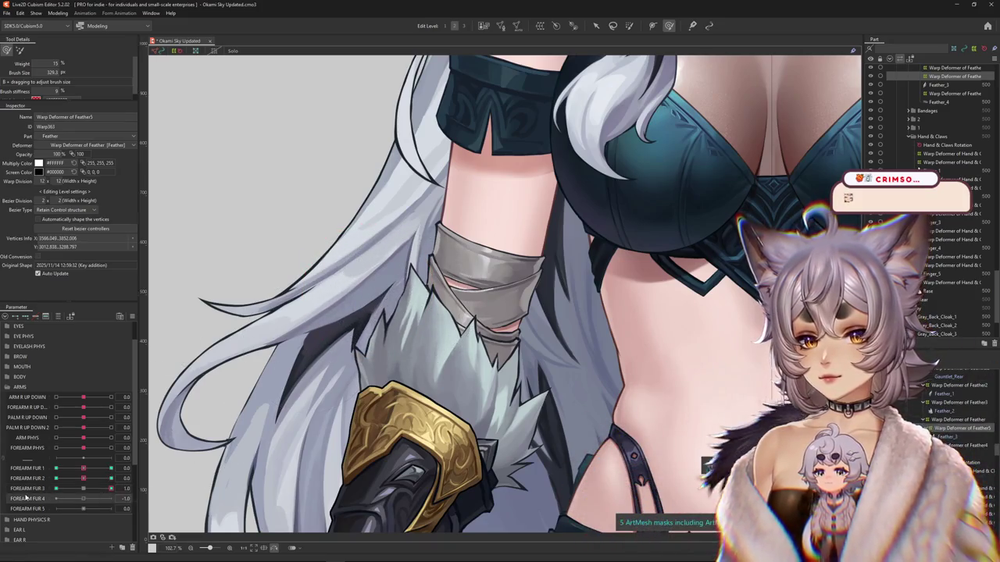
click(26, 488)
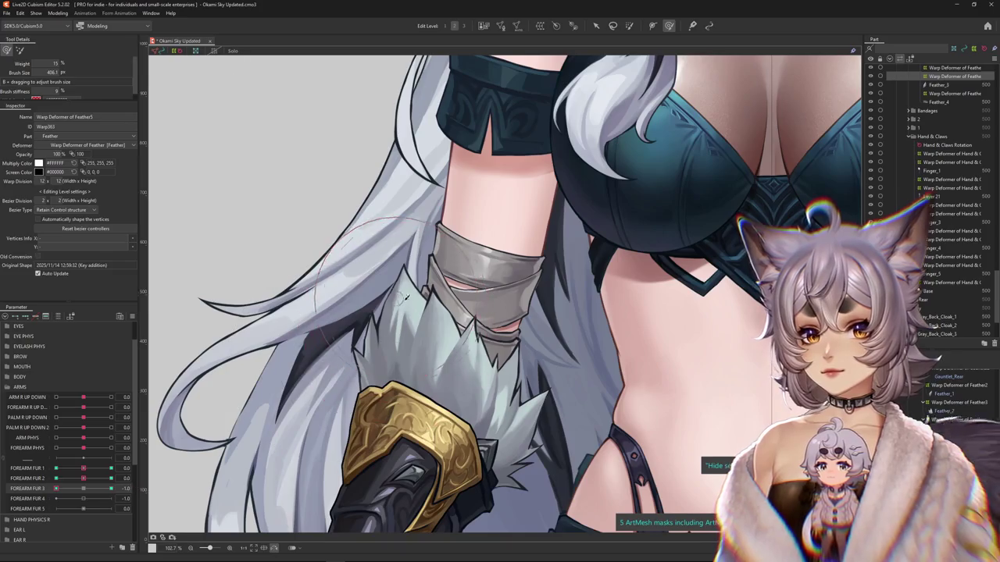
drag(406, 297, 385, 331)
scroll(405, 338, up, 3)
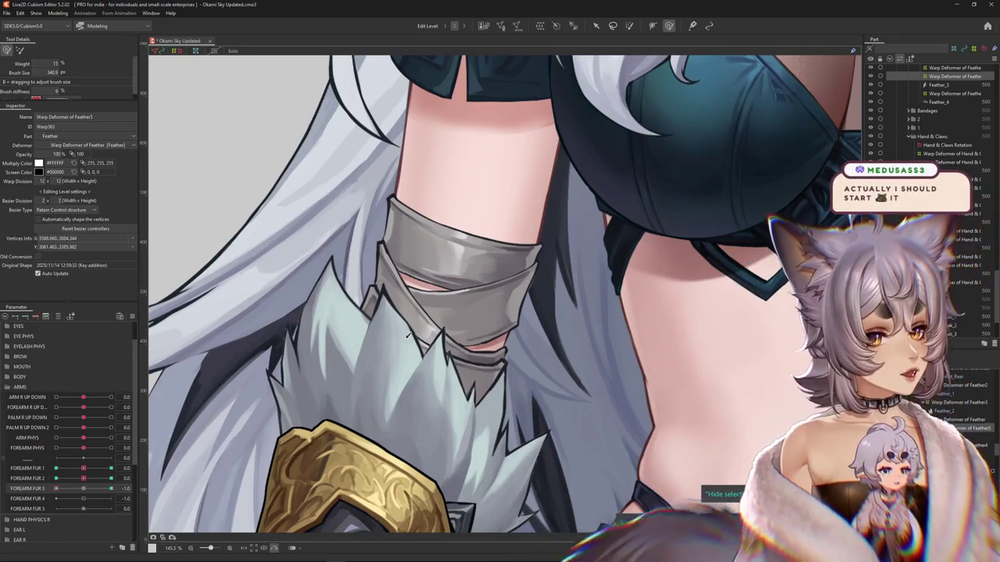
scroll(407, 335, down, 2)
scroll(358, 370, down, 2)
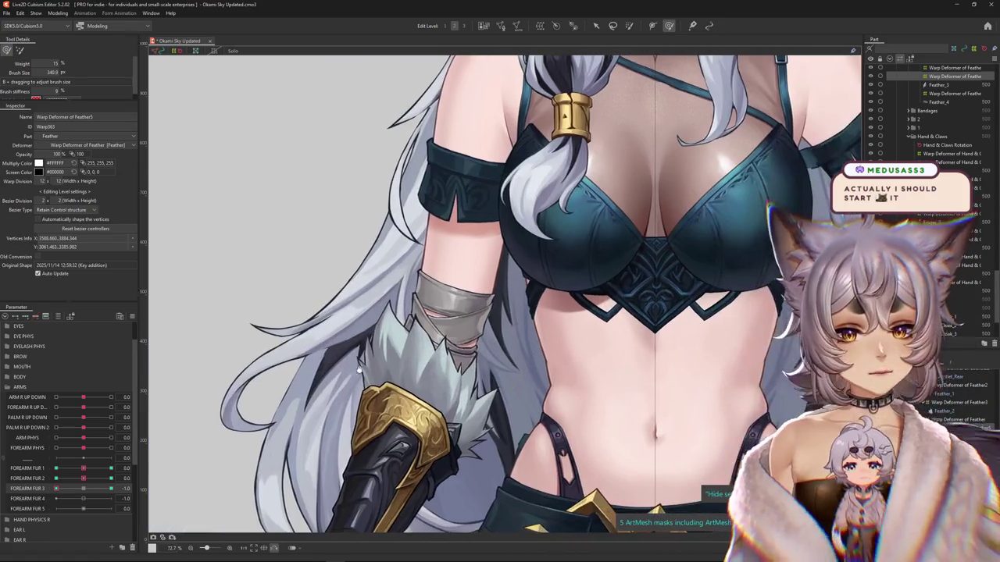
- Reset FOREARM FUR 3 back to 0.0
drag(60, 490, 84, 491)
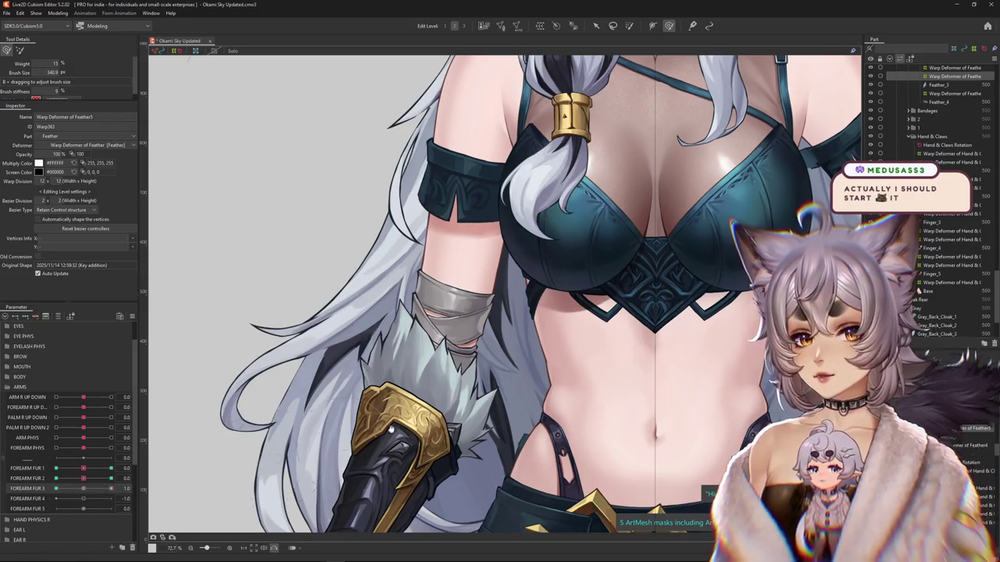
drag(111, 488, 85, 490)
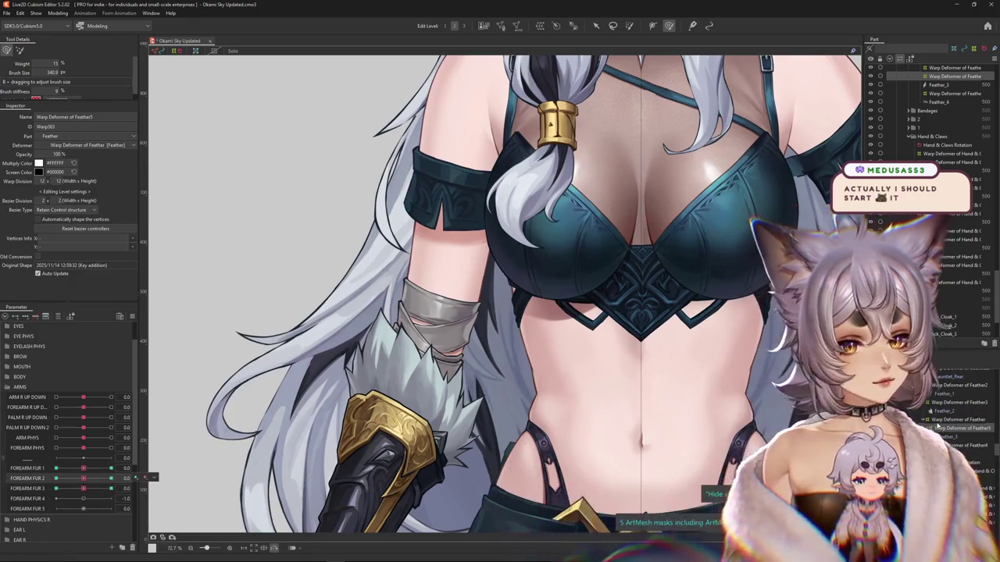
scroll(416, 343, up, 3)
right_click(420, 339)
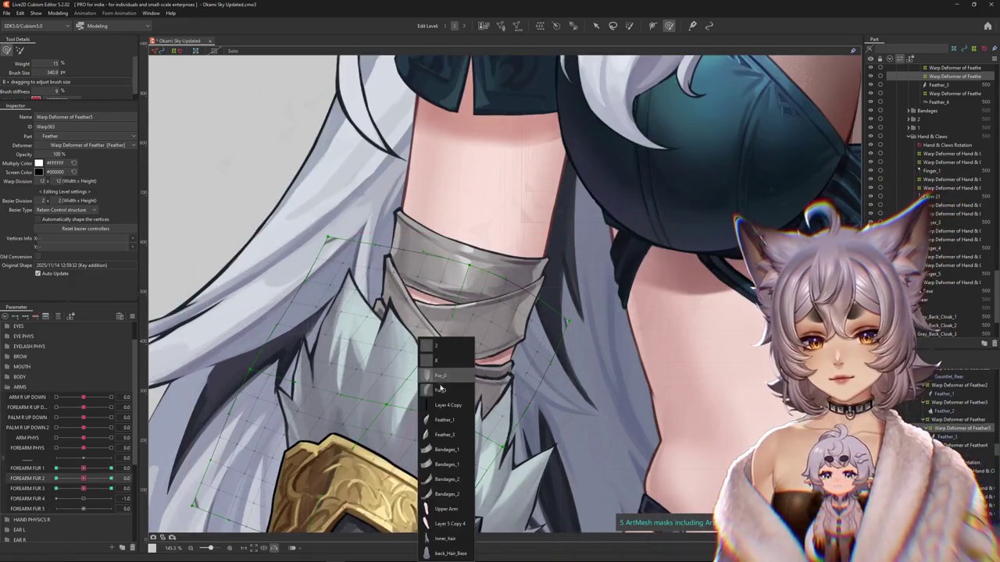
- Select Feather_1 and create Warp Deformer of Feather6 as parent of the selected object
click(439, 422)
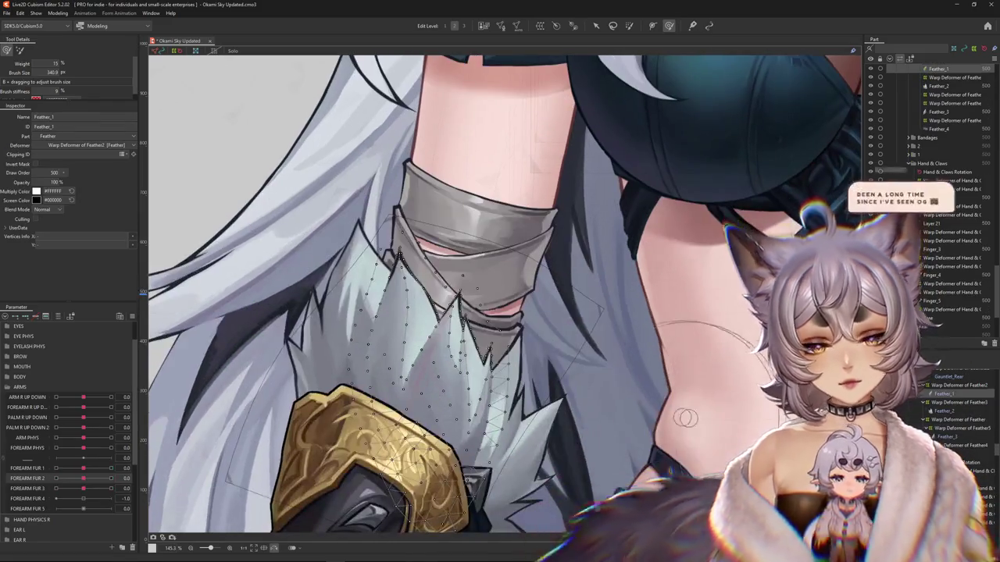
click(540, 26)
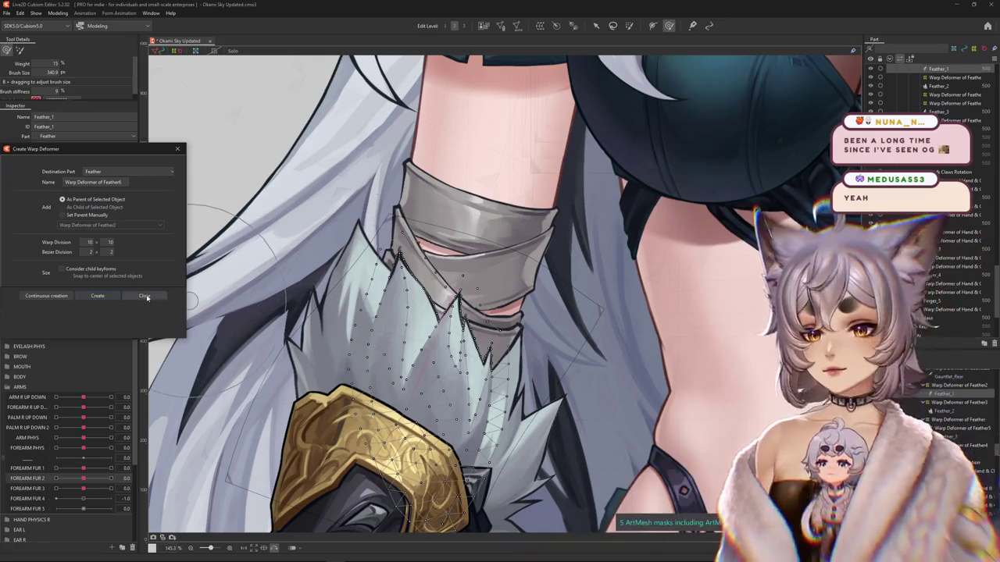
click(98, 296)
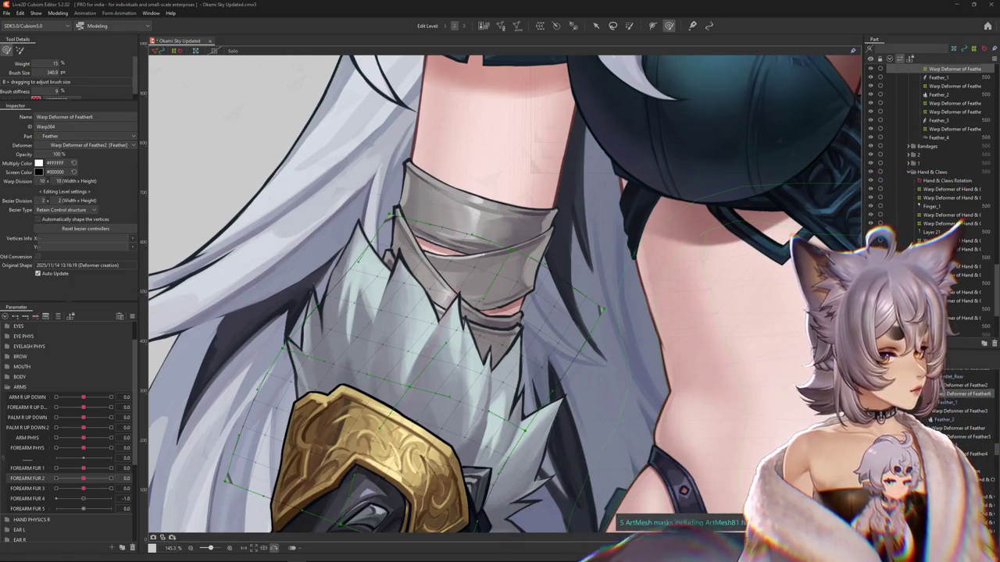
- Add FOREARM FUR 2 keys to Warp Deformer of Feather6, set 1.0, and bend the fur grid
scroll(539, 367, down, 2)
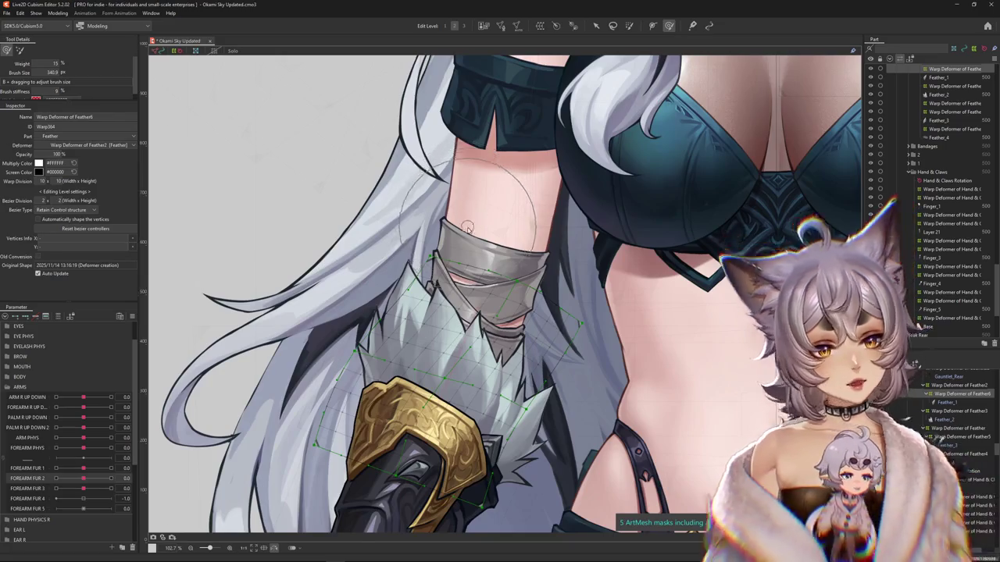
scroll(467, 227, down, 2)
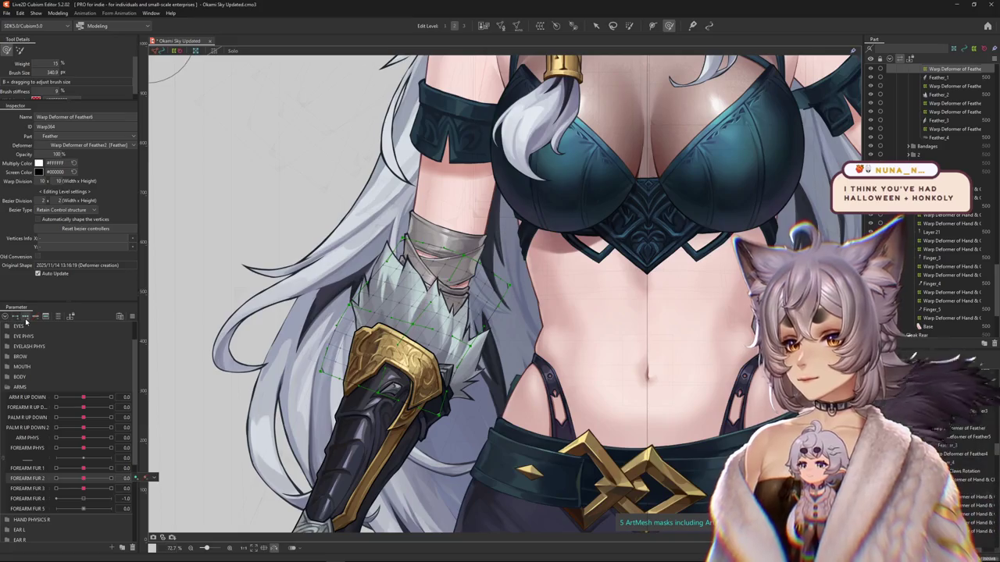
click(136, 477)
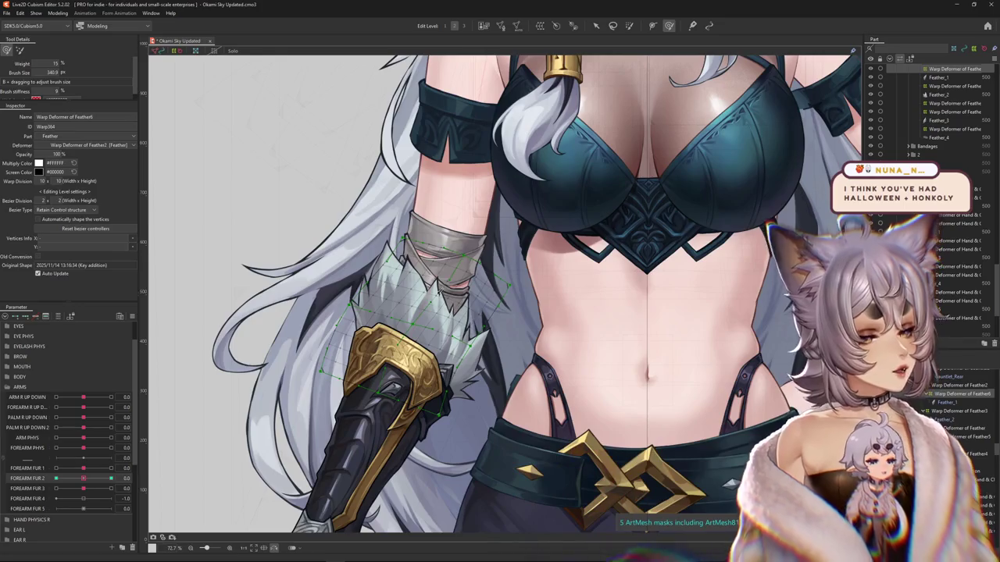
drag(85, 481, 111, 478)
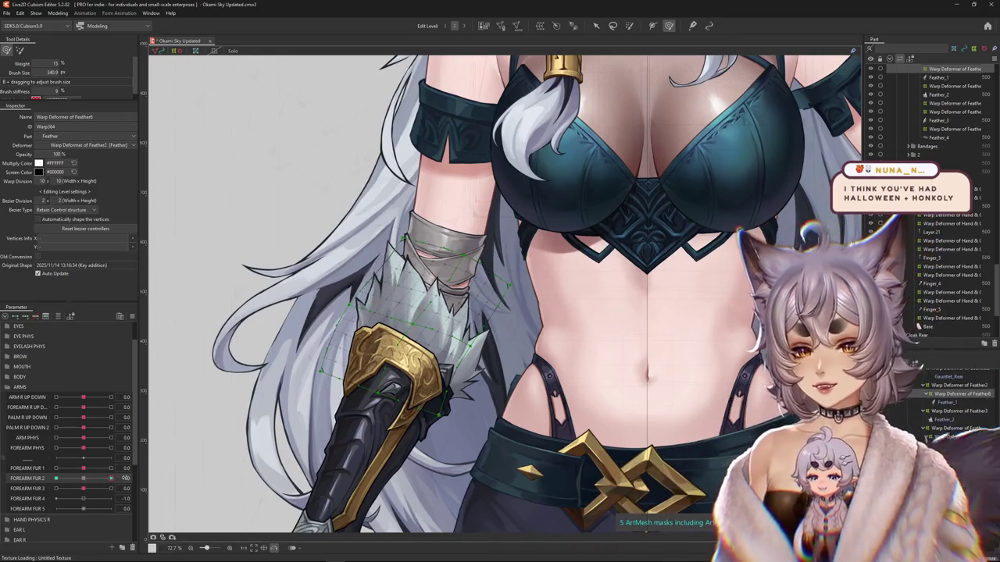
scroll(369, 361, up, 5)
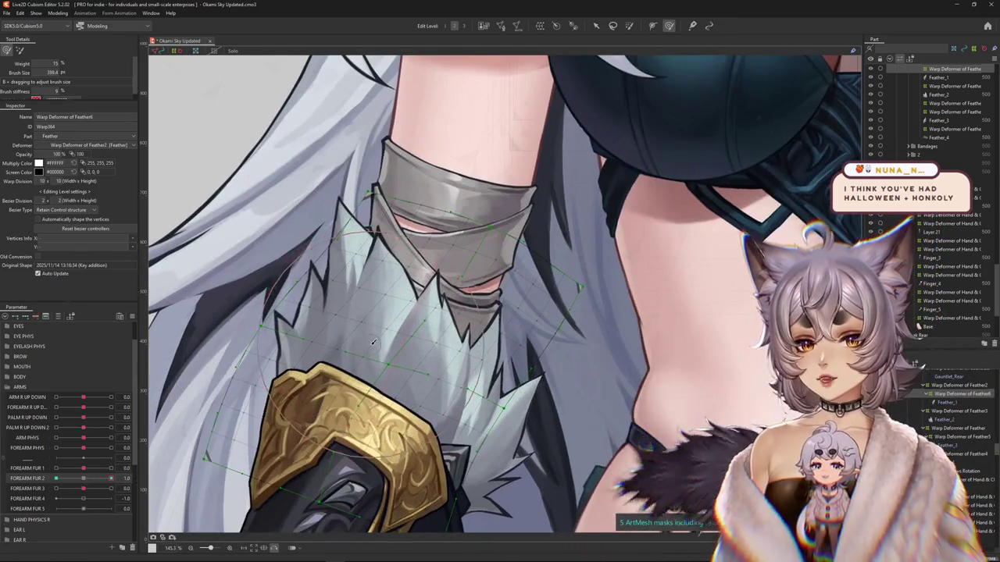
mouse_move(369, 361)
mouse_down()
mouse_move(430, 404)
mouse_move(400, 336)
mouse_up()
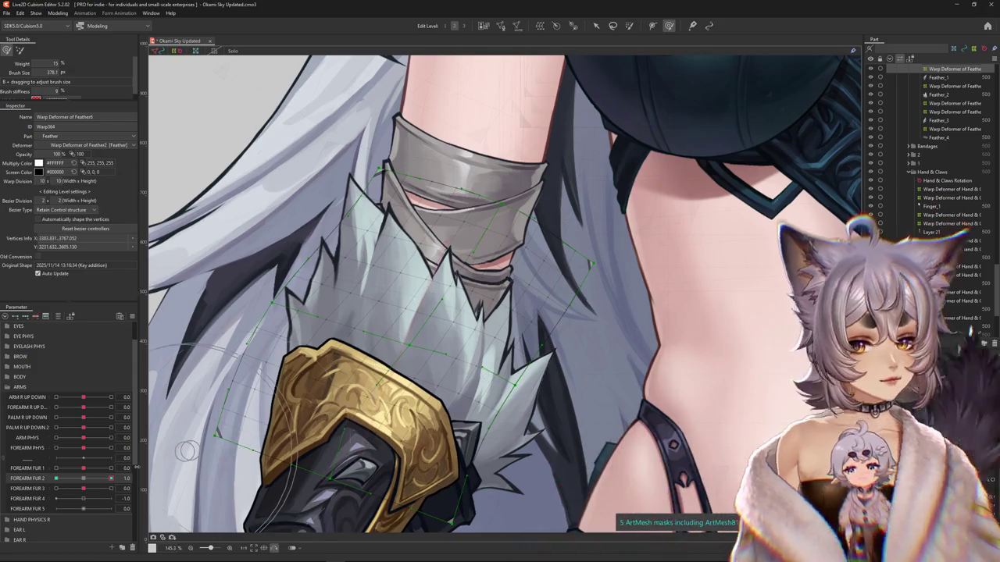
- Shrink the deform brush, select all deformer vertices, and return Forearm Fur 2 to 1.0
click(222, 443)
drag(223, 443, 162, 323)
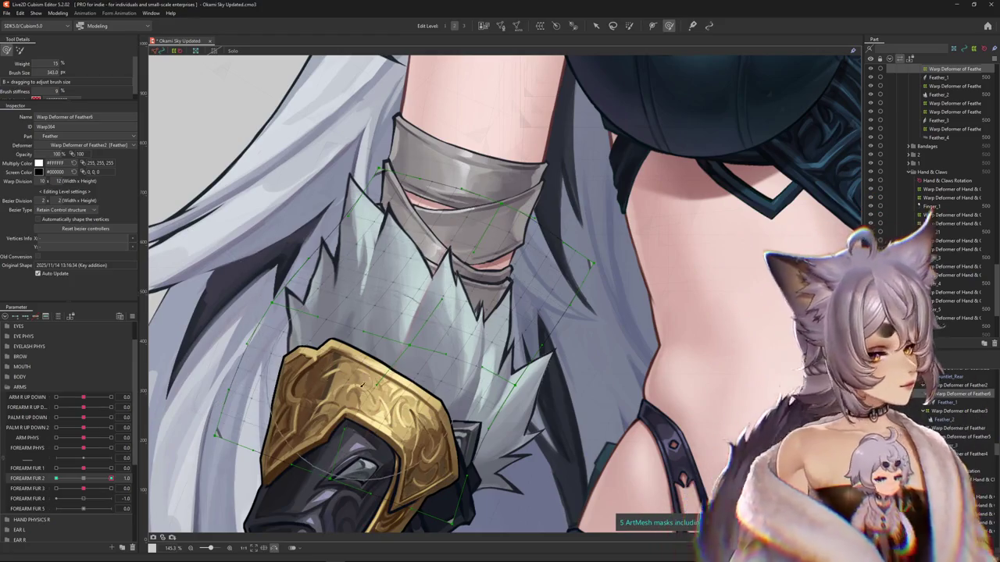
key(ctrl+a)
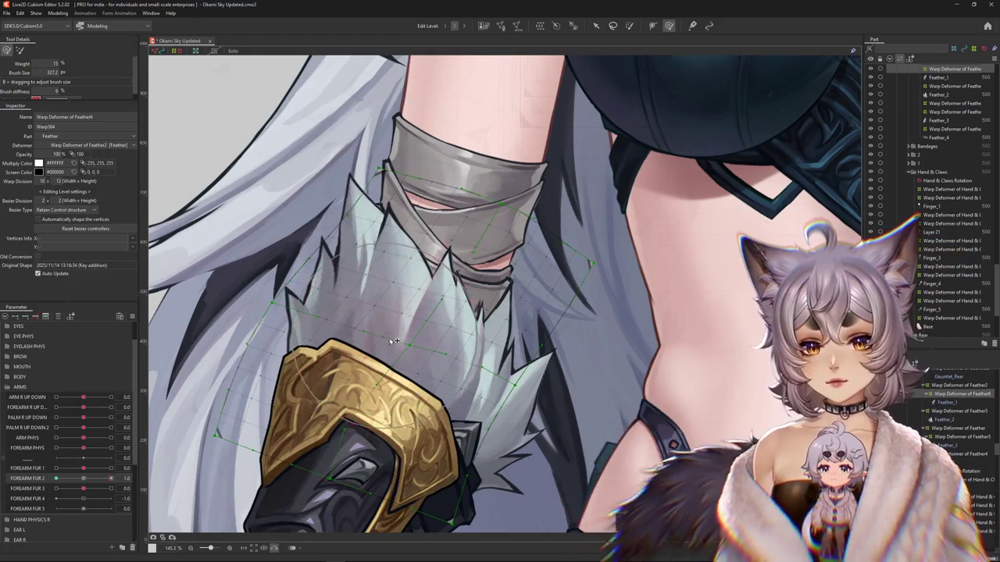
drag(428, 362, 438, 353)
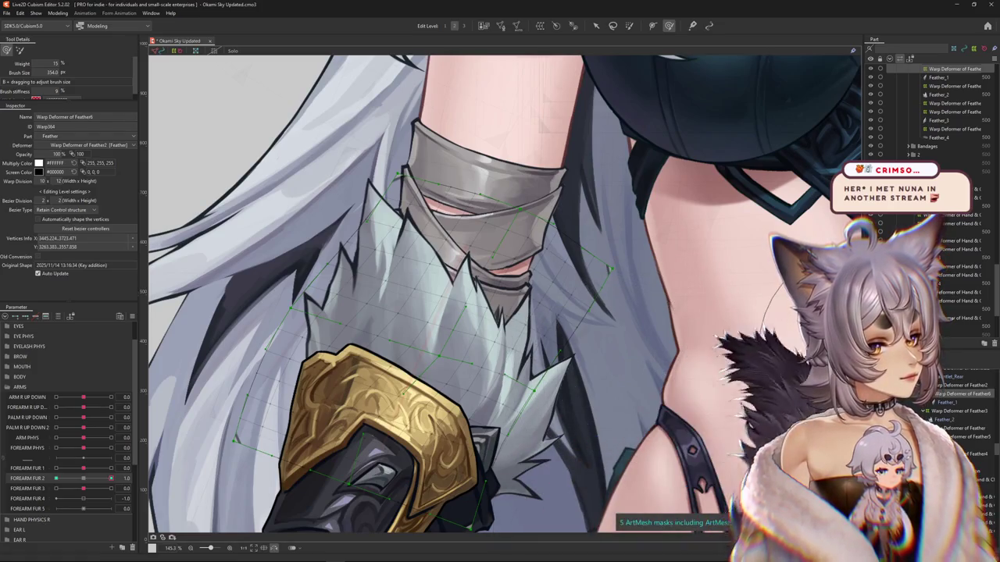
drag(607, 345, 582, 324)
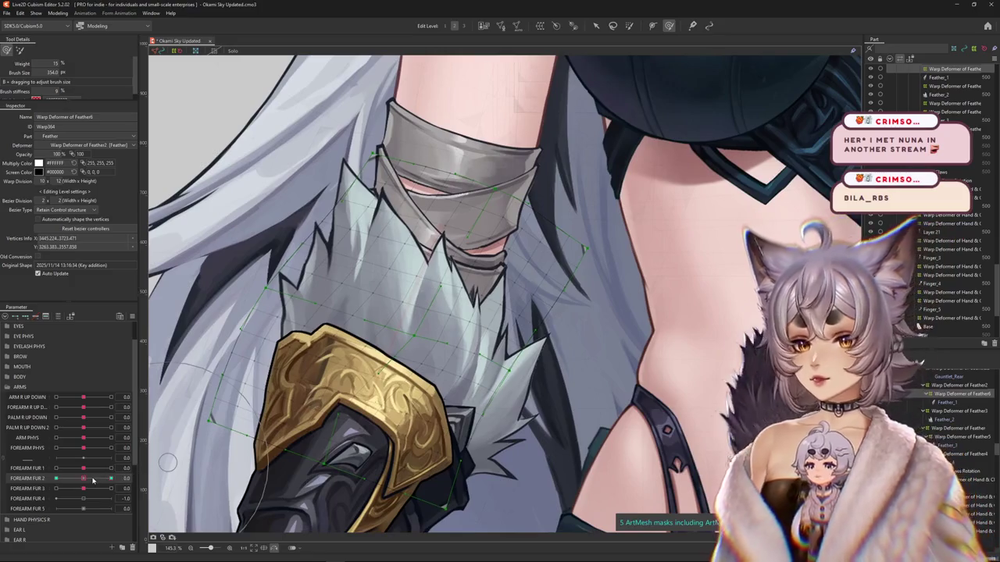
click(111, 478)
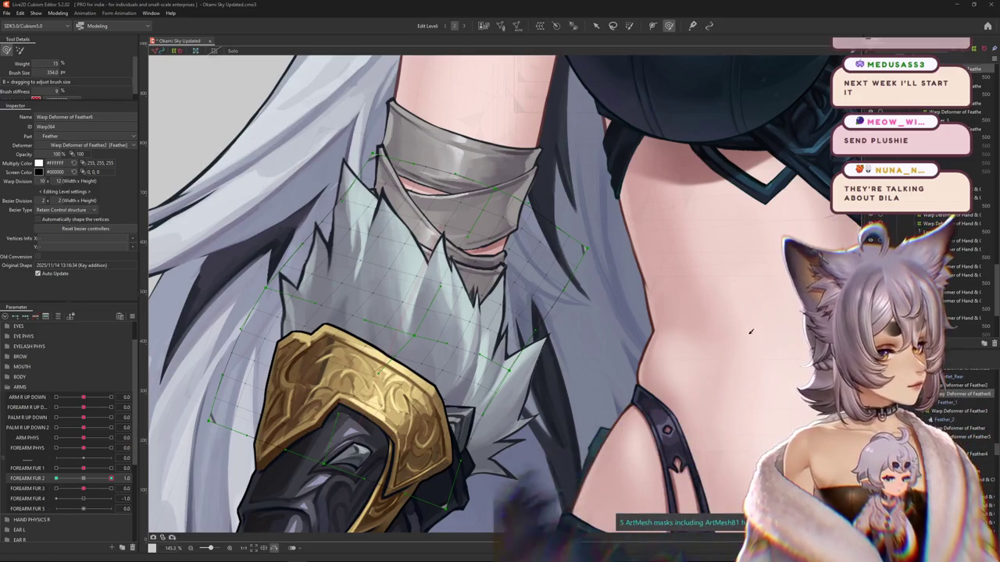
- Toggle Forearm Fur 2 between 0 and 1.0 to compare the fur motion
scroll(312, 437, up, 1)
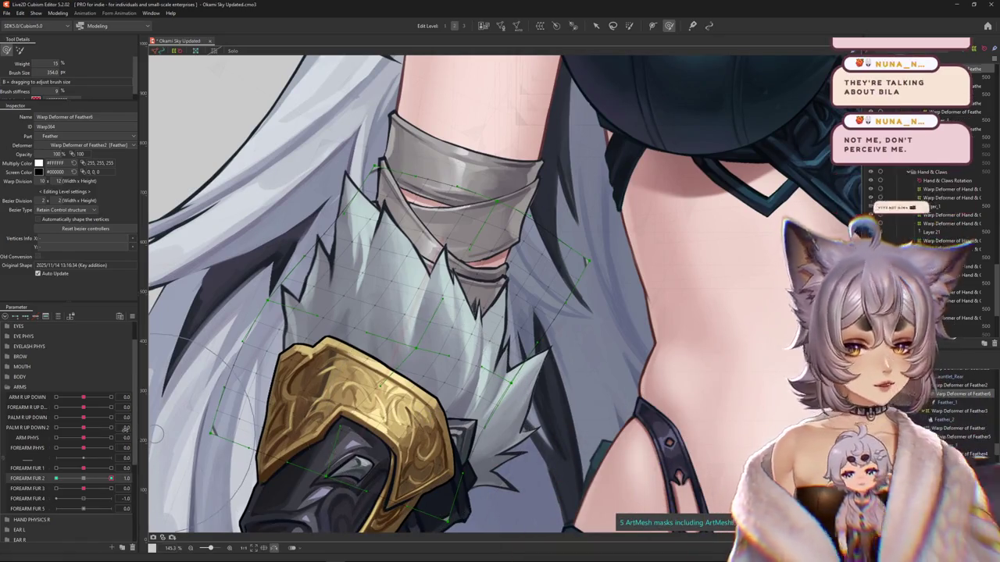
click(81, 479)
drag(81, 480, 84, 479)
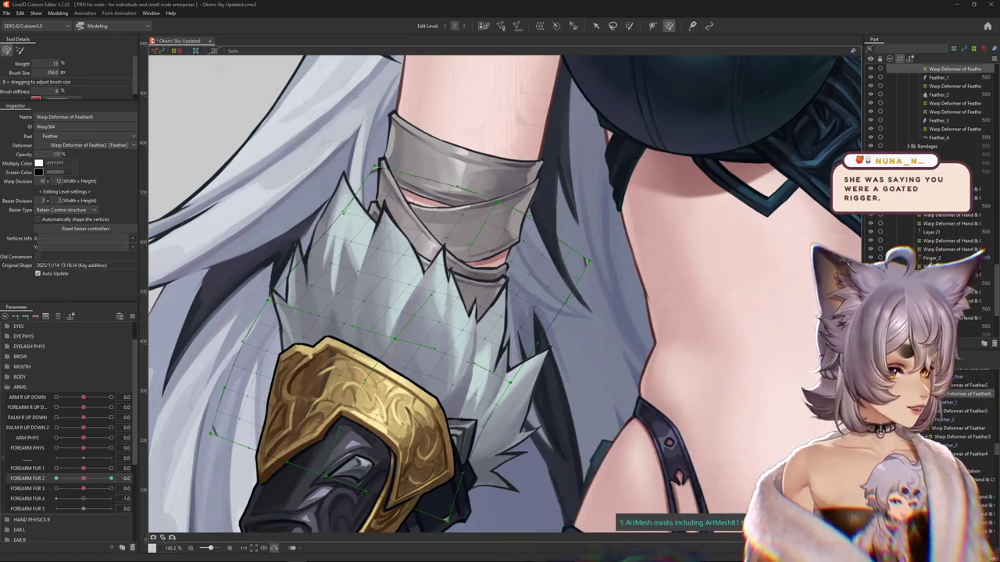
scroll(455, 345, down, 3)
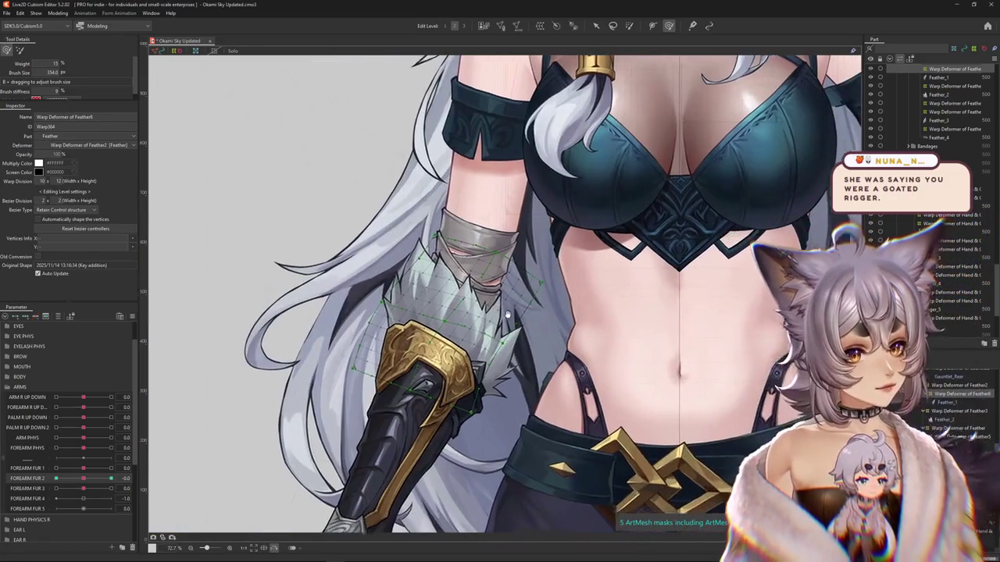
scroll(455, 345, up, 3)
scroll(455, 345, down, 2)
scroll(455, 345, down, 2)
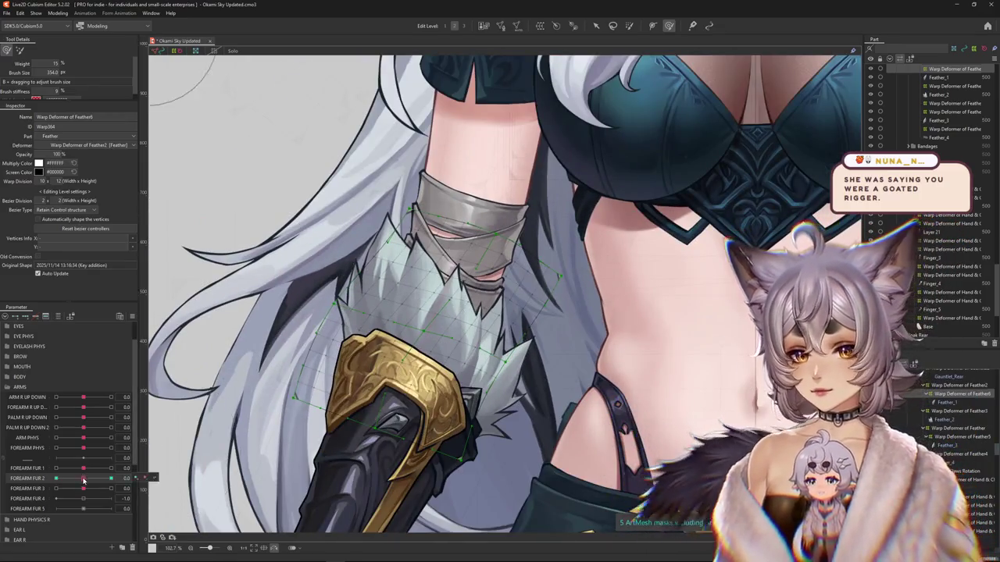
mouse_move(82, 478)
mouse_down()
mouse_move(72, 482)
mouse_move(111, 478)
mouse_up()
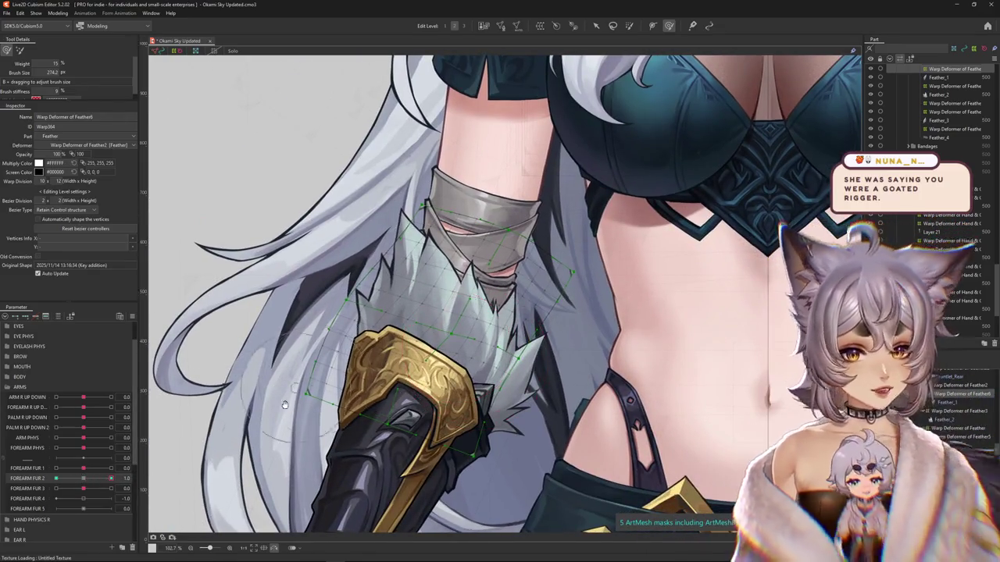
drag(284, 405, 300, 415)
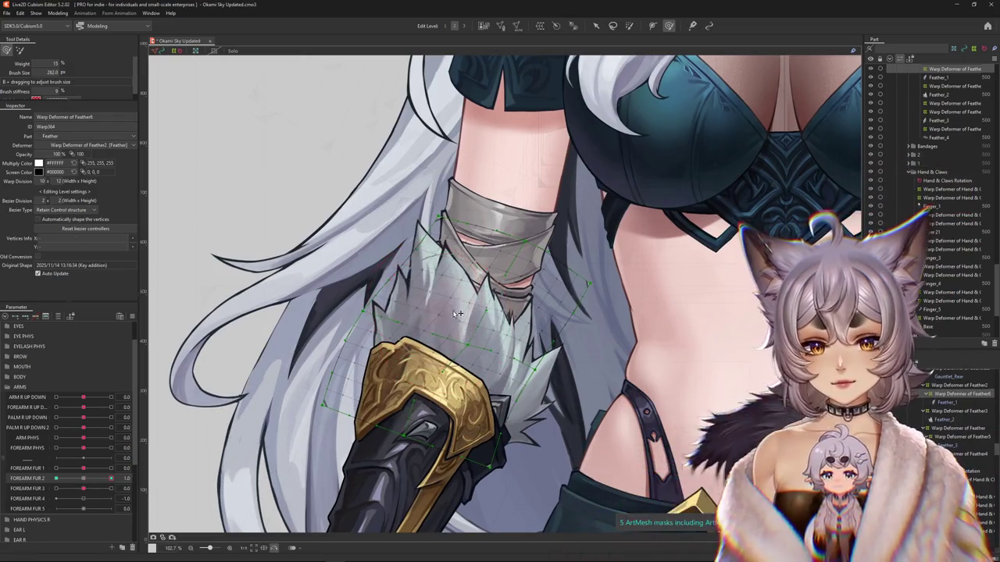
drag(401, 308, 401, 279)
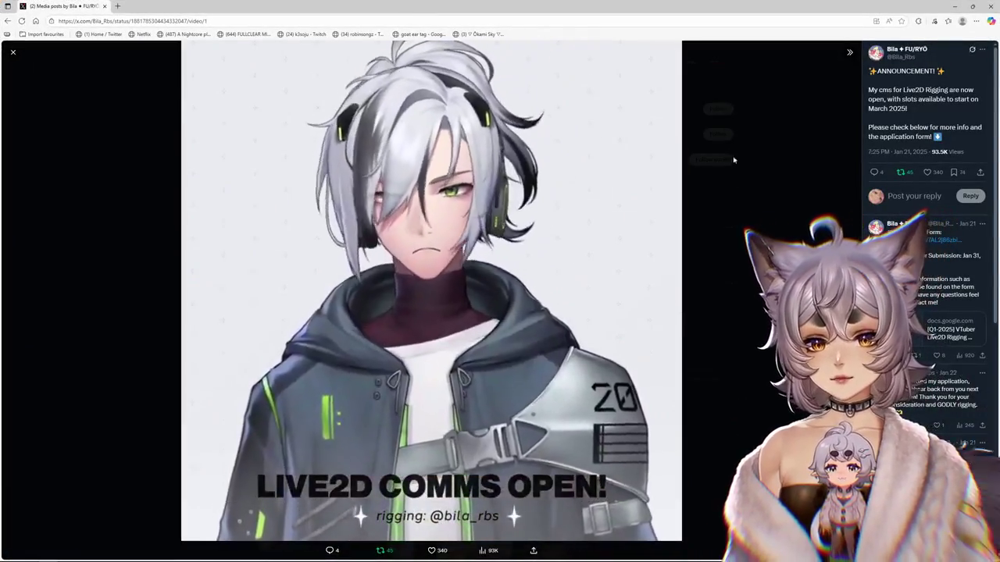
- Close the current clip, watch the red-haired winged character's video, then return to the media grid
click(734, 159)
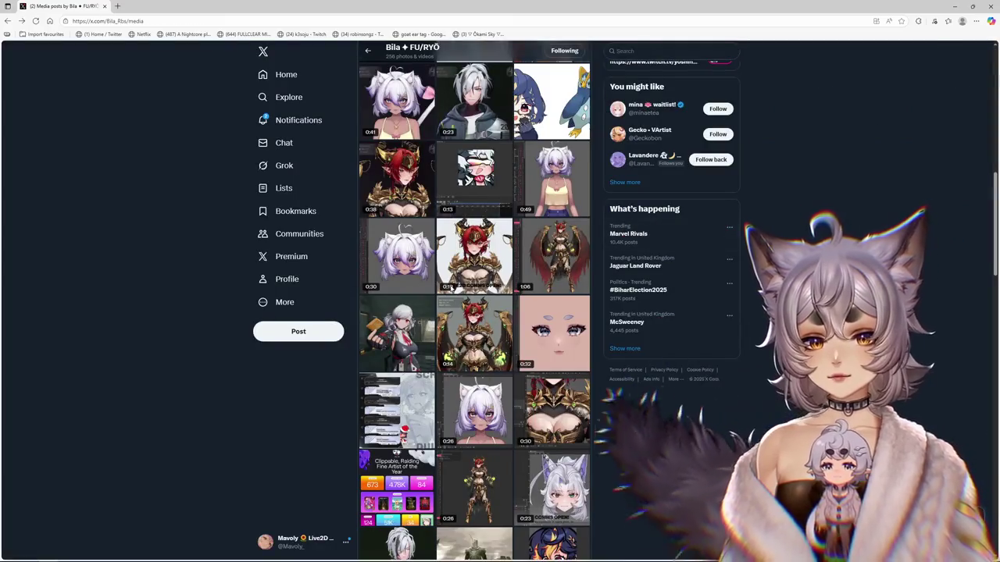
click(562, 261)
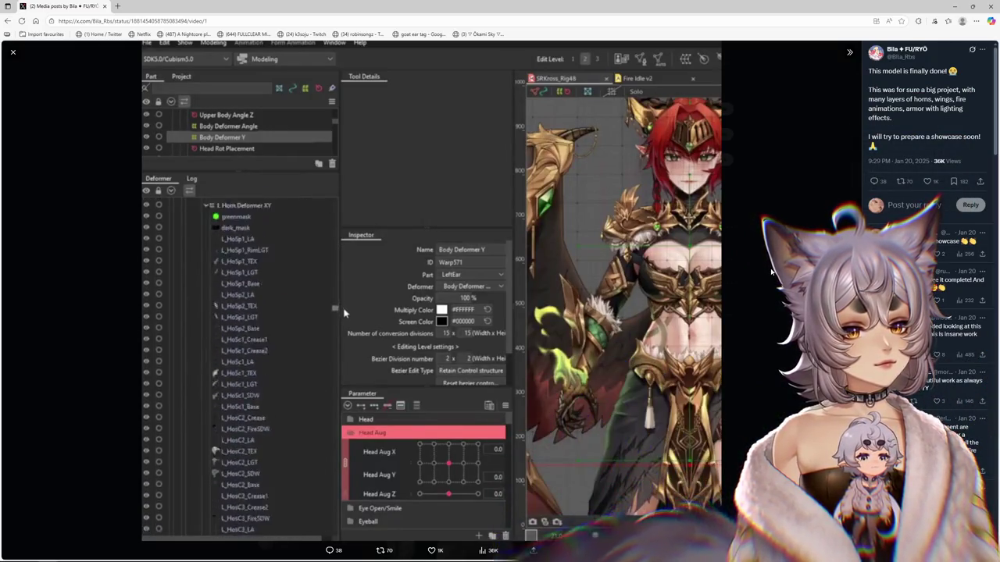
key(Escape)
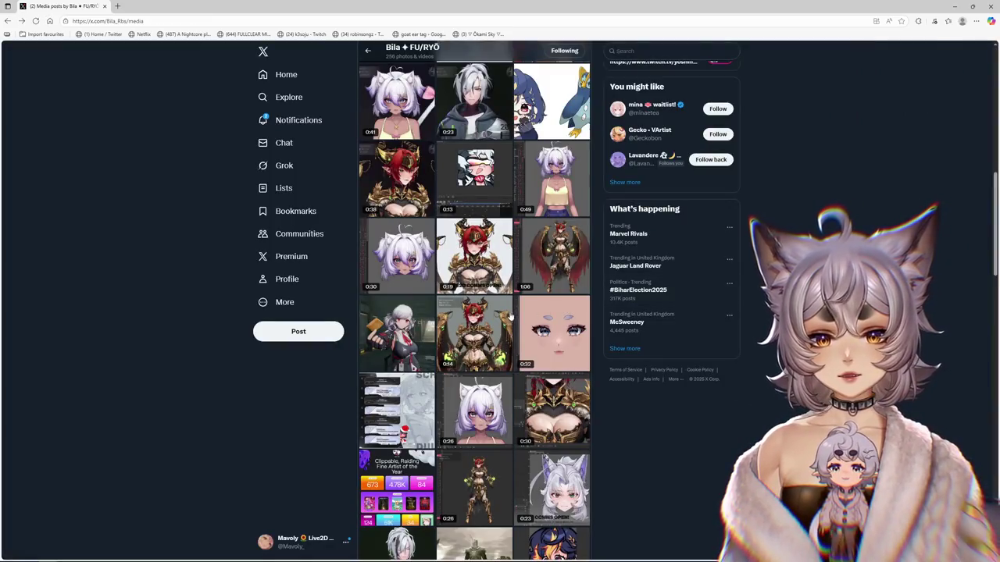
- Watch the red-haired dragon character clip, then load the shared post link in a new tab
click(474, 332)
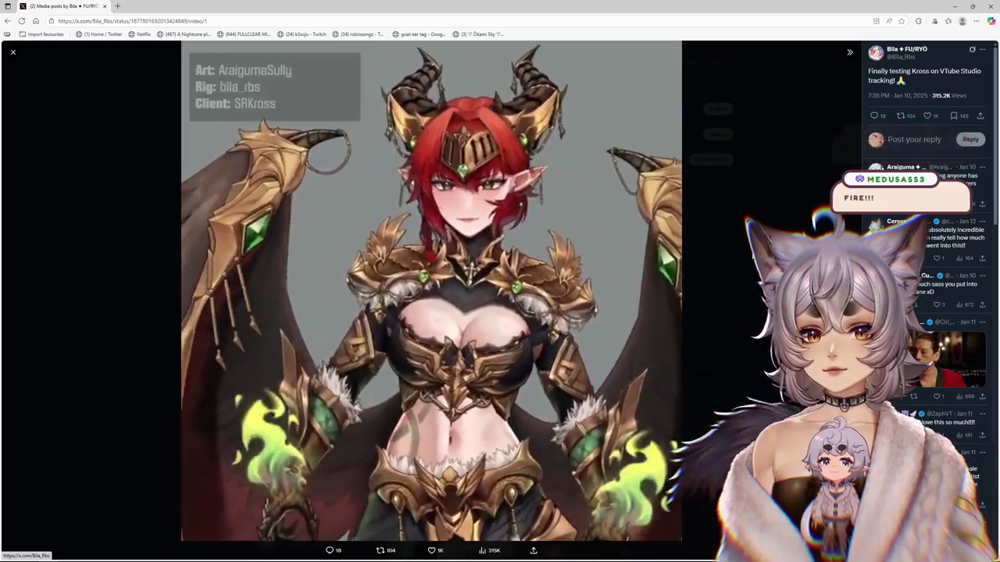
key(Escape)
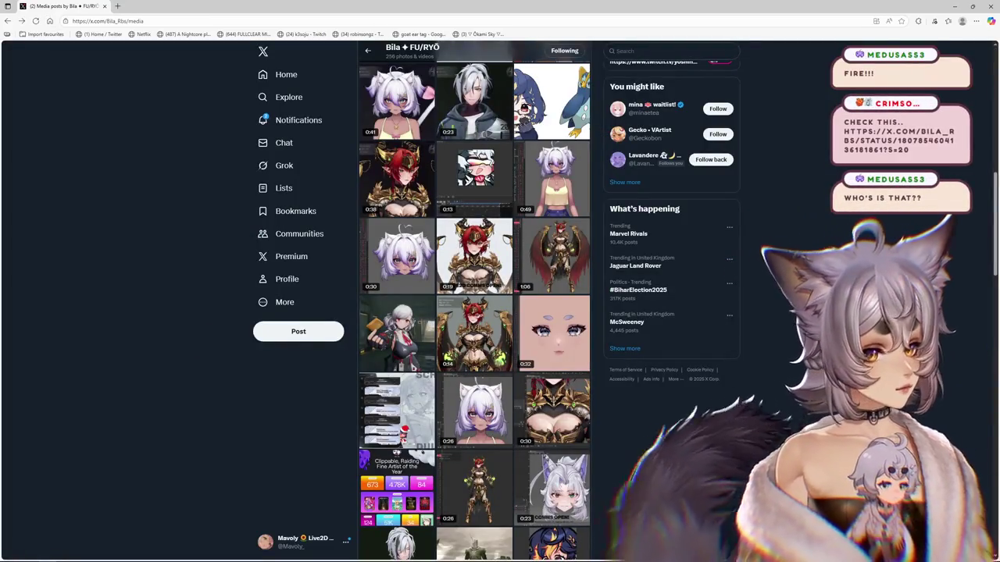
key(ctrl+t)
key(ctrl+v)
key(Return)
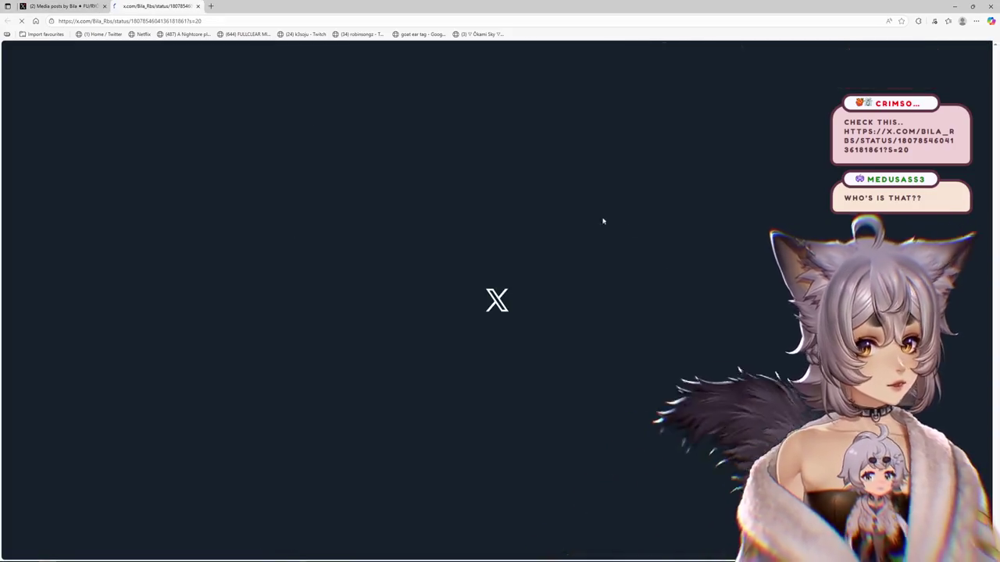
- Open the armored character's video, visit the credited client's profile, and copy its link
click(93, 5)
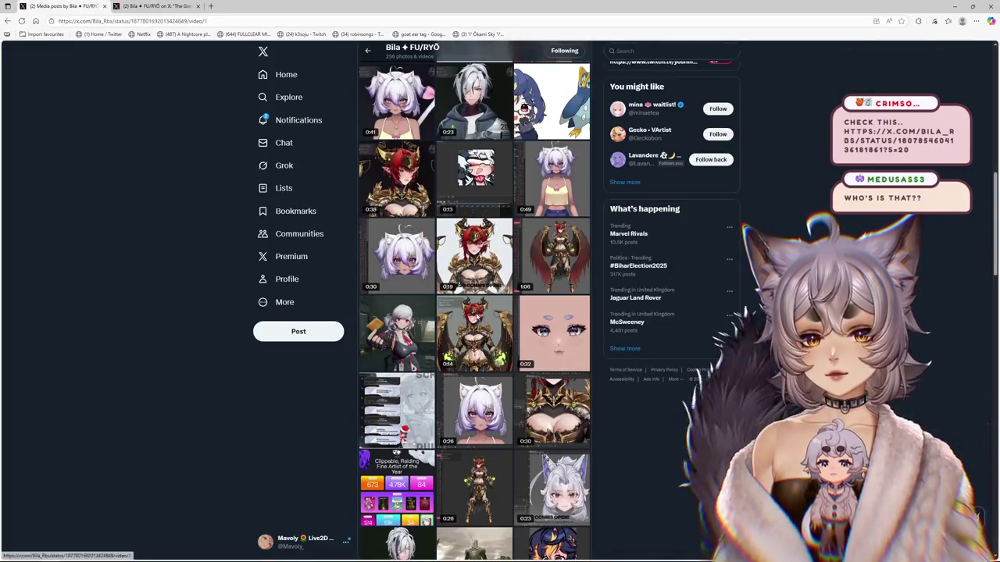
click(502, 324)
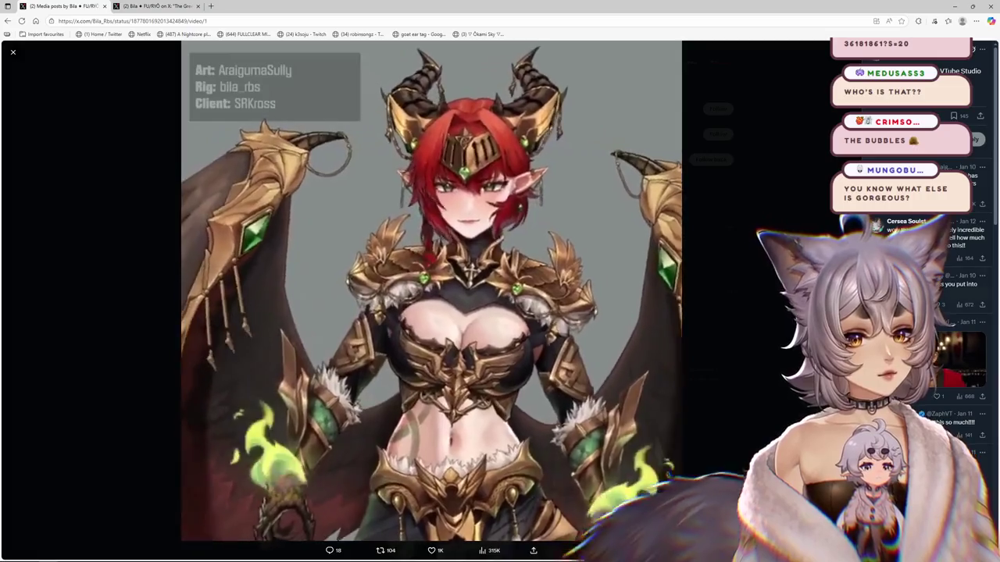
click(430, 215)
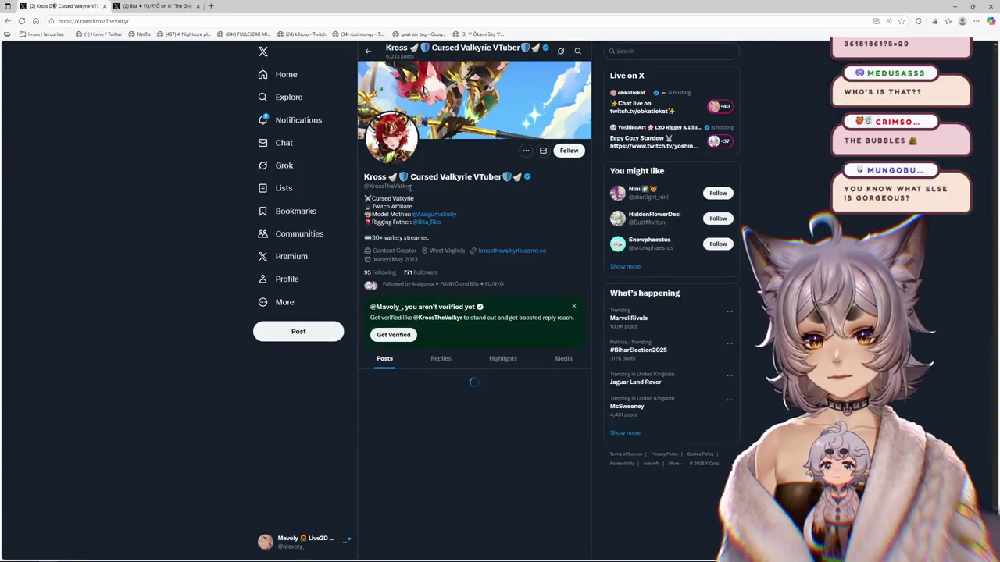
drag(410, 187, 401, 187)
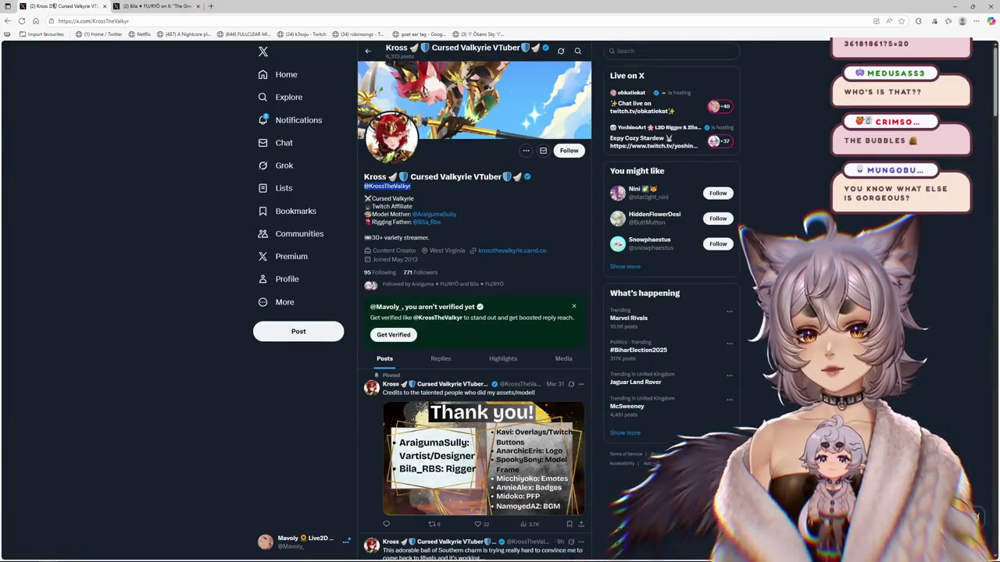
key(ctrl+l)
key(ctrl+c)
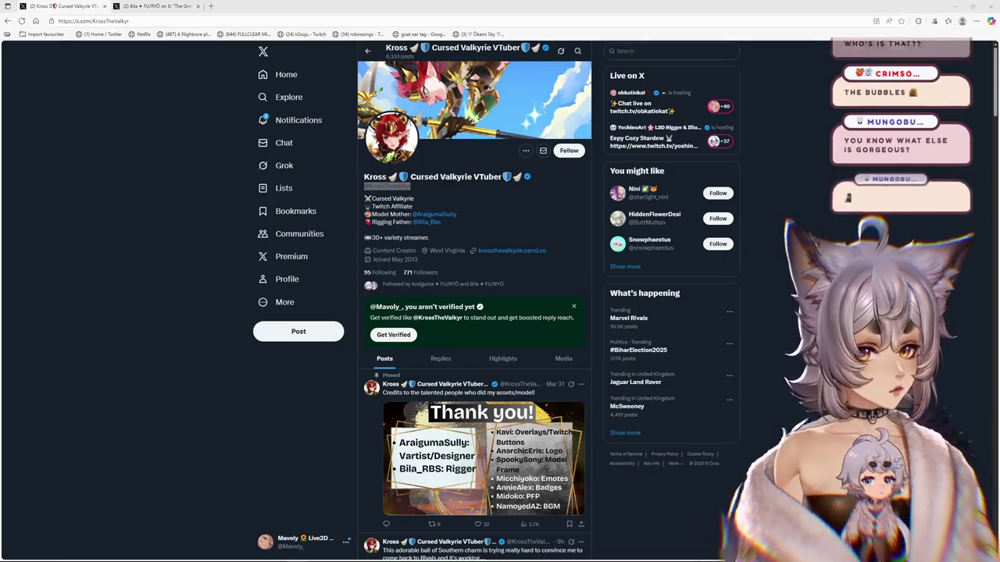
- Switch to The Green Goo Belly post and play its video full screen
scroll(475, 313, down, 1)
scroll(474, 312, down, 2)
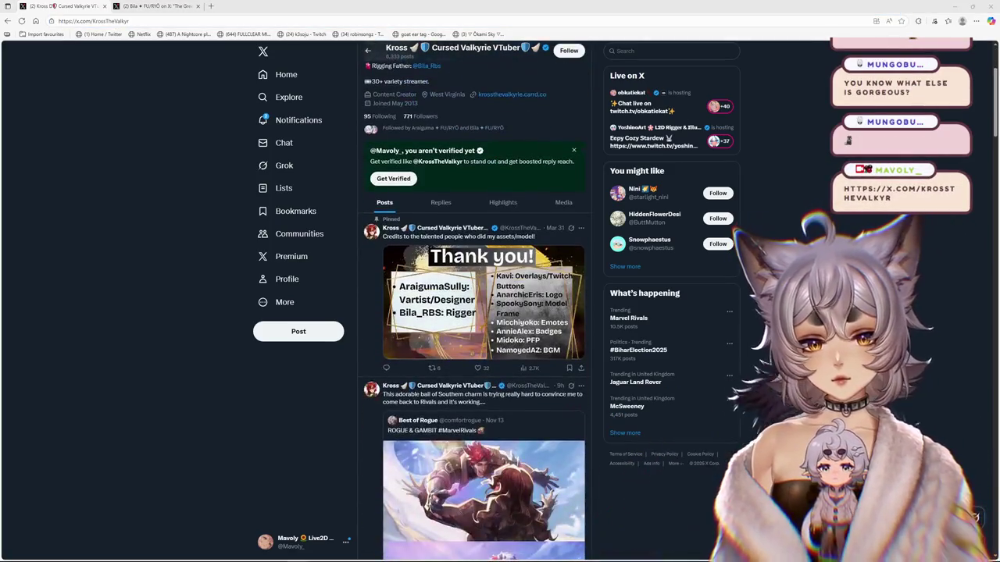
scroll(474, 312, up, 2)
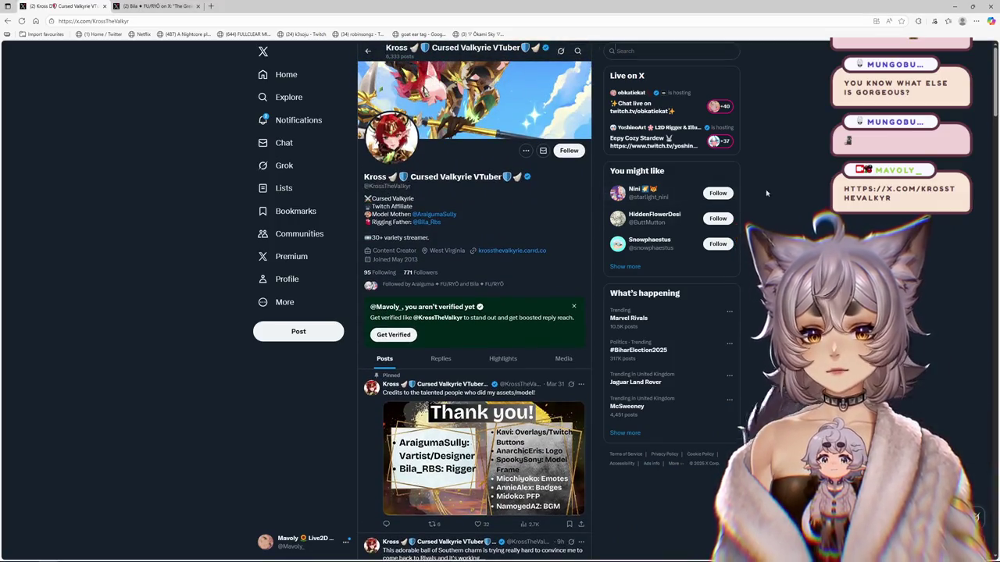
click(141, 7)
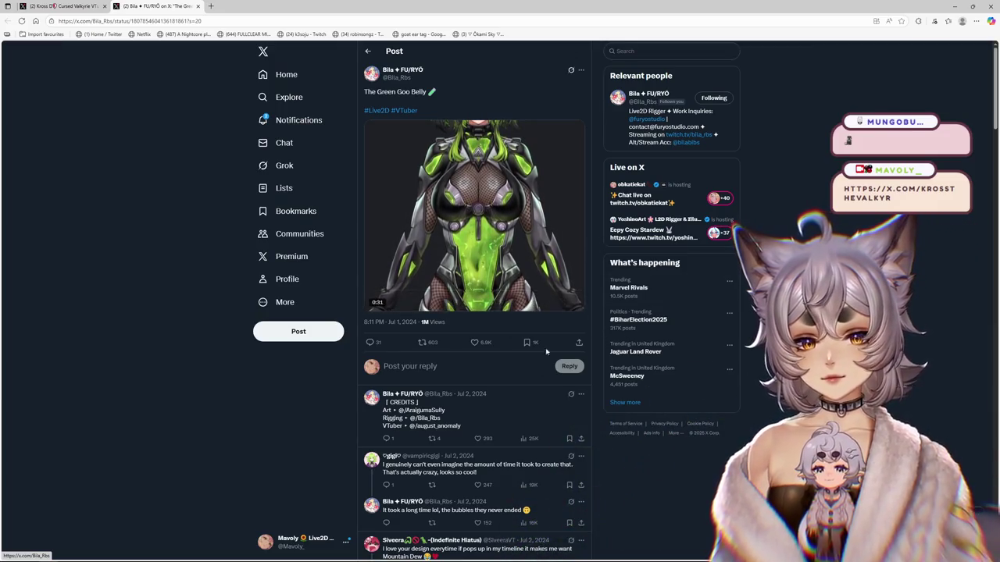
click(576, 291)
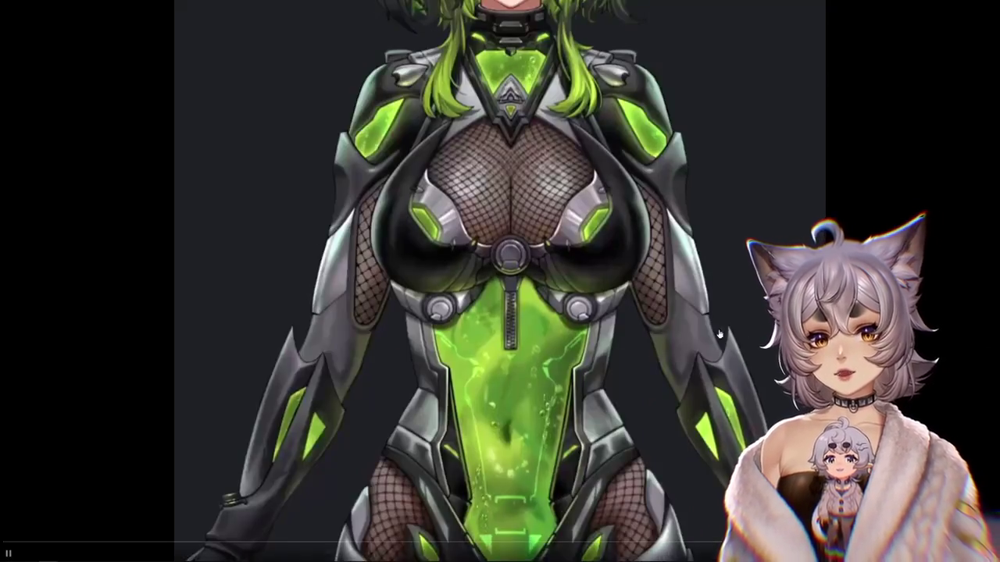
- Skip ahead through the Green Goo Belly video in full screen, exit, then go full screen again
drag(188, 541, 359, 541)
drag(444, 545, 520, 544)
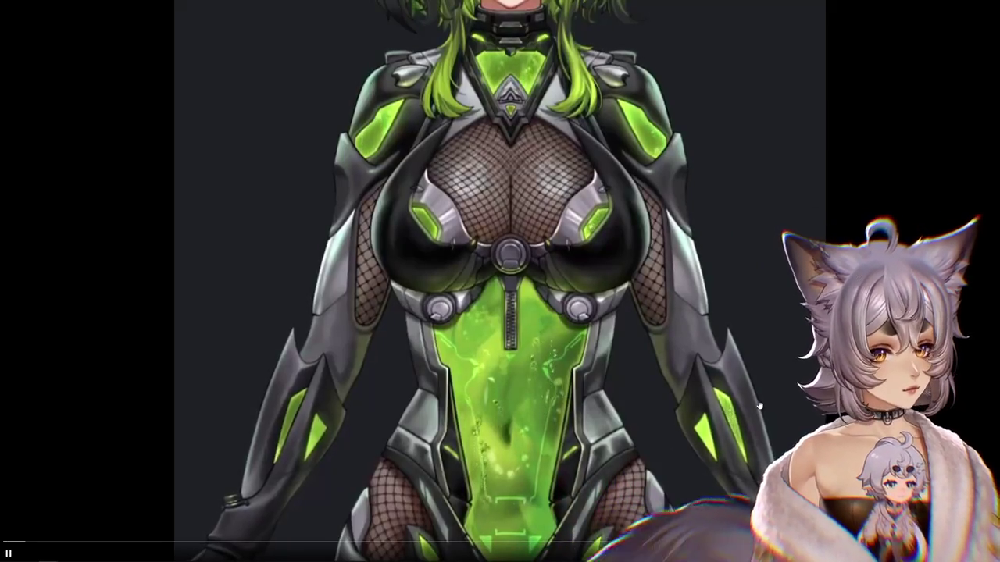
key(Escape)
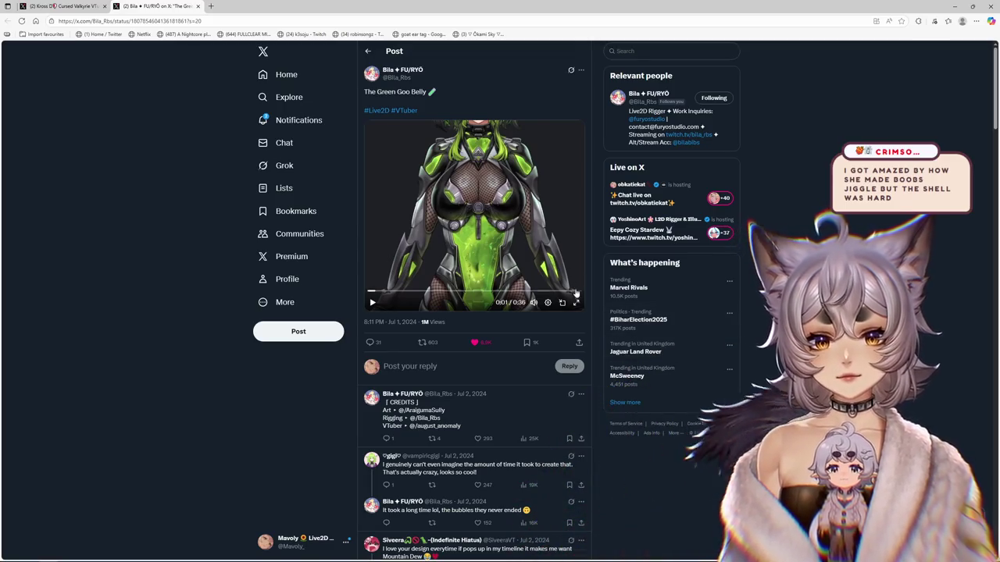
click(576, 302)
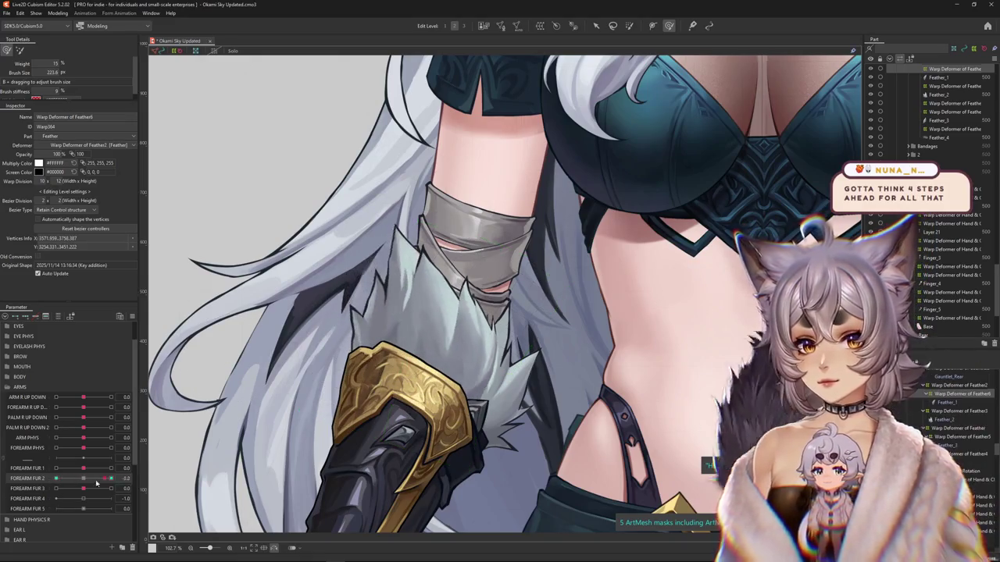
- Hide the selected fur mesh with Ctrl+H
key(ctrl+h)
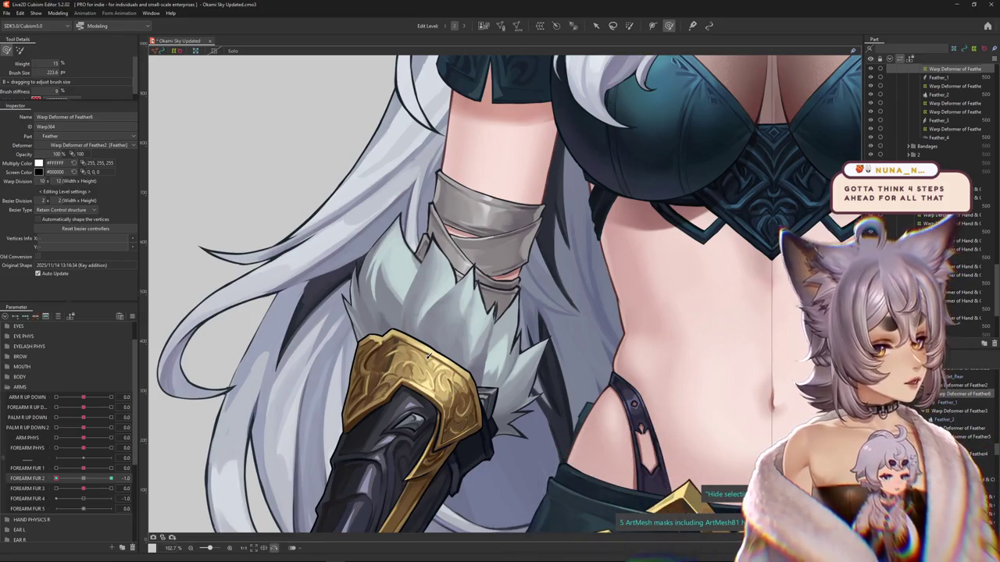
- Set FOREARM FUR 2 to -1.0 and inspect the fur warp shape, shrinking the deform brush
click(88, 478)
drag(89, 478, 57, 478)
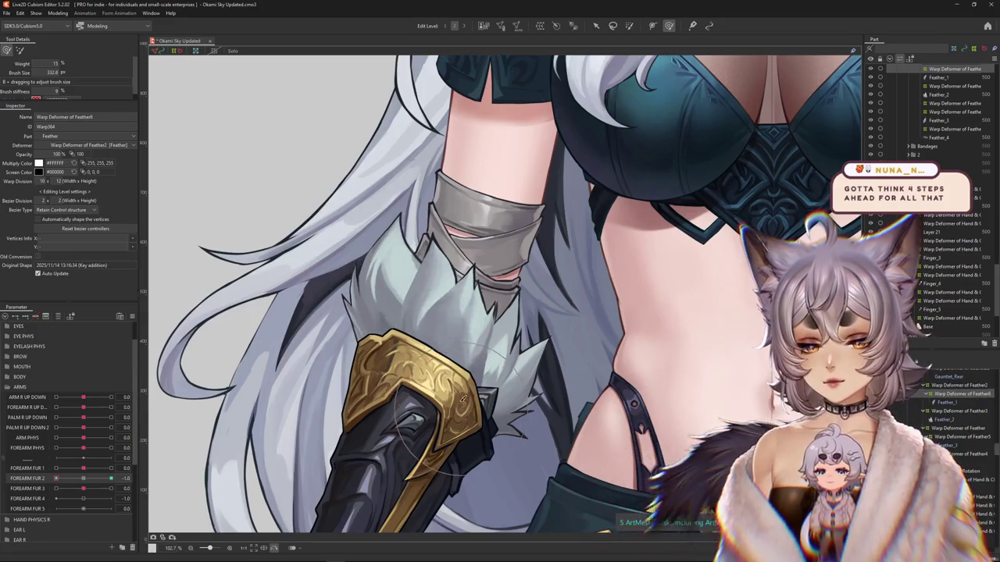
scroll(418, 352, up, 2)
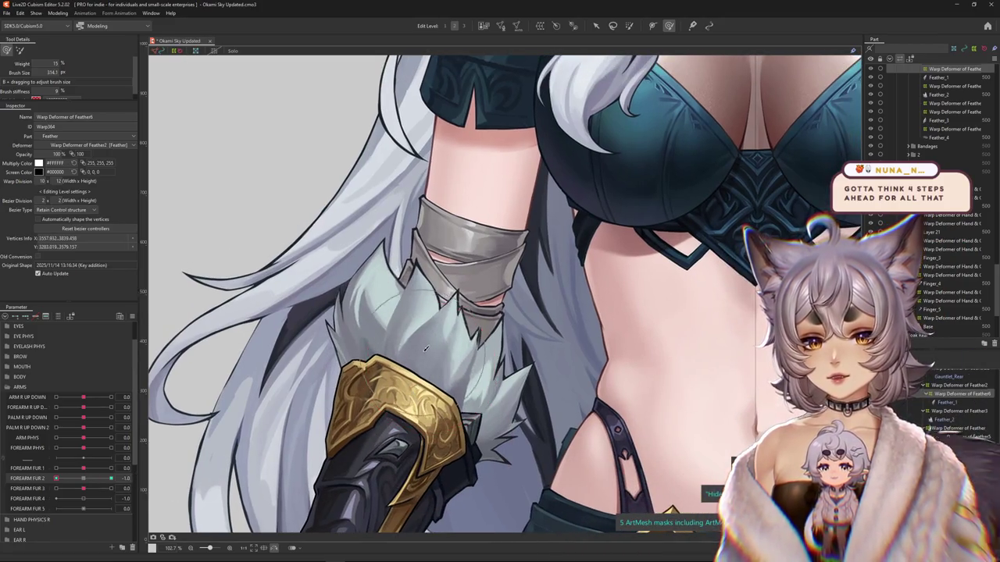
scroll(389, 379, down, 2)
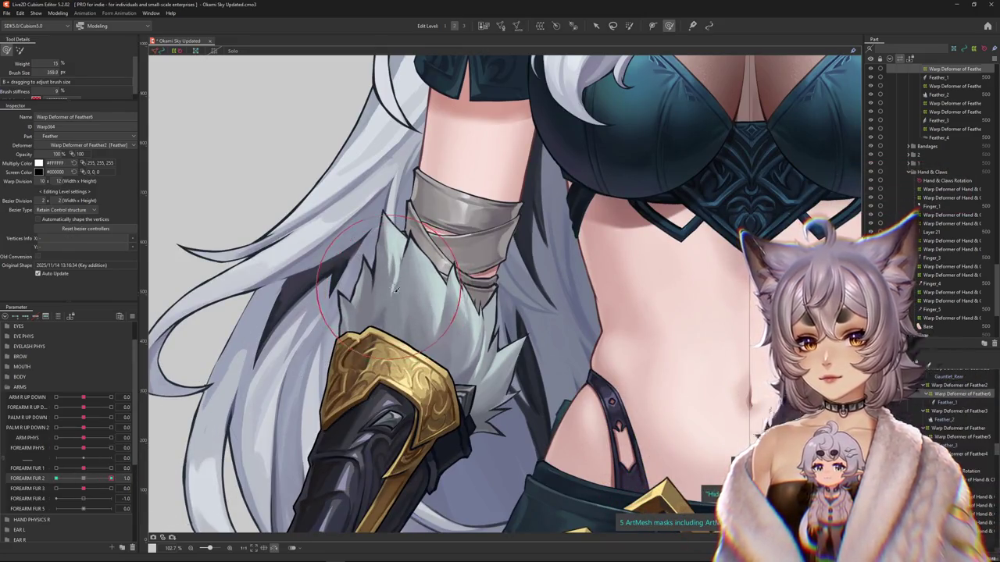
scroll(464, 405, up, 2)
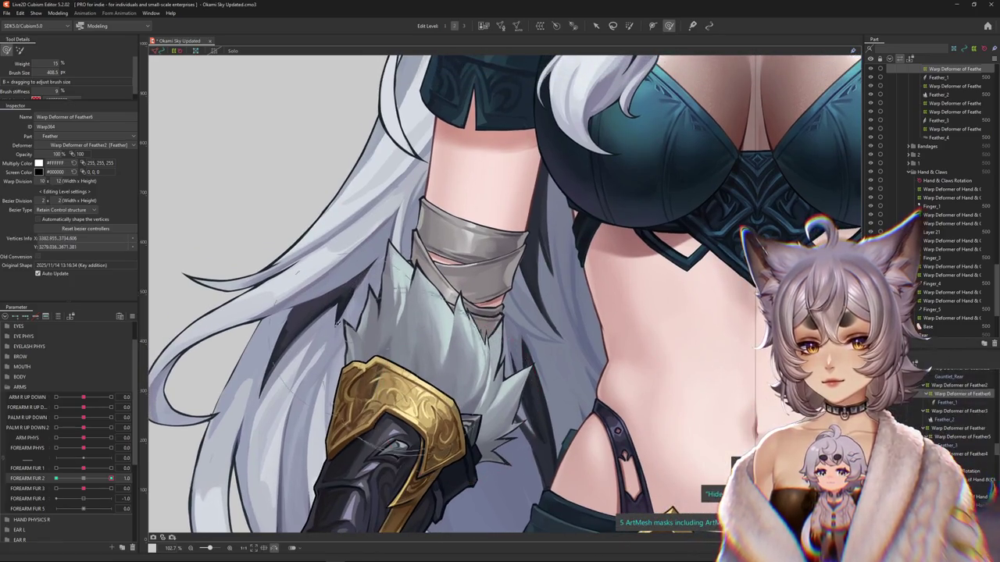
drag(401, 342, 343, 323)
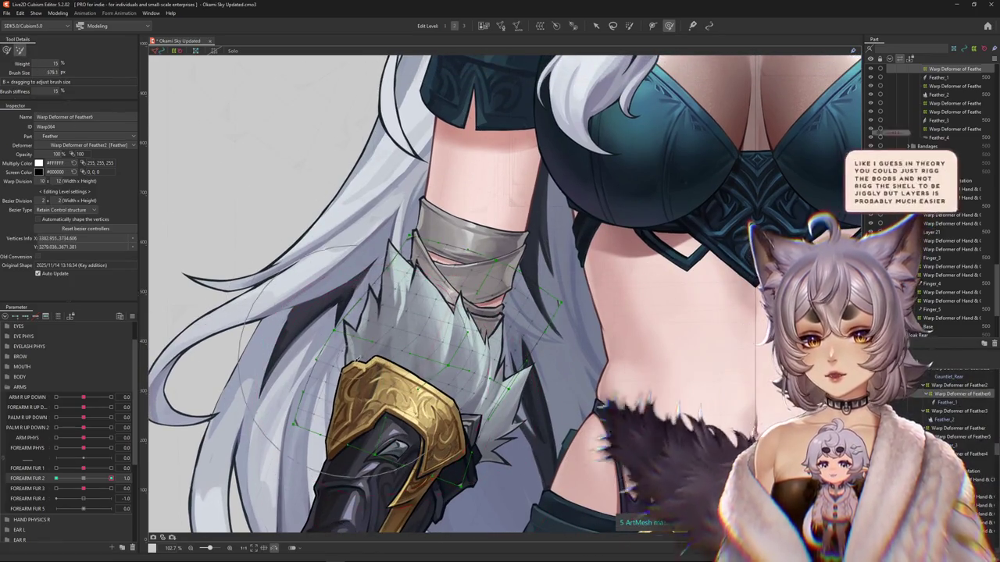
scroll(344, 323, down, 1)
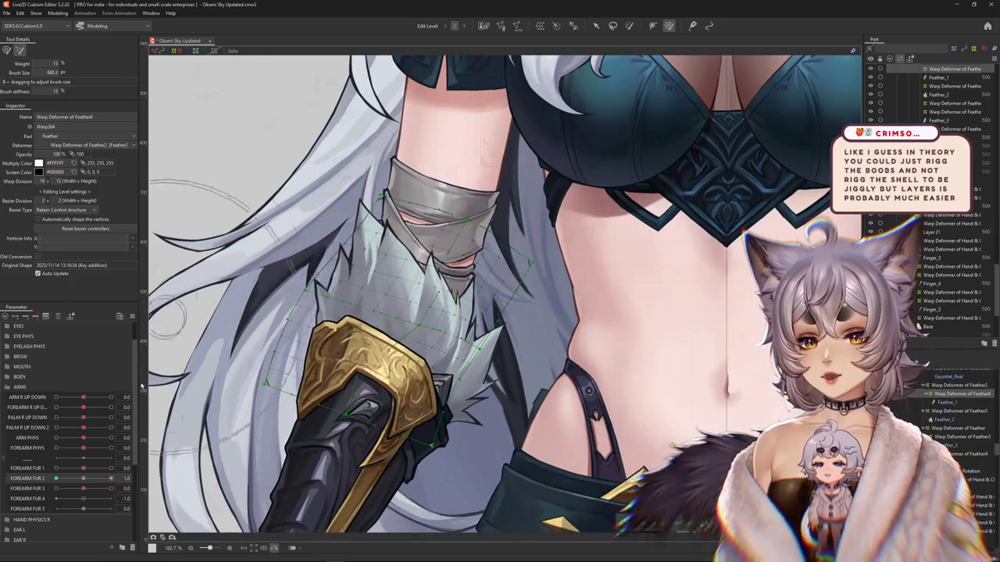
- Check the fur at FOREARM FUR 2 values 0.0 and 1.0, then return it to -1.0
click(84, 478)
click(114, 478)
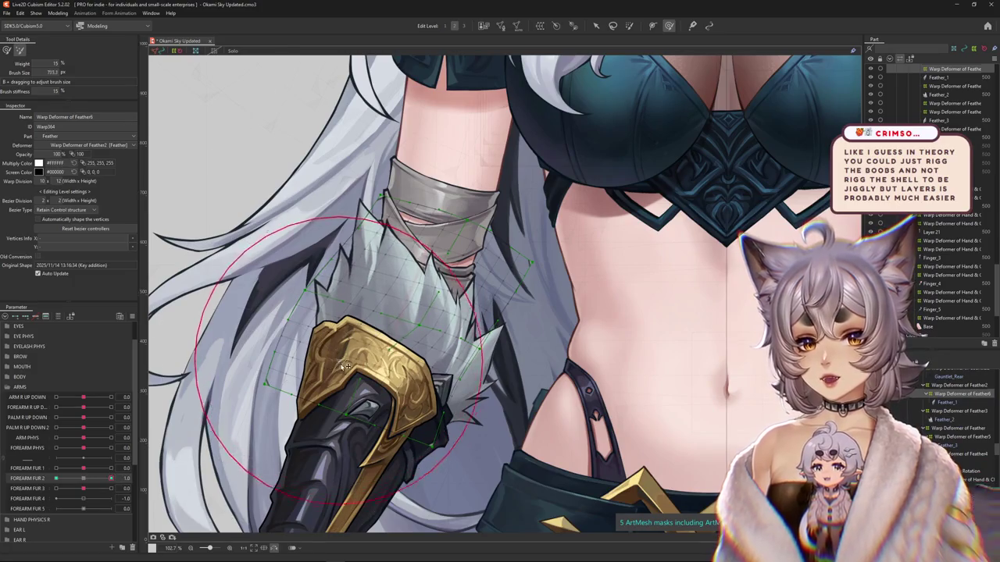
drag(344, 367, 378, 392)
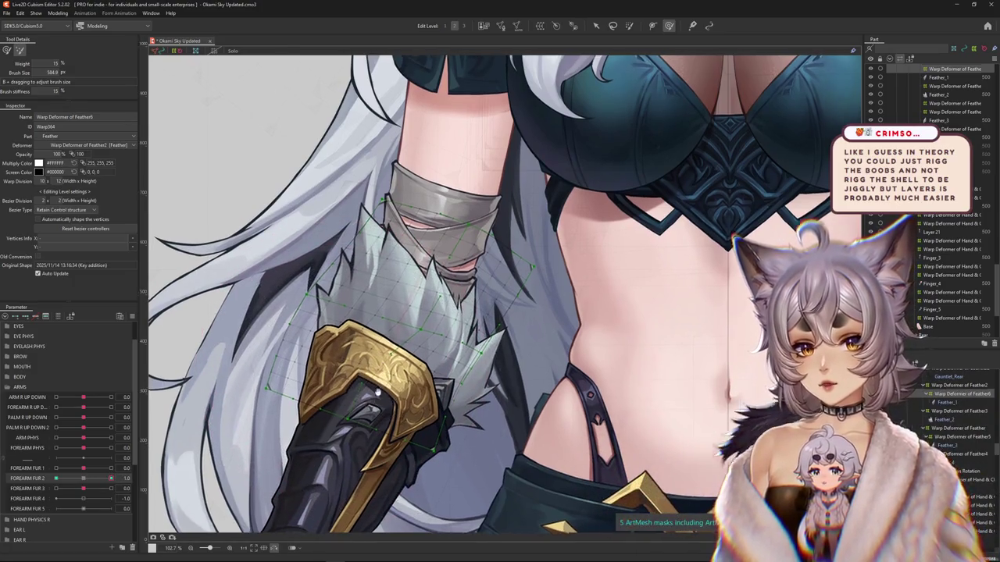
drag(420, 398, 367, 367)
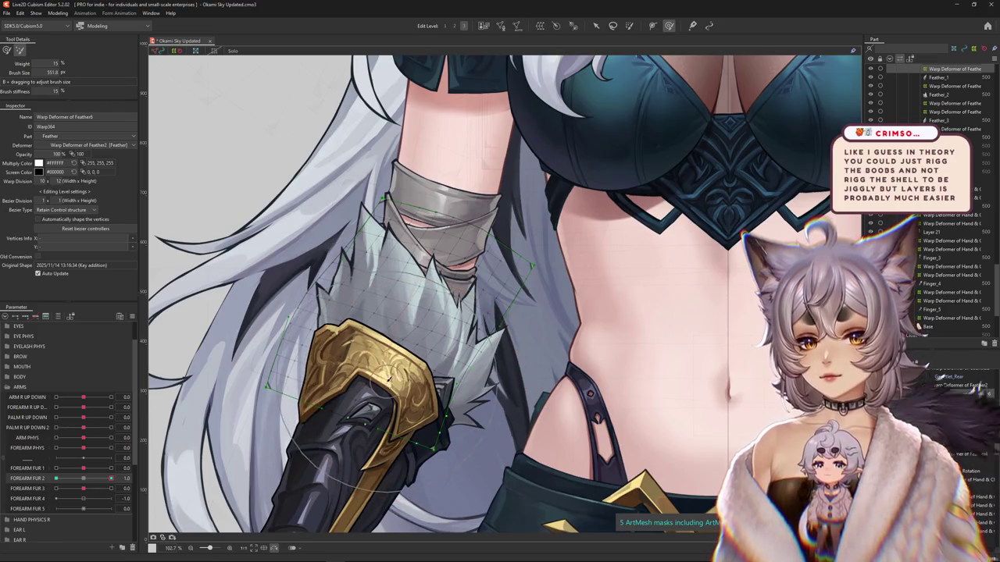
drag(111, 478, 94, 476)
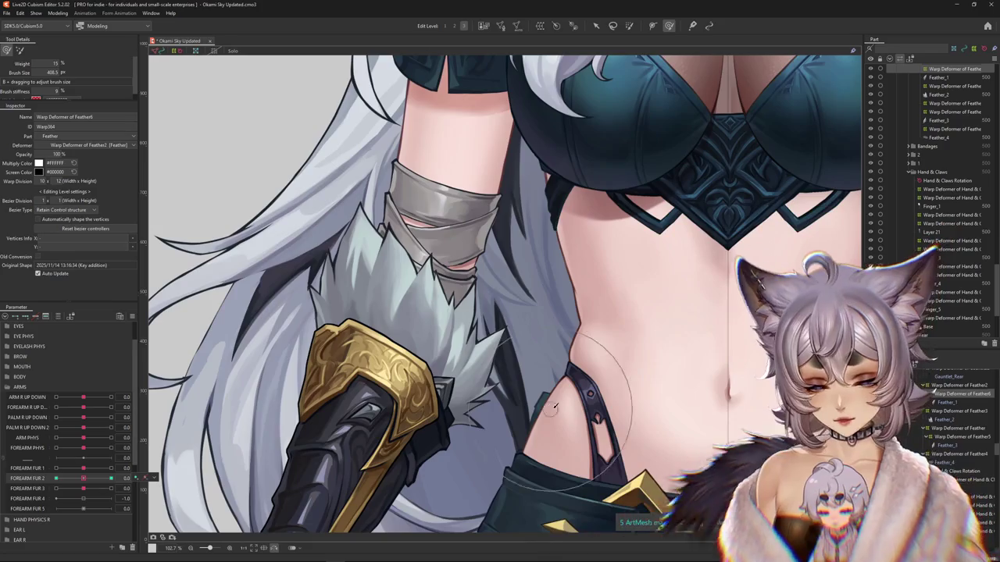
drag(86, 482, 56, 479)
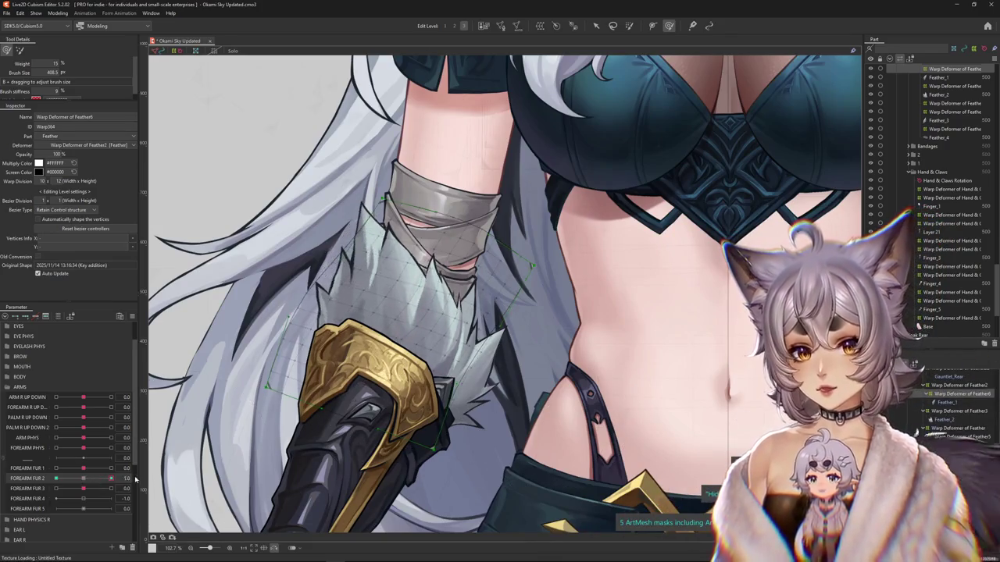
- Sweep FOREARM FUR 2 from -1.0 to 1.0 to preview the fur, adjusting the brush size
drag(438, 266, 385, 269)
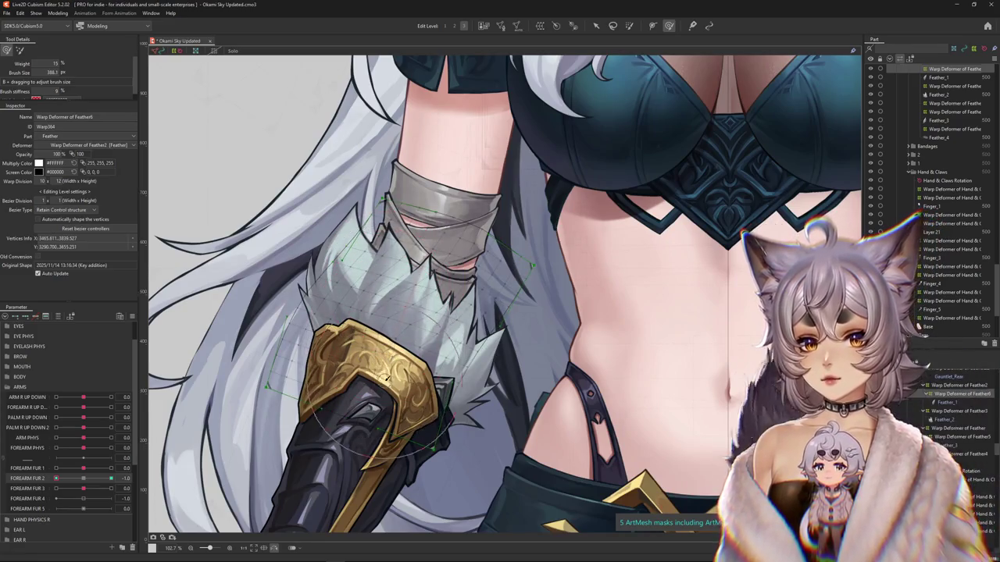
scroll(389, 373, up, 1)
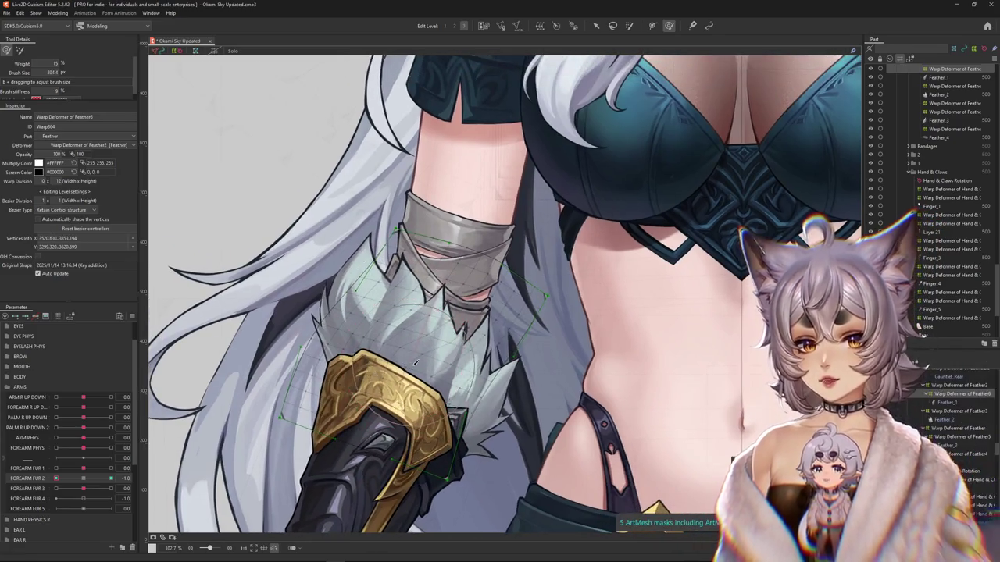
drag(86, 480, 111, 478)
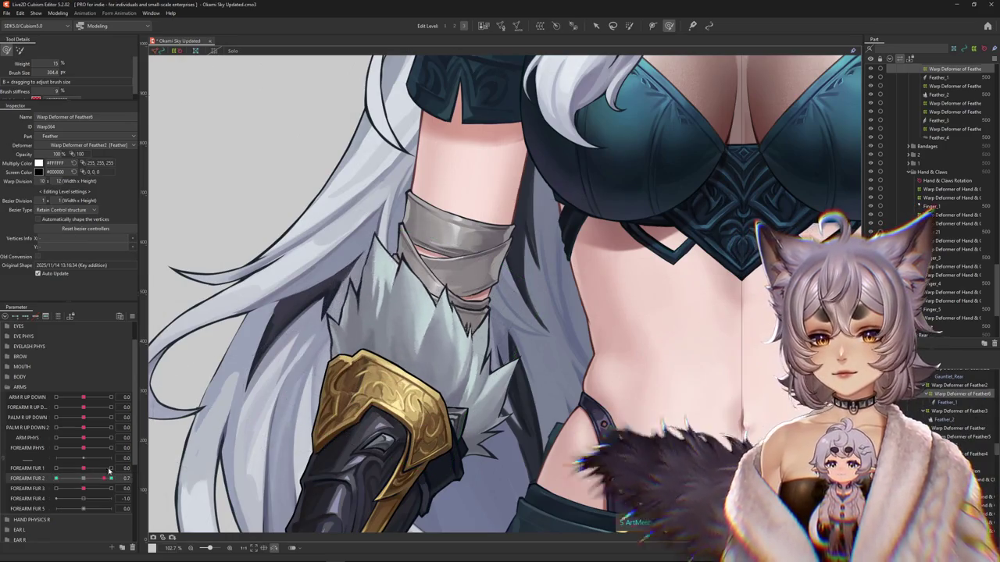
drag(373, 280, 408, 306)
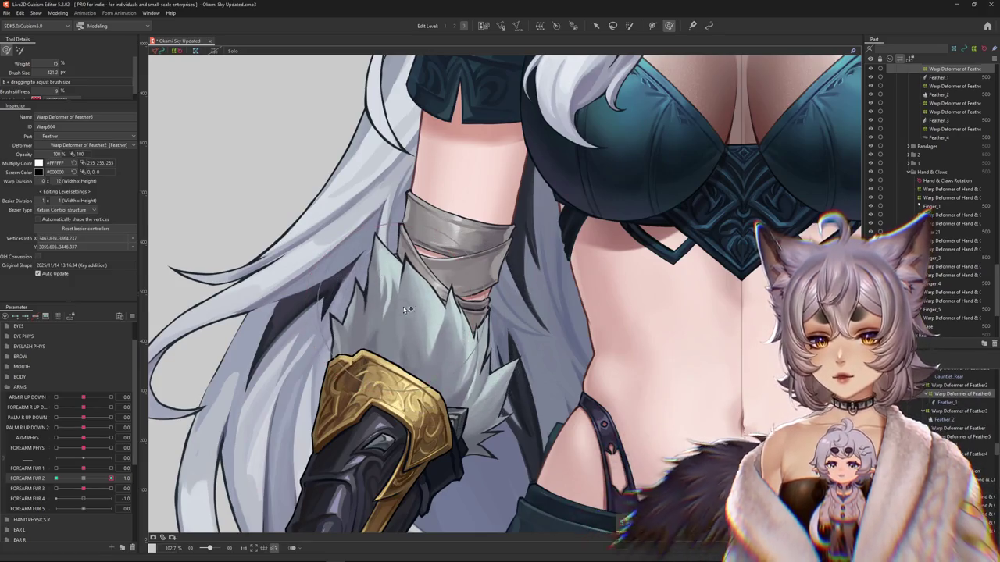
drag(443, 327, 195, 430)
click(83, 478)
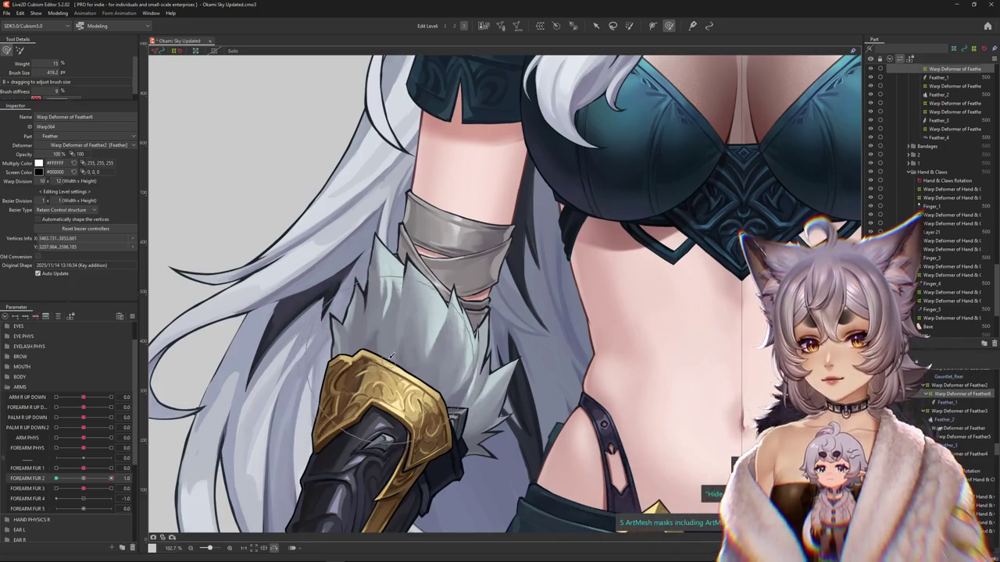
scroll(418, 422, down, 3)
scroll(418, 423, up, 2)
scroll(418, 422, up, 2)
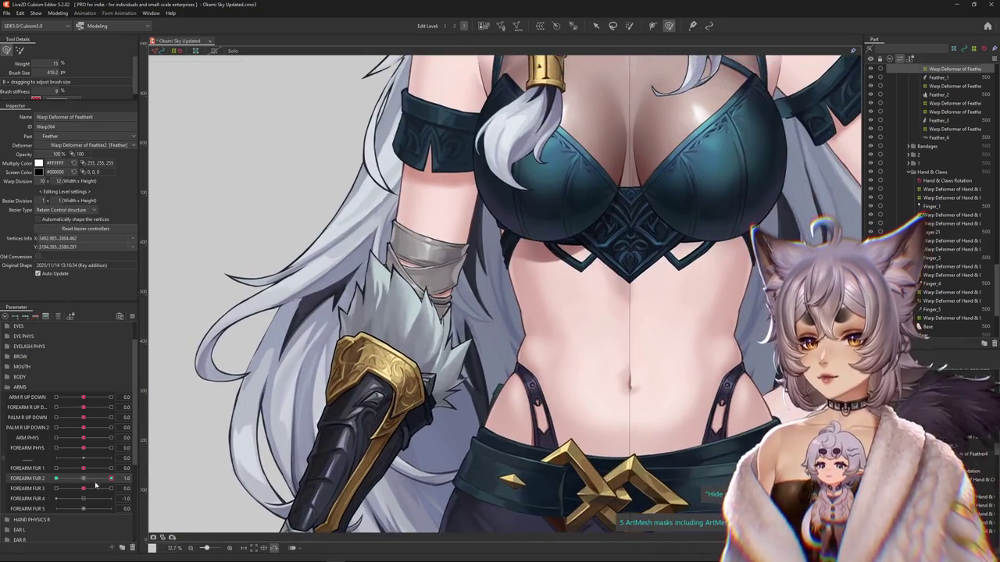
- Preview the fur between FOREARM FUR 2 -1.0 and 1.0, then select FOREARM FUR 3
drag(89, 482, 85, 482)
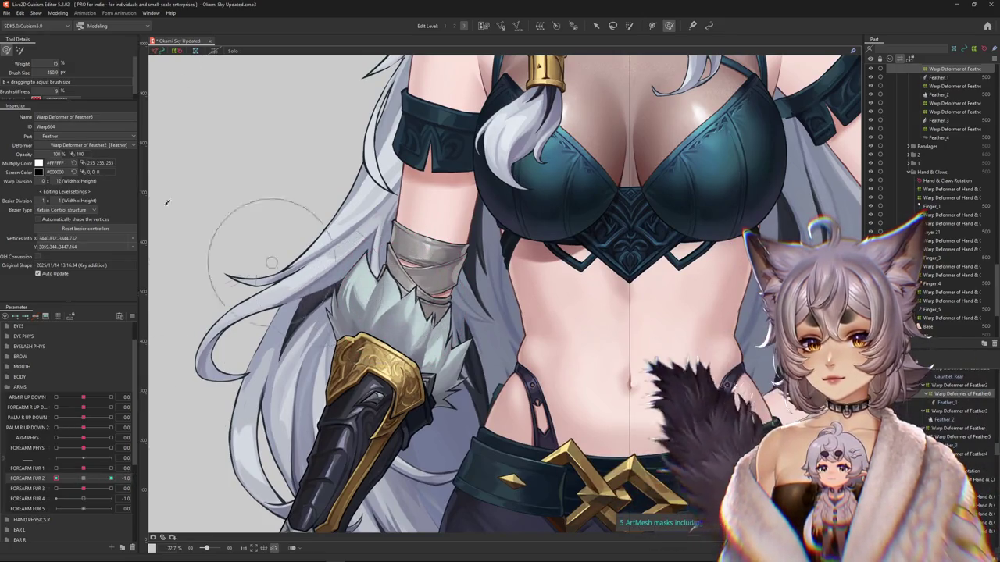
drag(416, 300, 454, 301)
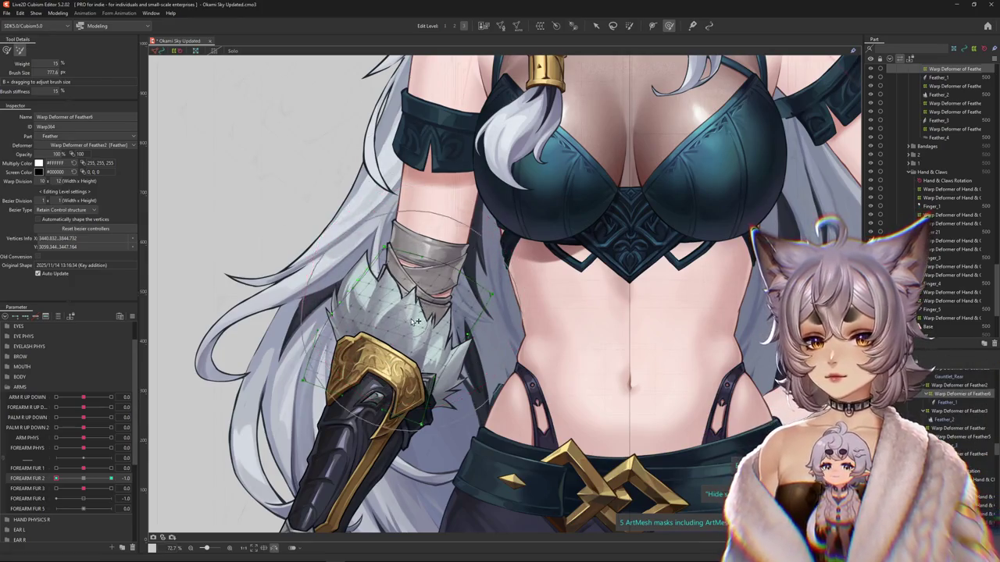
drag(403, 256, 357, 316)
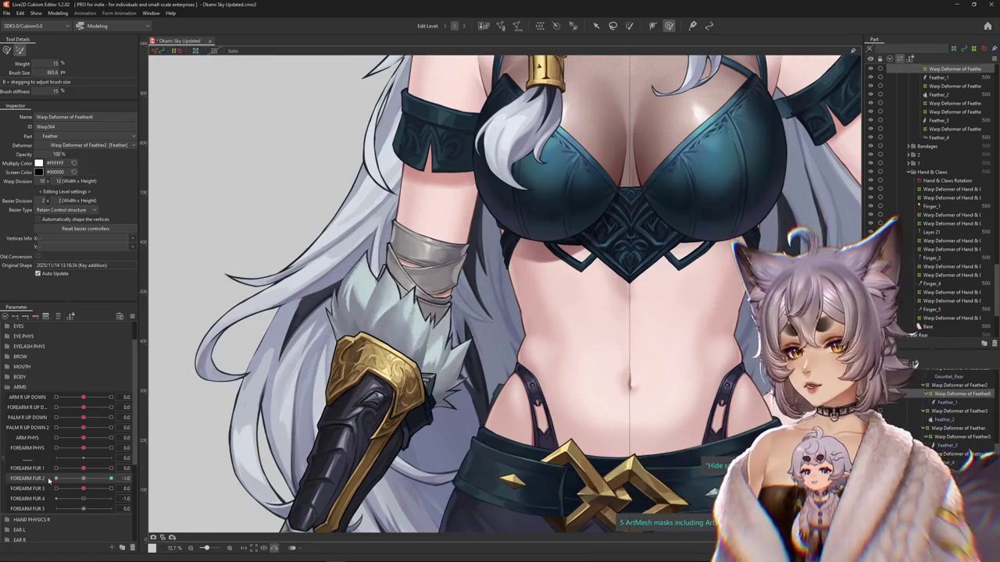
drag(93, 475, 17, 473)
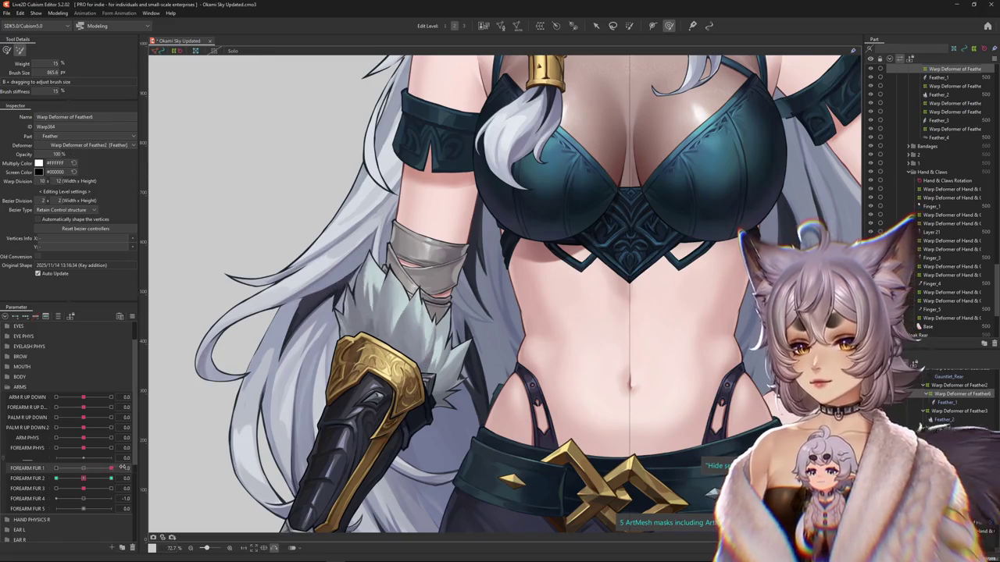
click(118, 477)
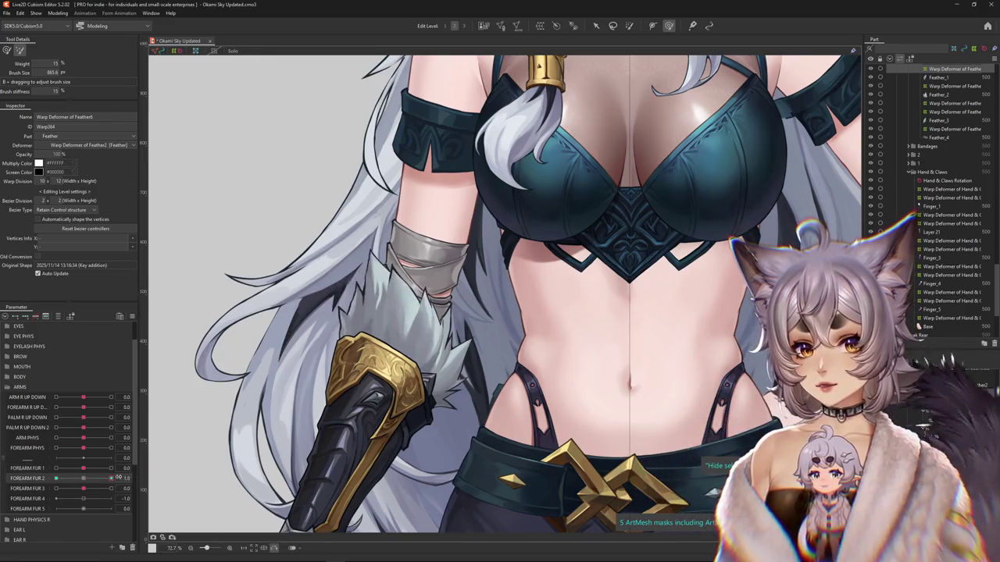
drag(118, 478, 56, 478)
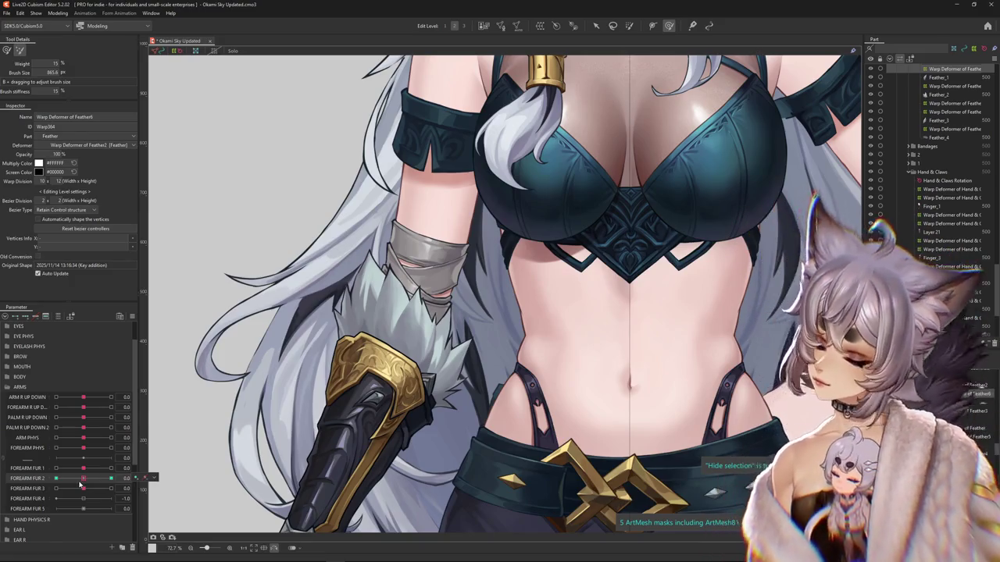
click(84, 489)
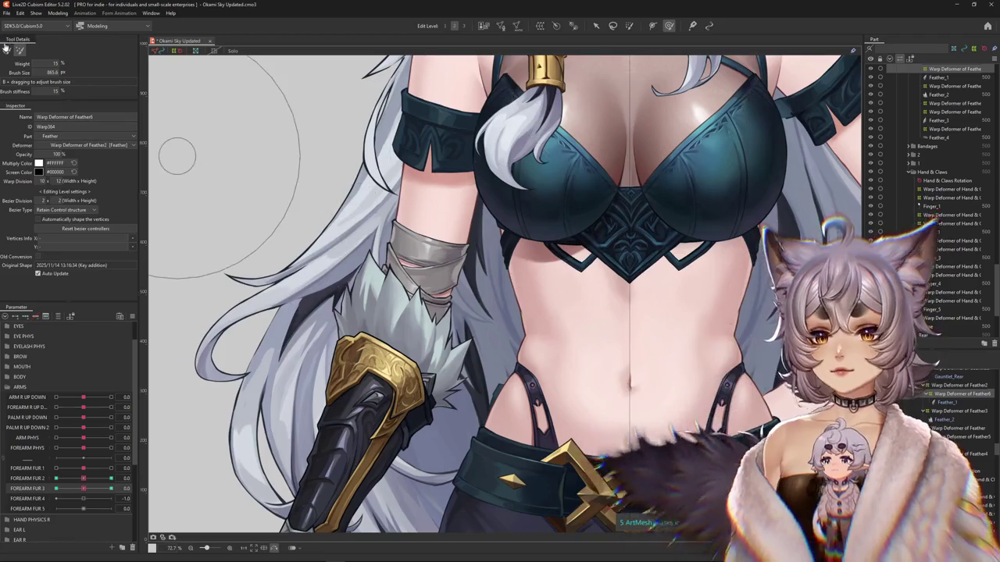
- Push the forearm fur warp into a new shape, hiding the mesh overlay to judge it
scroll(369, 297, up, 3)
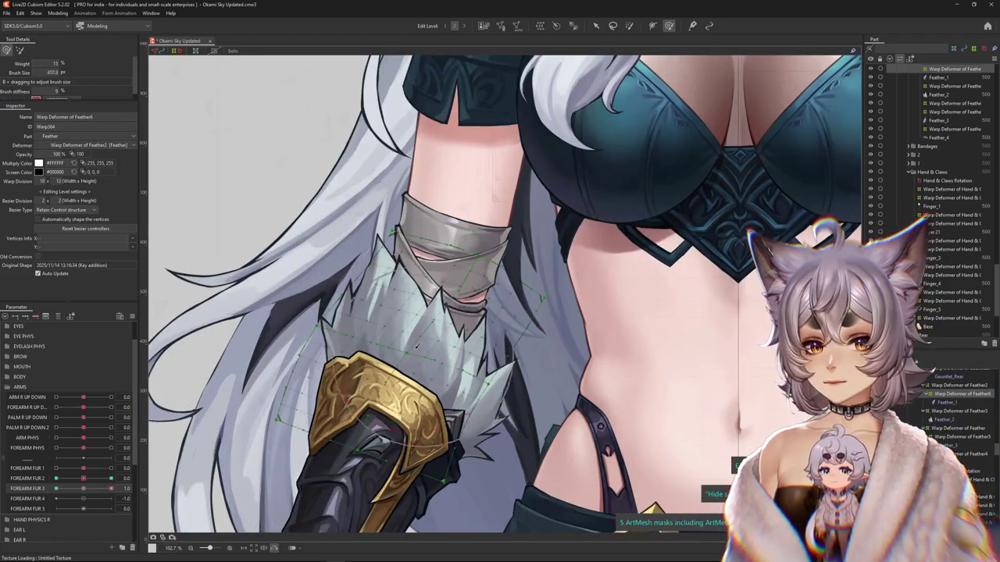
mouse_move(111, 478)
mouse_down()
mouse_move(84, 478)
mouse_move(112, 488)
mouse_up()
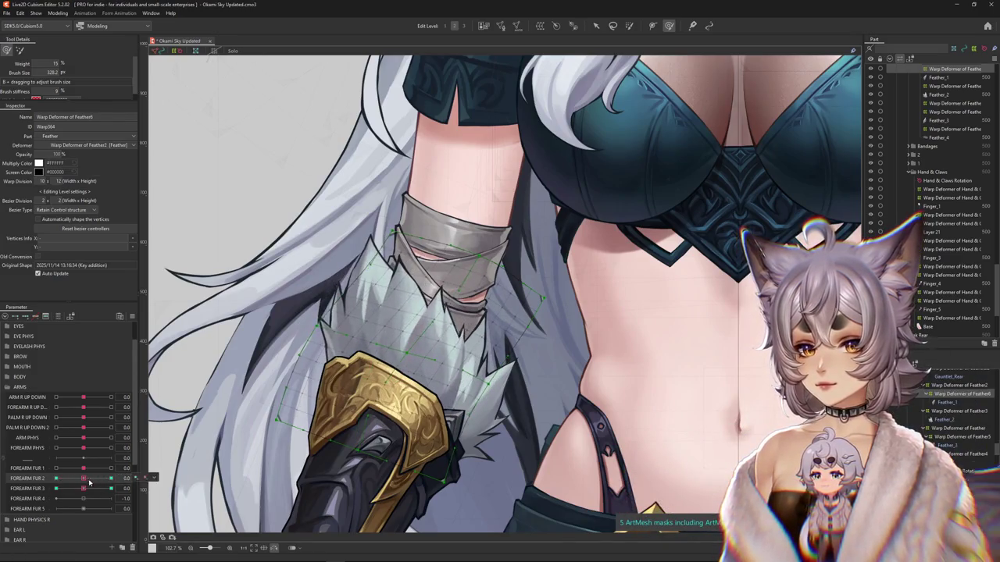
drag(391, 344, 397, 319)
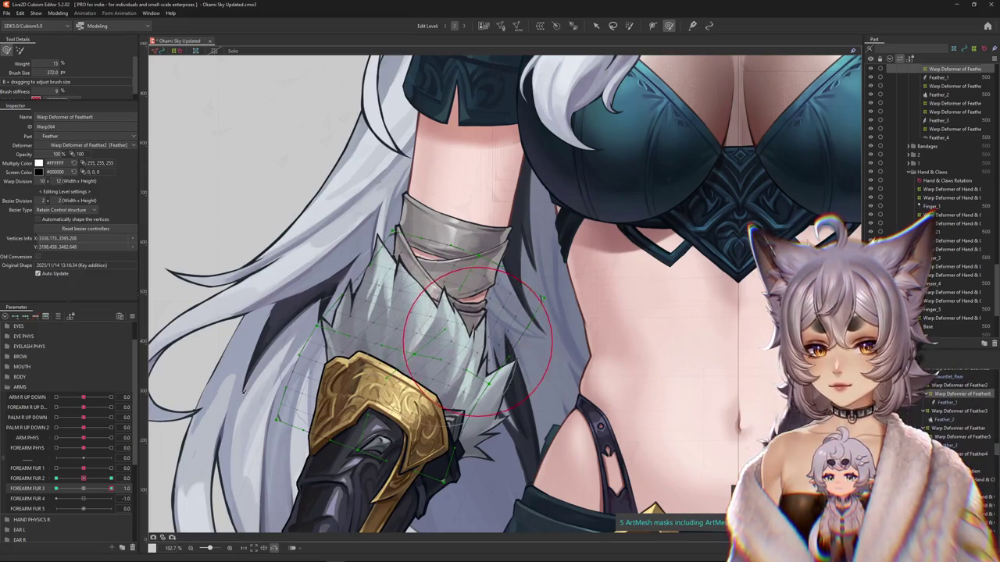
key(ctrl+h)
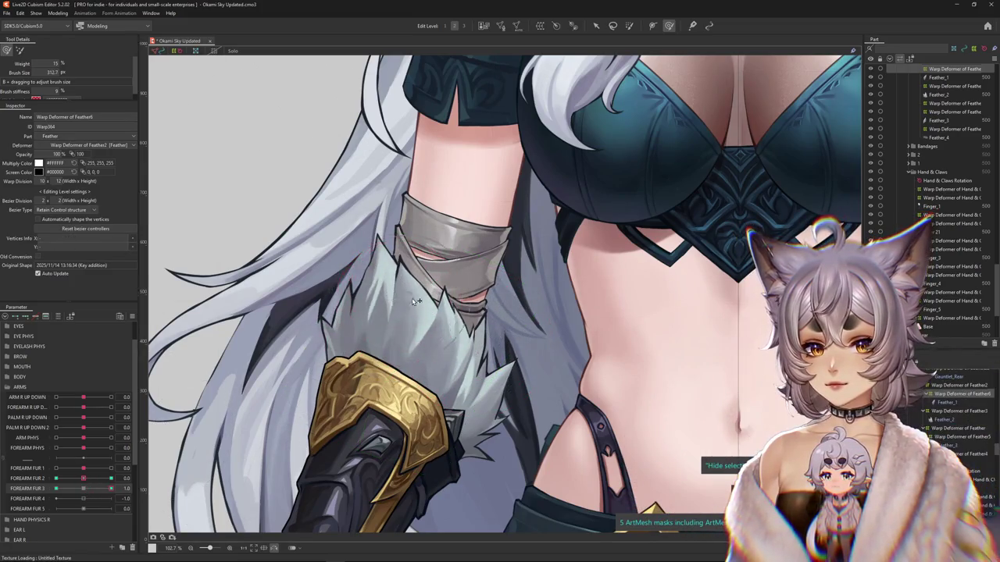
drag(440, 357, 470, 277)
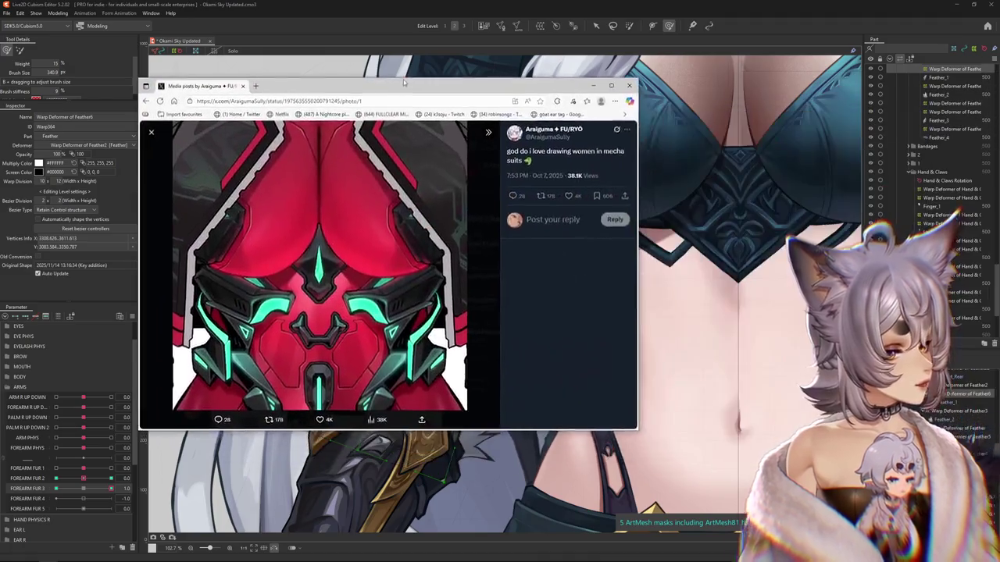
mouse_move(403, 68)
mouse_down()
mouse_move(388, 82)
mouse_move(486, 82)
mouse_up()
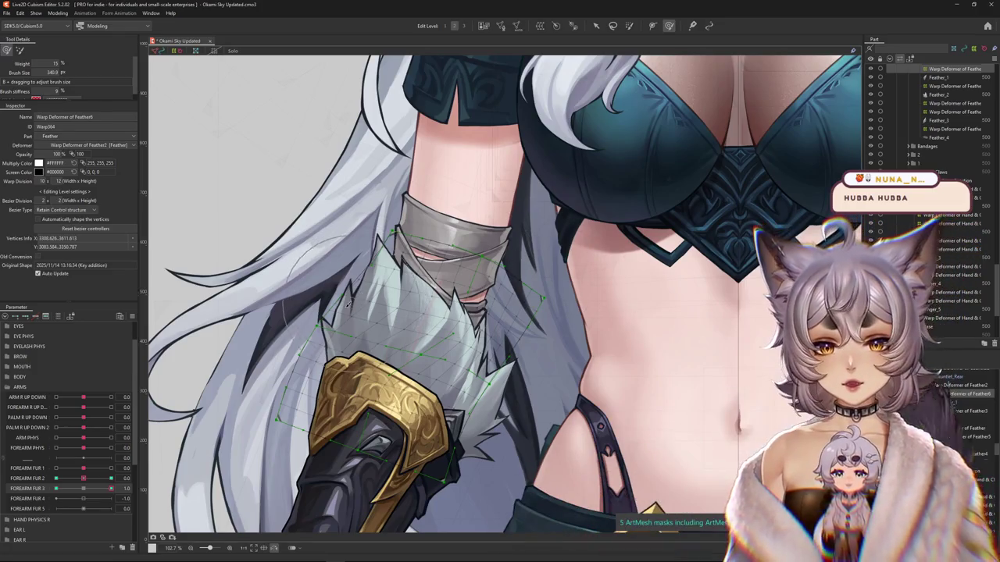
- Set FOREARM FUR 3 to its 1.0 key and resize the deform brush
click(86, 492)
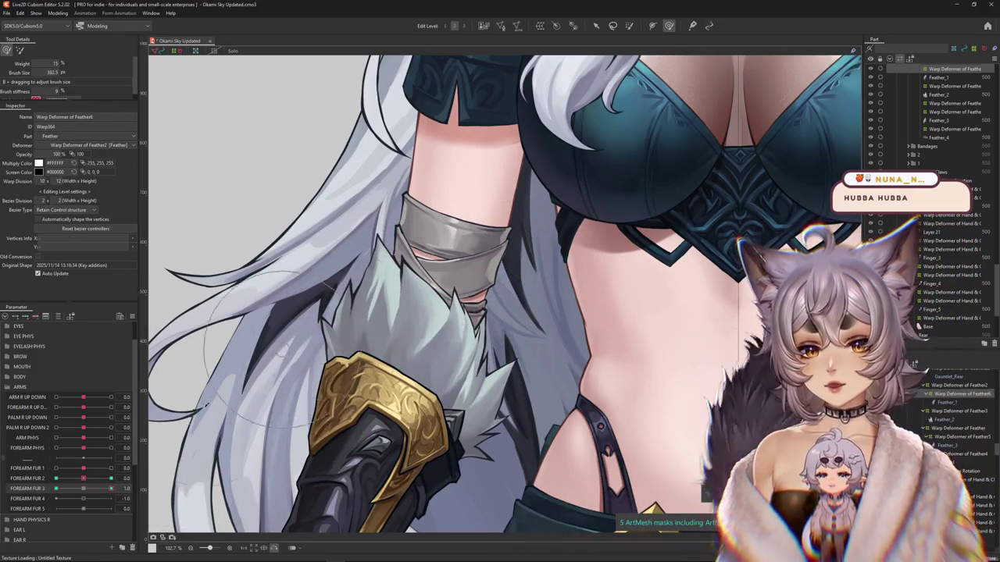
drag(88, 490, 110, 489)
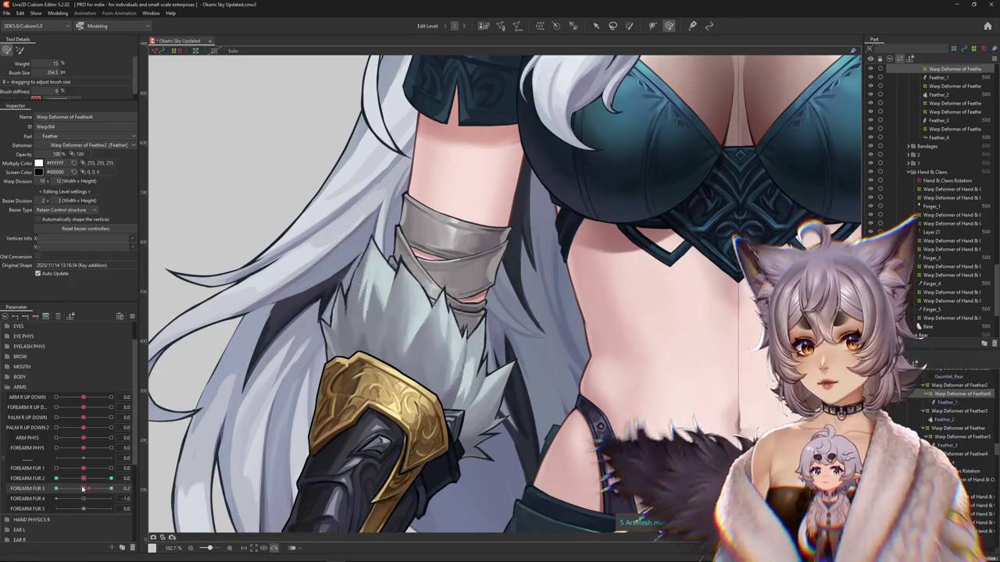
drag(367, 218, 422, 229)
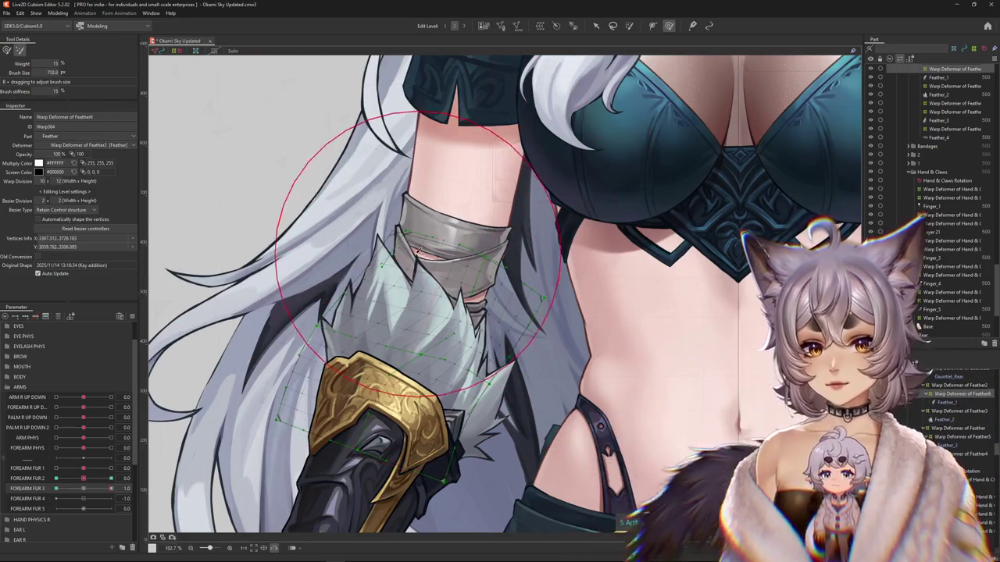
drag(336, 313, 386, 207)
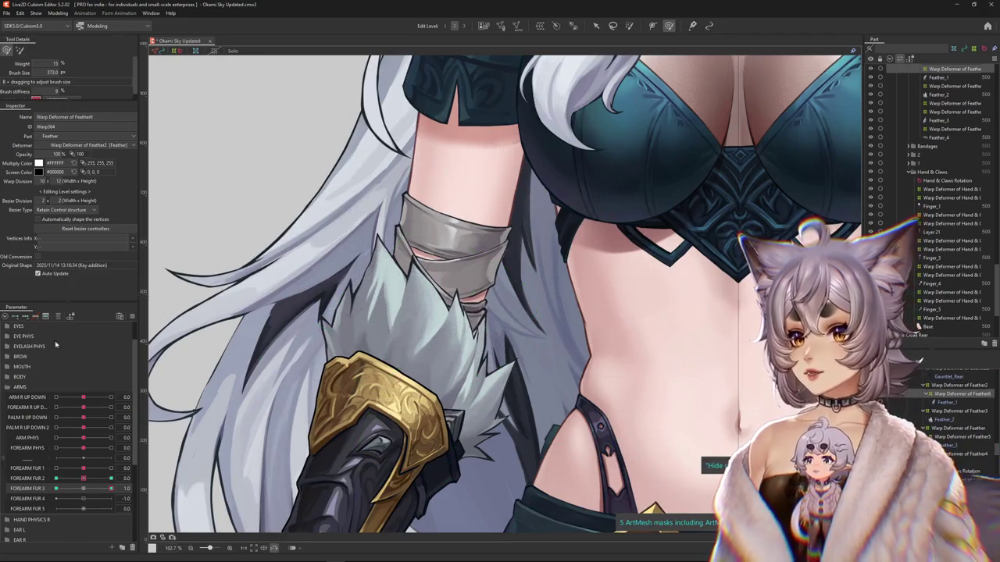
drag(85, 488, 111, 489)
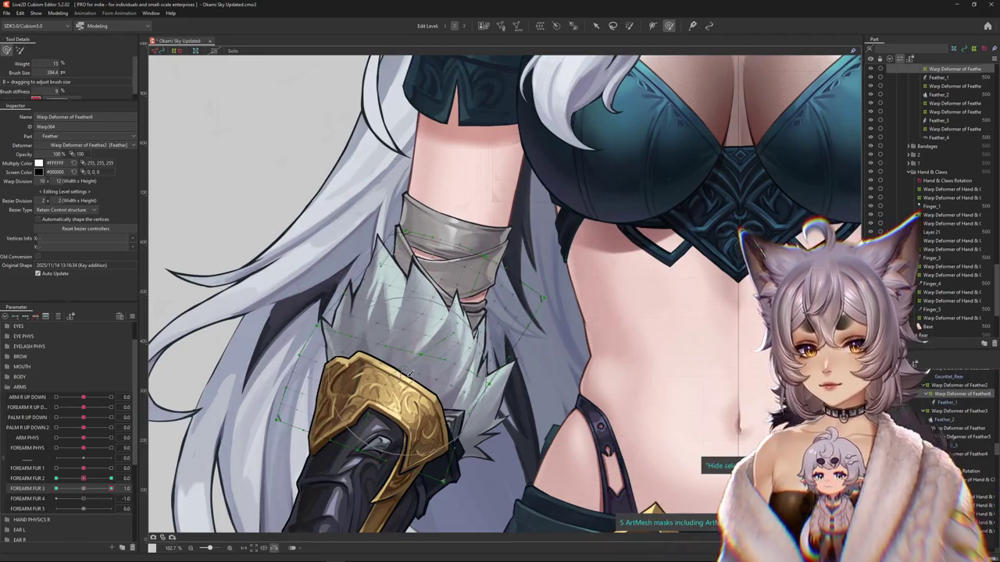
scroll(438, 378, down, 2)
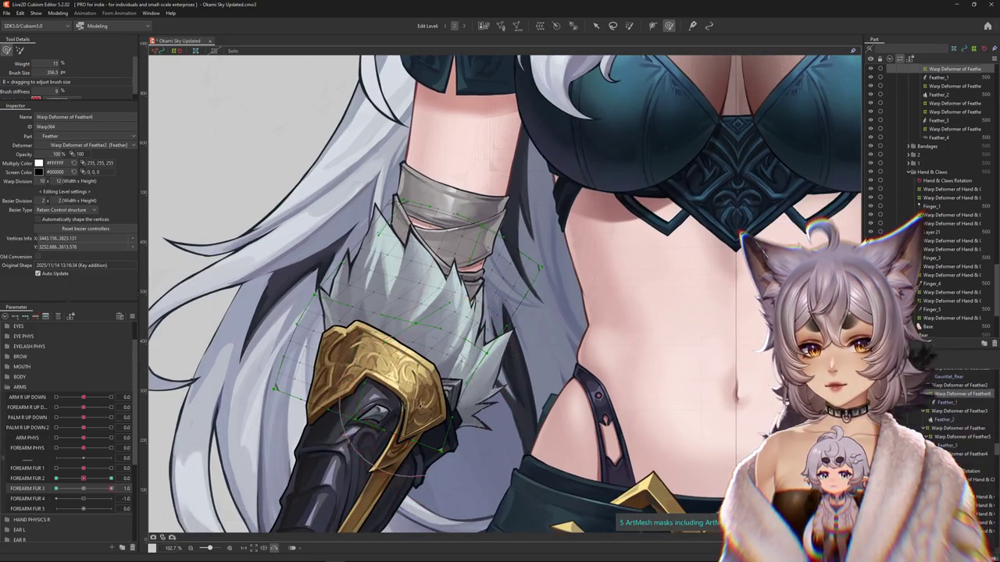
scroll(389, 376, up, 3)
scroll(389, 375, down, 1)
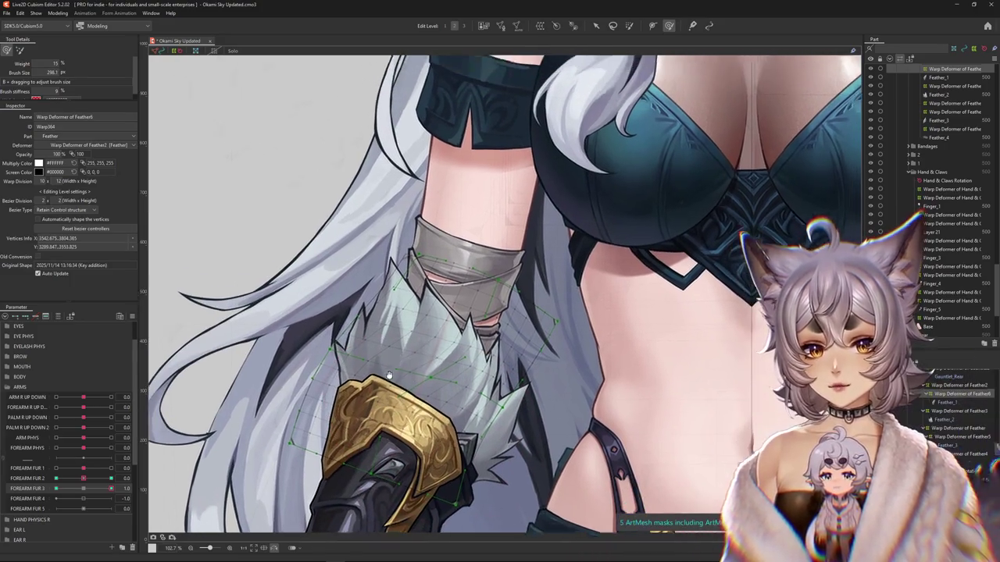
scroll(407, 300, down, 1)
scroll(450, 331, down, 1)
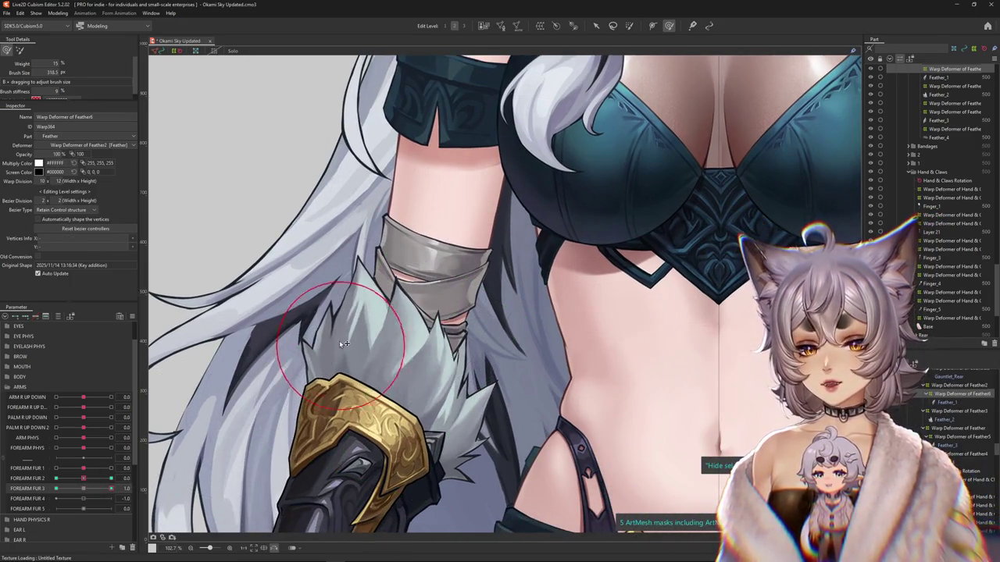
scroll(367, 328, down, 1)
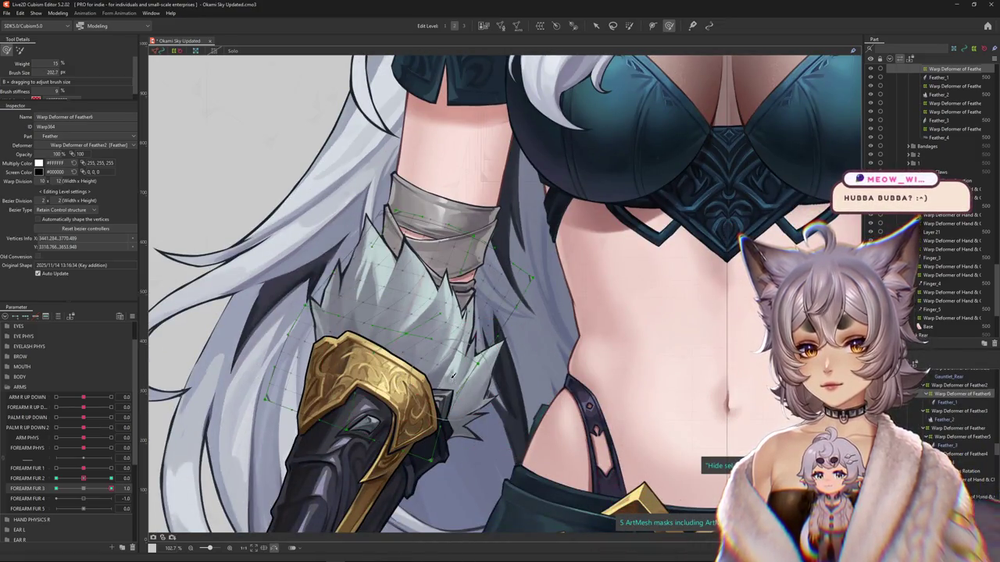
- Scrub FOREARM FUR 3 to a mid value and back, shrinking the deform brush
mouse_move(110, 488)
mouse_down()
mouse_move(84, 491)
mouse_move(181, 471)
mouse_up()
drag(456, 243, 457, 178)
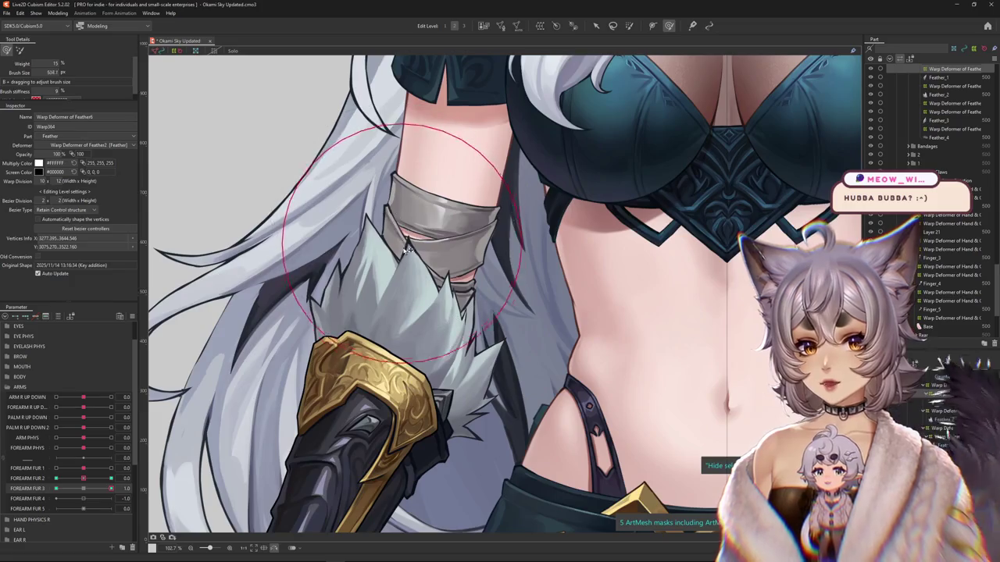
scroll(437, 285, up, 3)
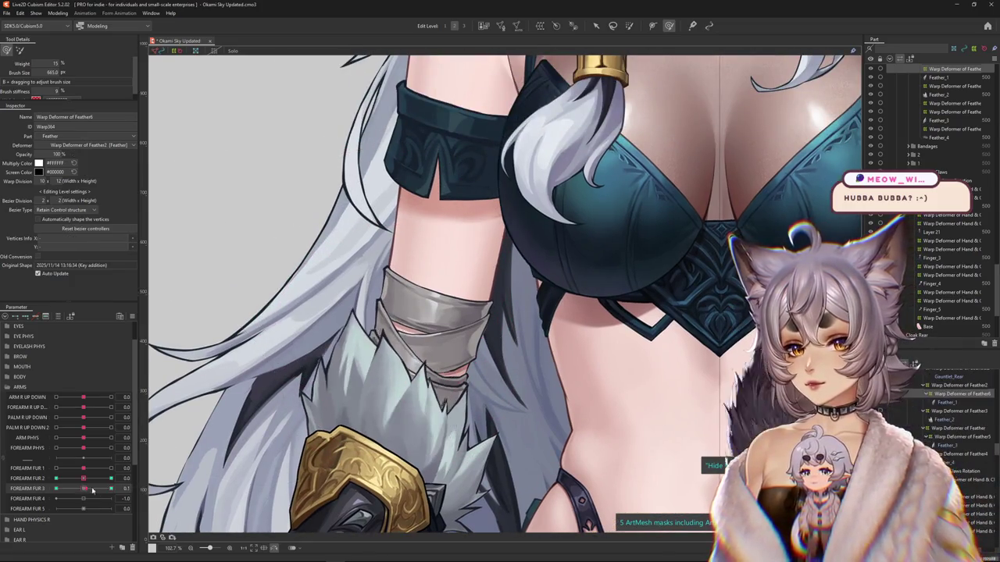
drag(278, 390, 378, 414)
scroll(378, 414, down, 2)
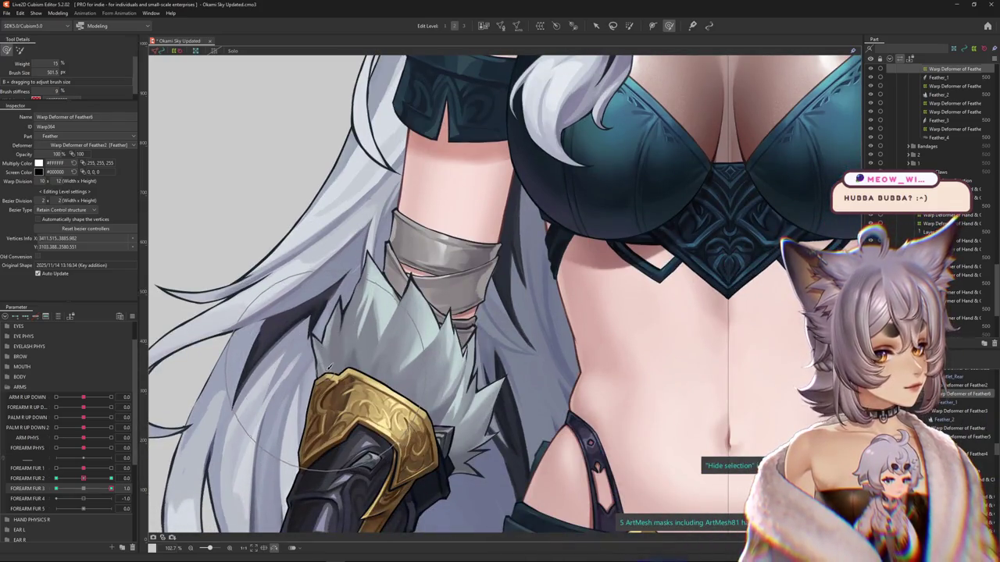
drag(111, 488, 33, 477)
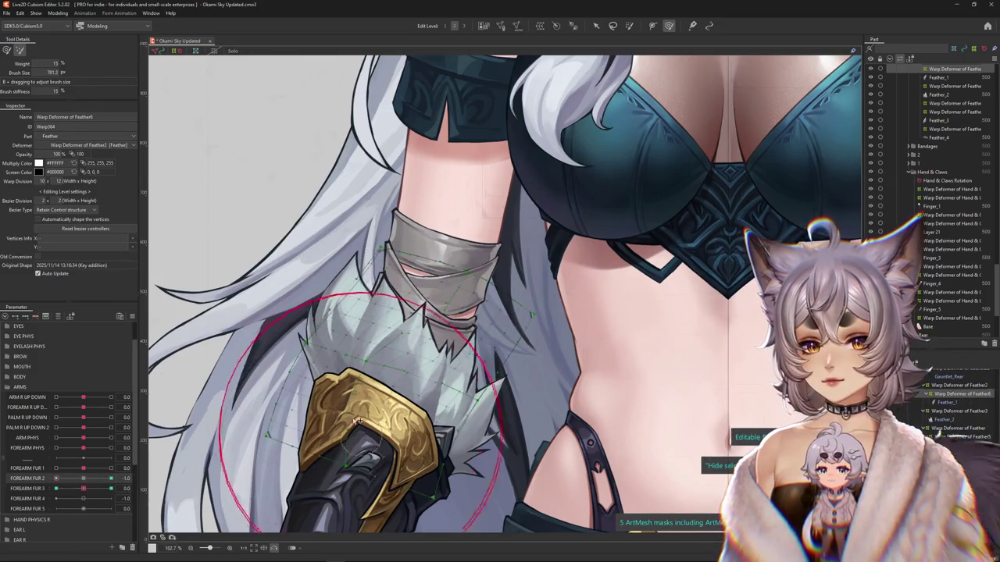
- Sculpt the fur at the FOREARM FUR 3 key with a smaller, softer brush and preview it
drag(47, 91, 6, 90)
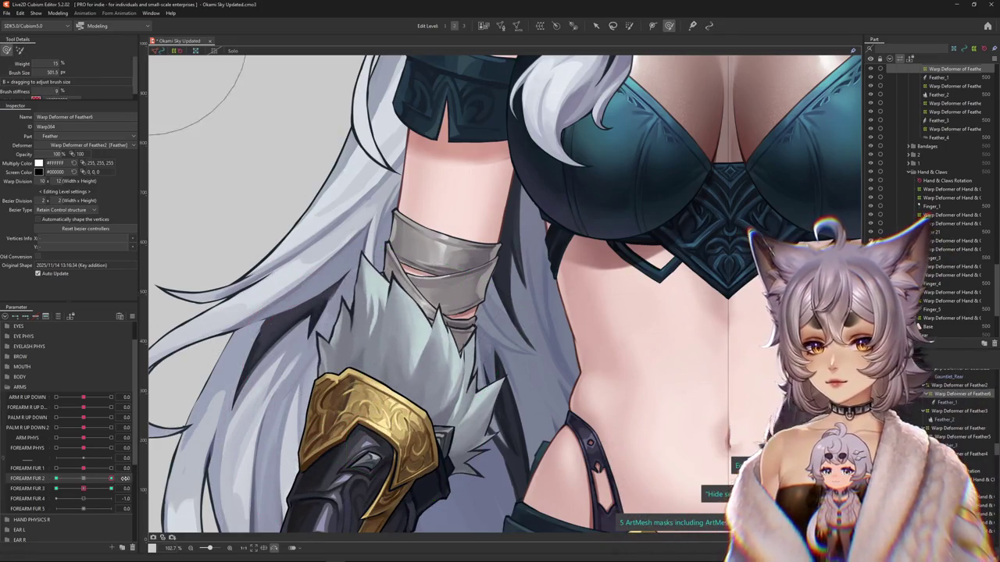
mouse_move(86, 489)
mouse_down()
mouse_move(121, 495)
mouse_move(55, 488)
mouse_up()
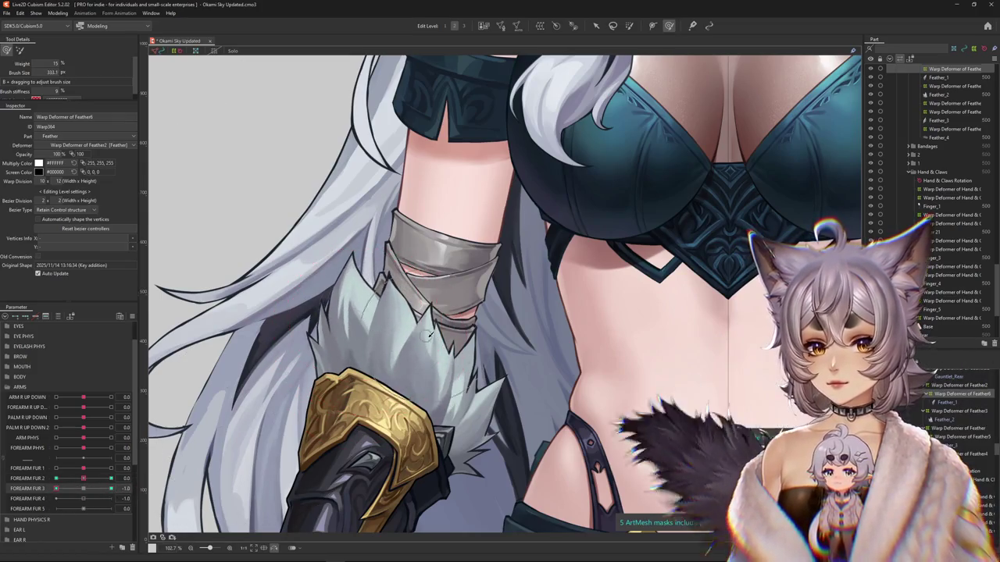
drag(434, 339, 380, 310)
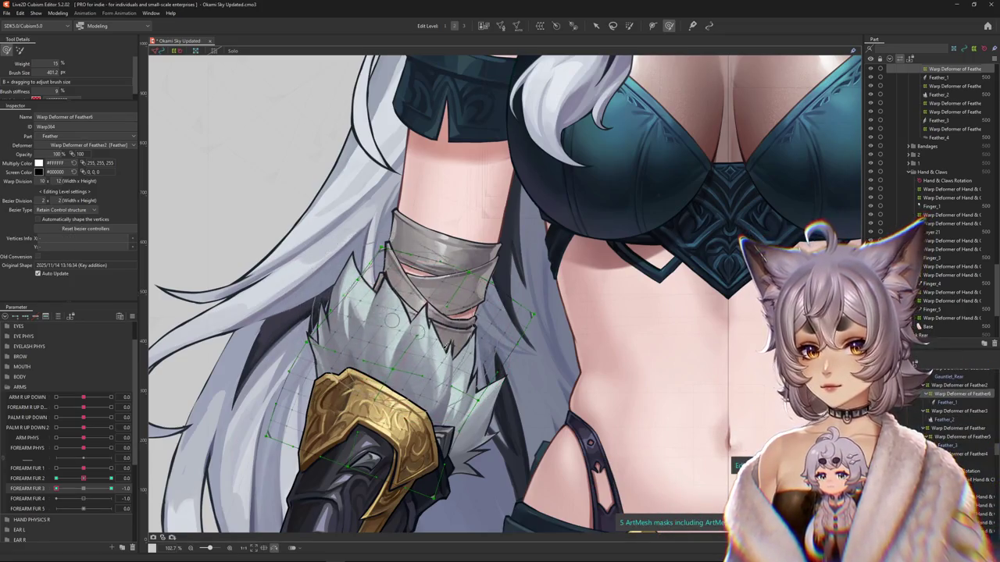
drag(390, 323, 355, 324)
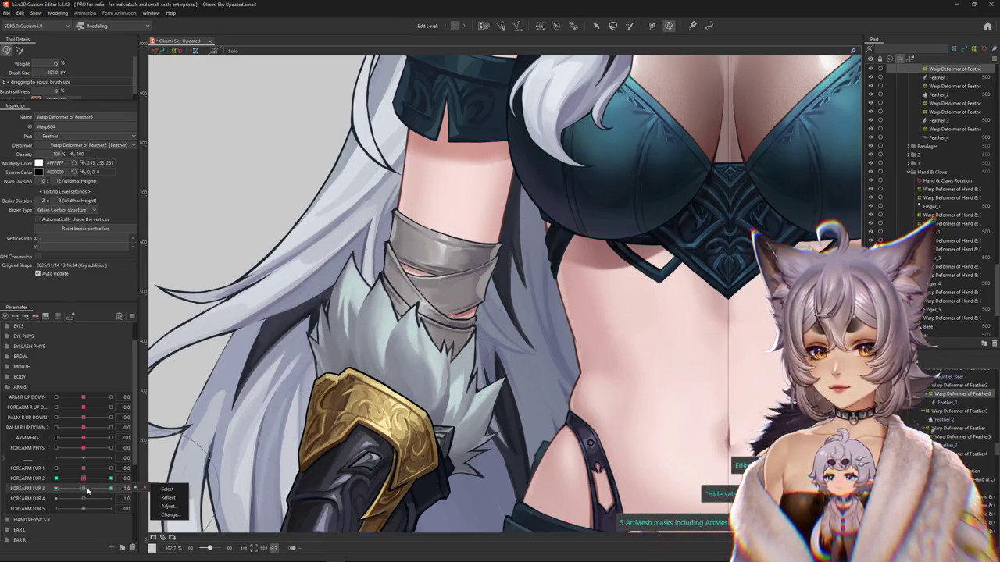
click(111, 488)
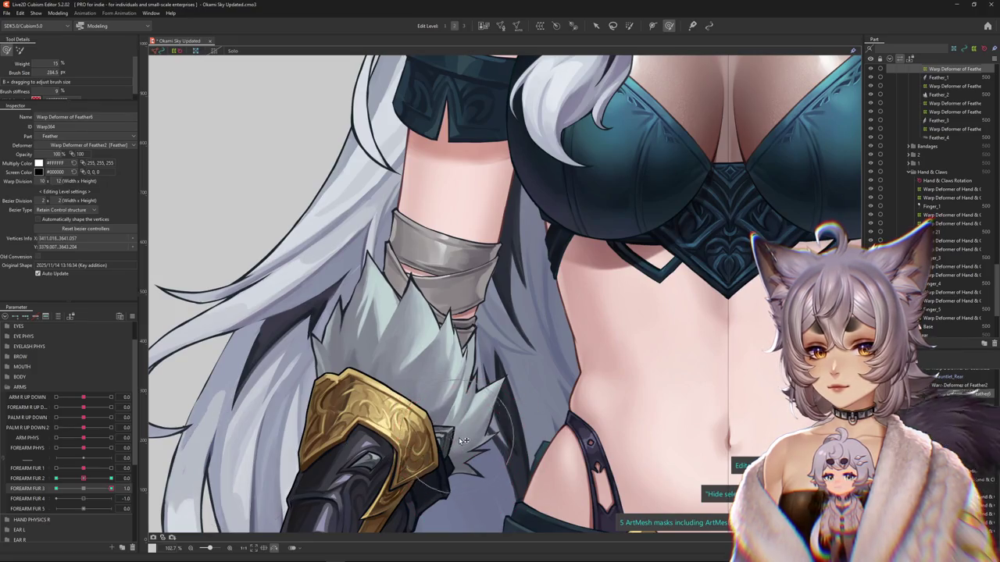
drag(111, 488, 85, 497)
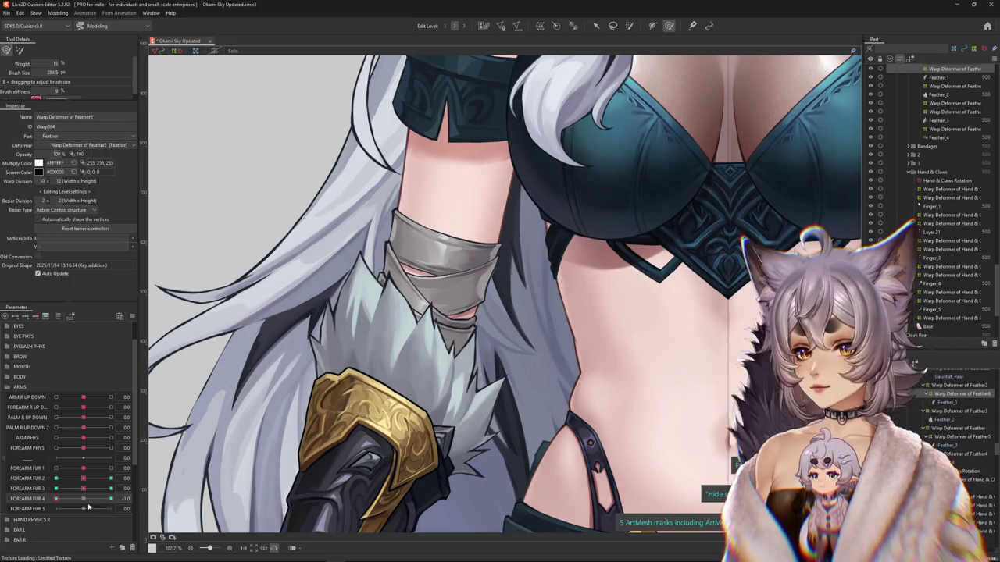
- At FOREARM FUR 4 1.0, push the Feather6 fur warp mesh into shape, undoing a misstep
click(111, 498)
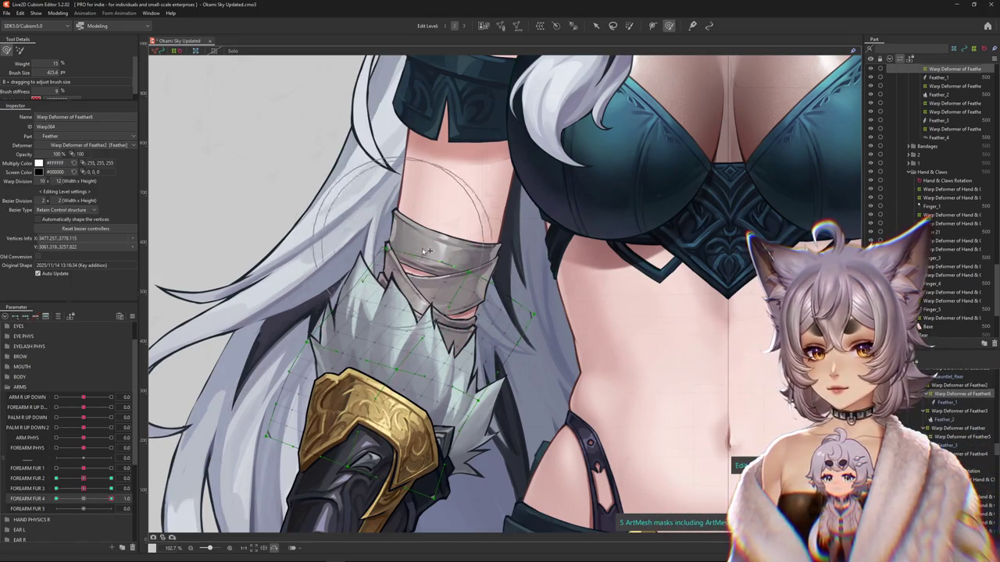
mouse_move(490, 283)
mouse_down()
mouse_move(470, 216)
mouse_move(518, 271)
mouse_up()
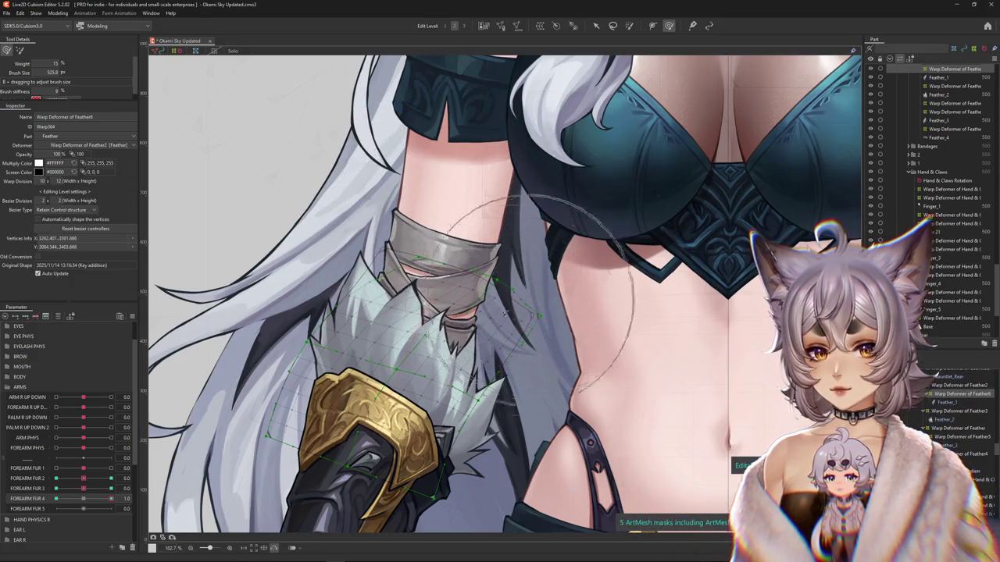
drag(409, 374, 409, 329)
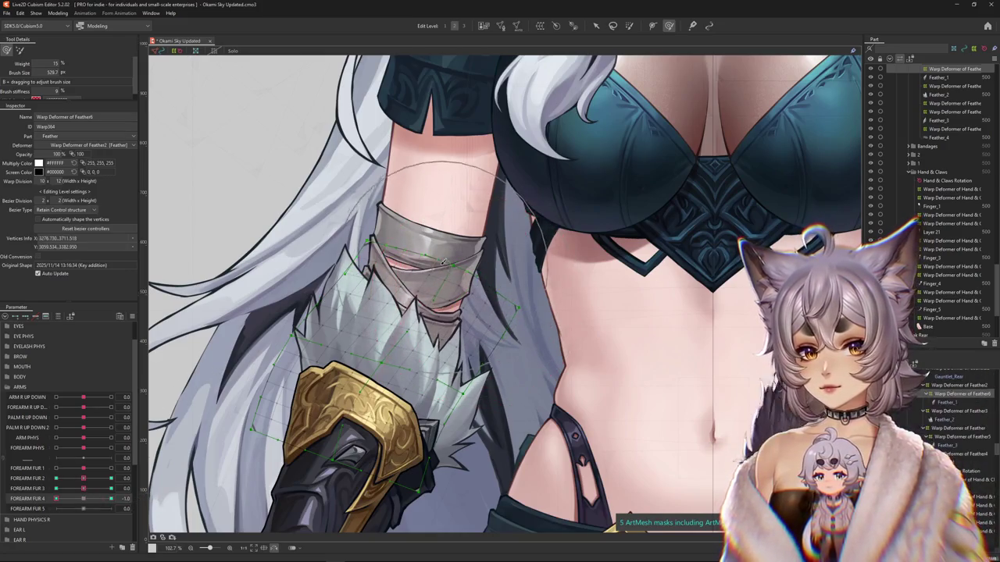
mouse_move(443, 263)
mouse_down()
mouse_move(346, 232)
mouse_move(428, 273)
mouse_up()
key(ctrl+z)
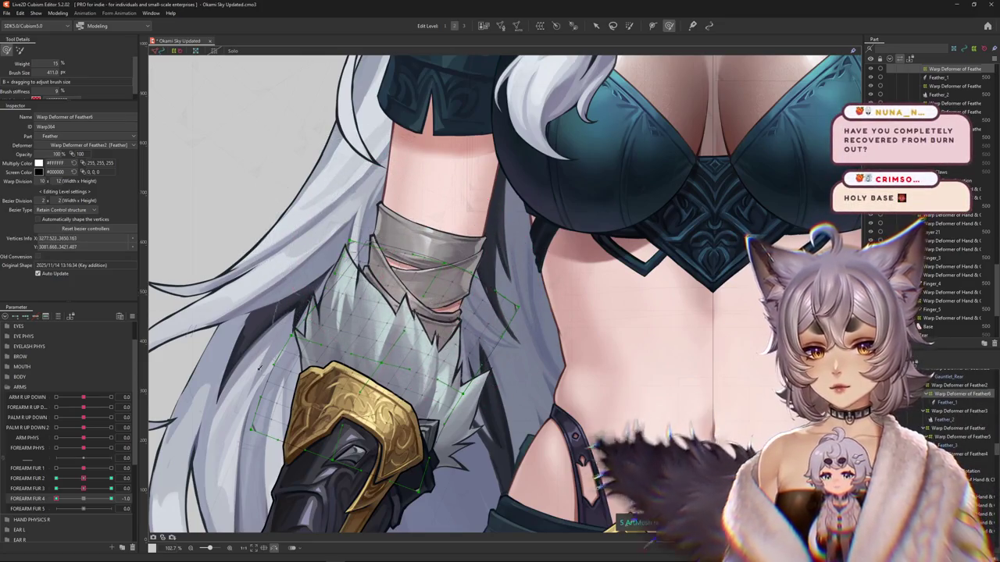
key(b)
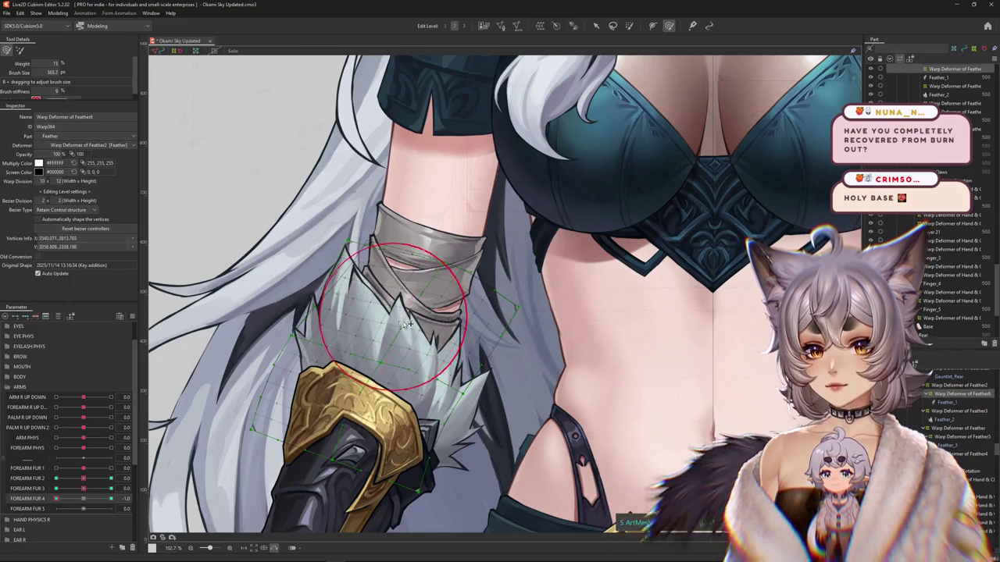
drag(313, 301, 414, 313)
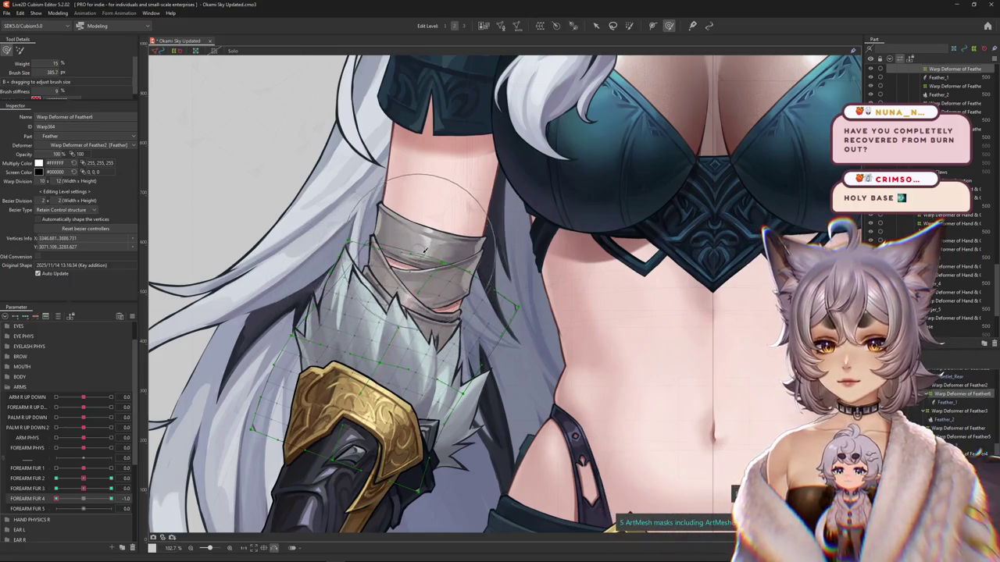
key(b)
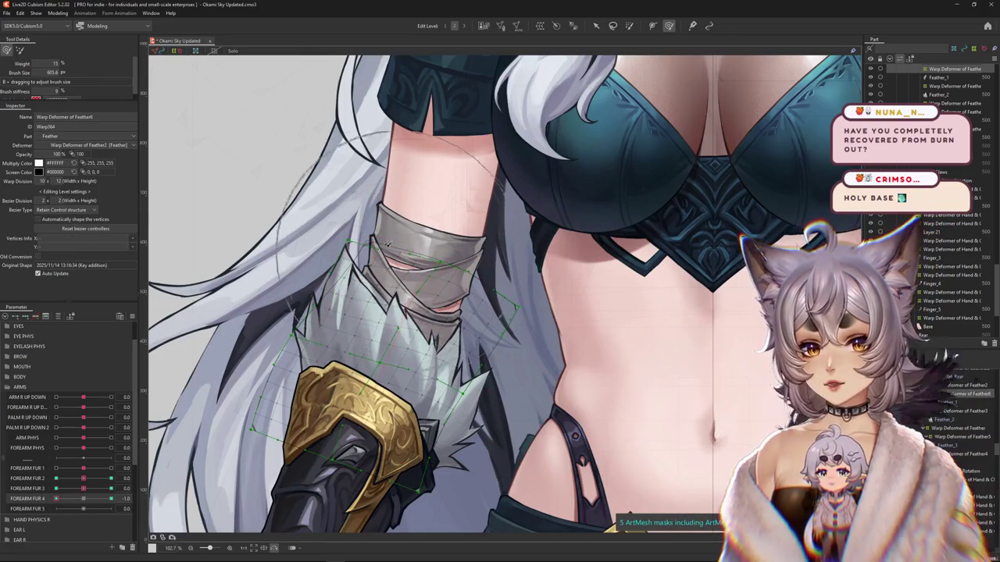
click(174, 185)
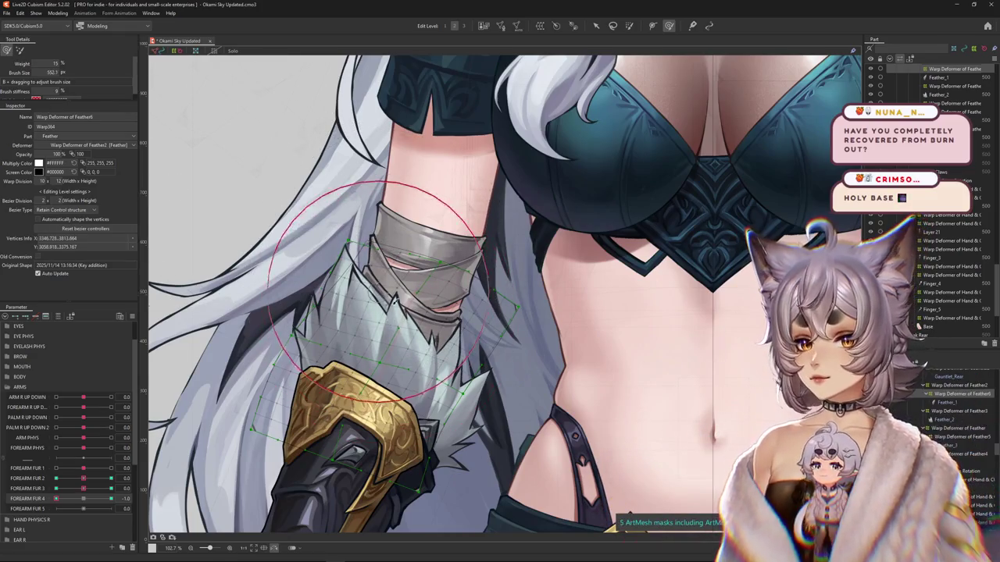
- Preview the fur at FOREARM FUR 4 1.0 and neutral, then hide the selected mesh
mouse_move(417, 310)
mouse_down()
mouse_move(384, 275)
mouse_move(330, 331)
mouse_up()
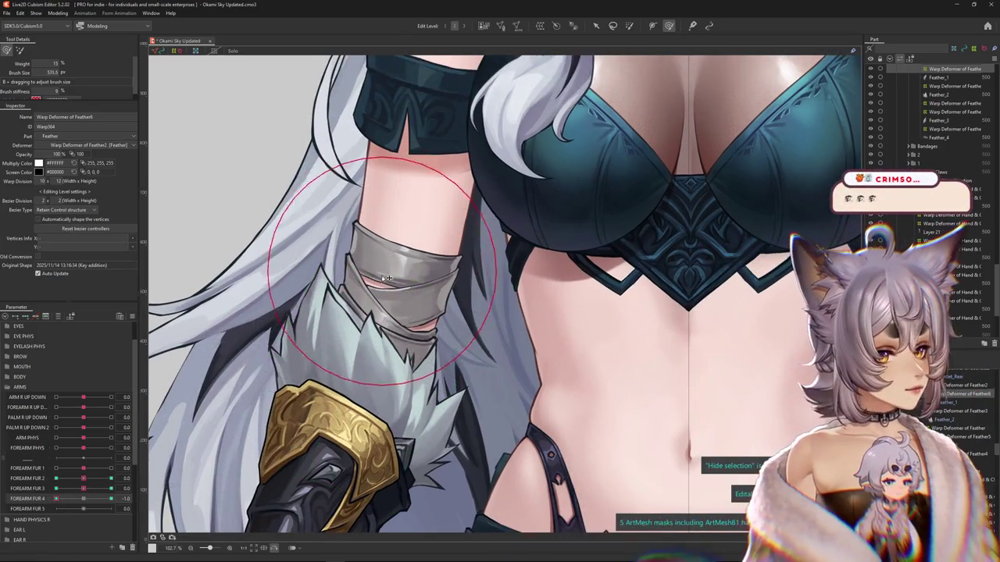
scroll(387, 279, up, 1)
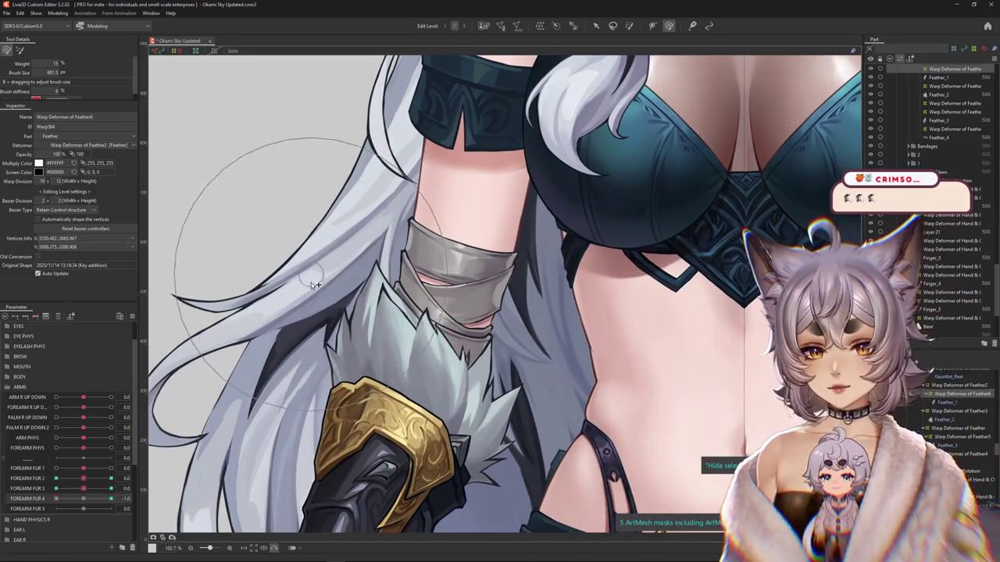
drag(95, 498, 110, 498)
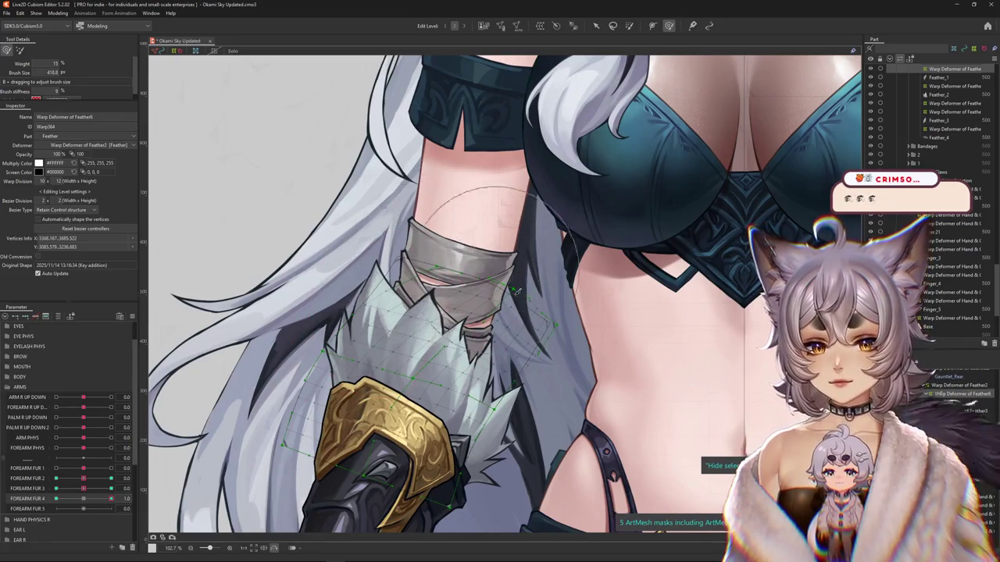
drag(111, 498, 93, 498)
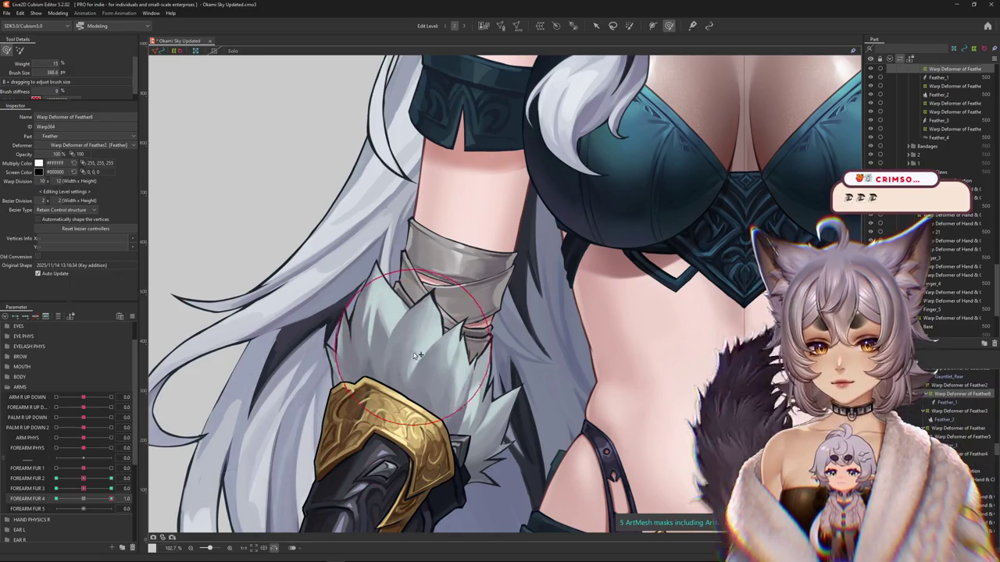
key(h)
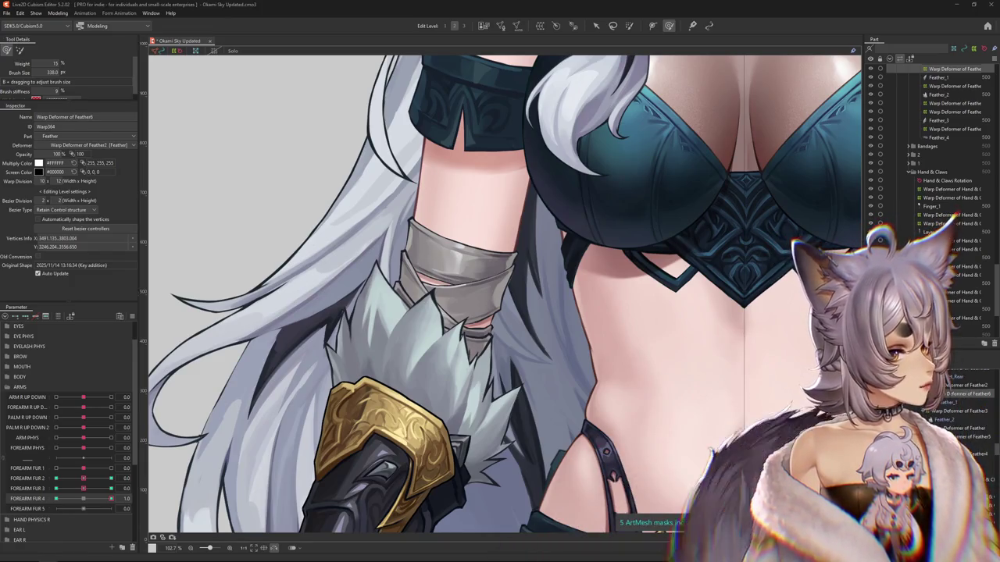
- Bring up the YouTube tutorial window, reposition it, and return to the editor
key(alt+Tab)
drag(431, 109, 467, 75)
key(alt+Tab)
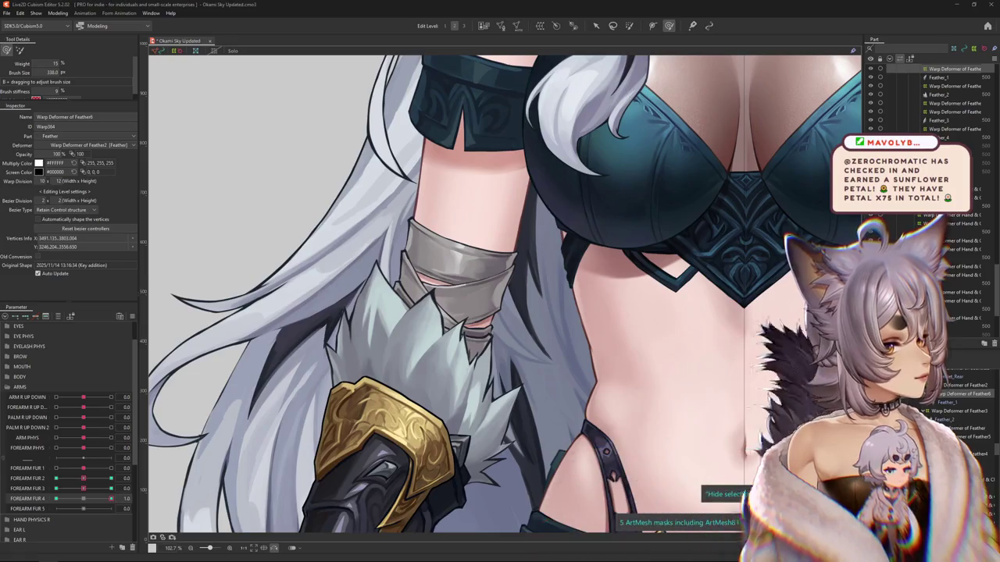
scroll(930, 102, up, 2)
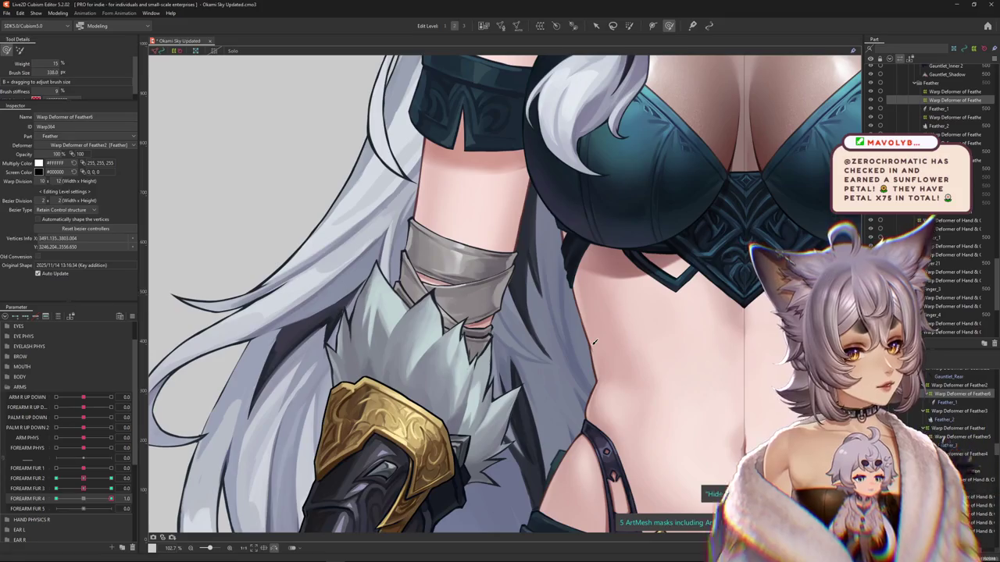
- Zoom out, reset FOREARM FUR 4, and check the Feather2 and Feather3 warp deformers
scroll(460, 356, down, 1)
scroll(459, 355, down, 1)
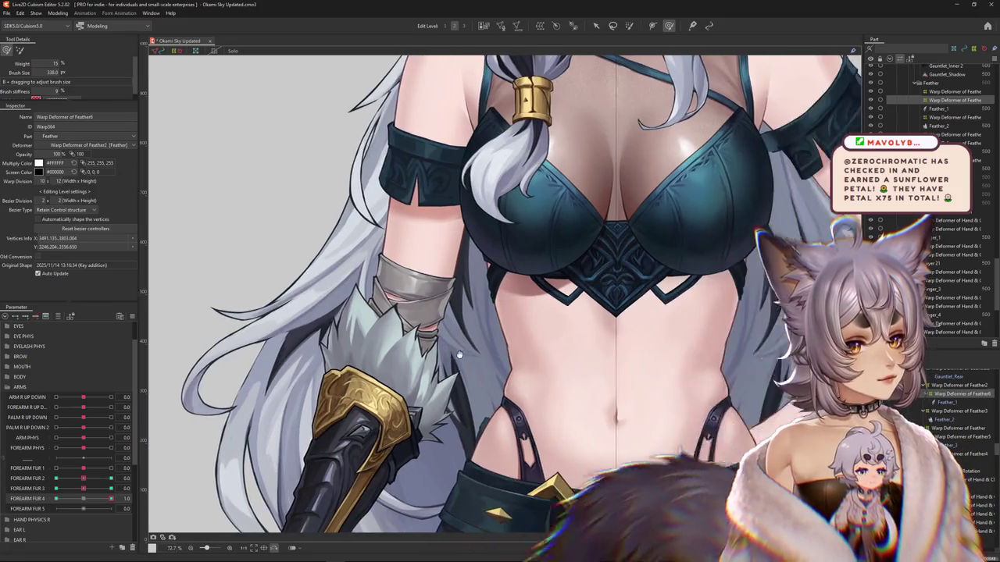
scroll(460, 356, right, 1)
scroll(490, 332, right, 1)
scroll(491, 332, up, 1)
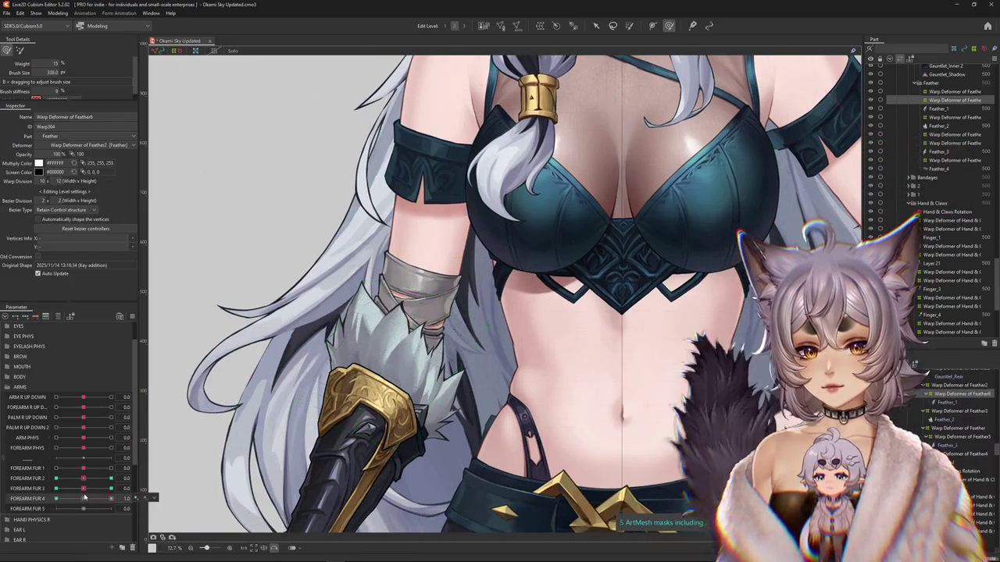
drag(83, 488, 116, 490)
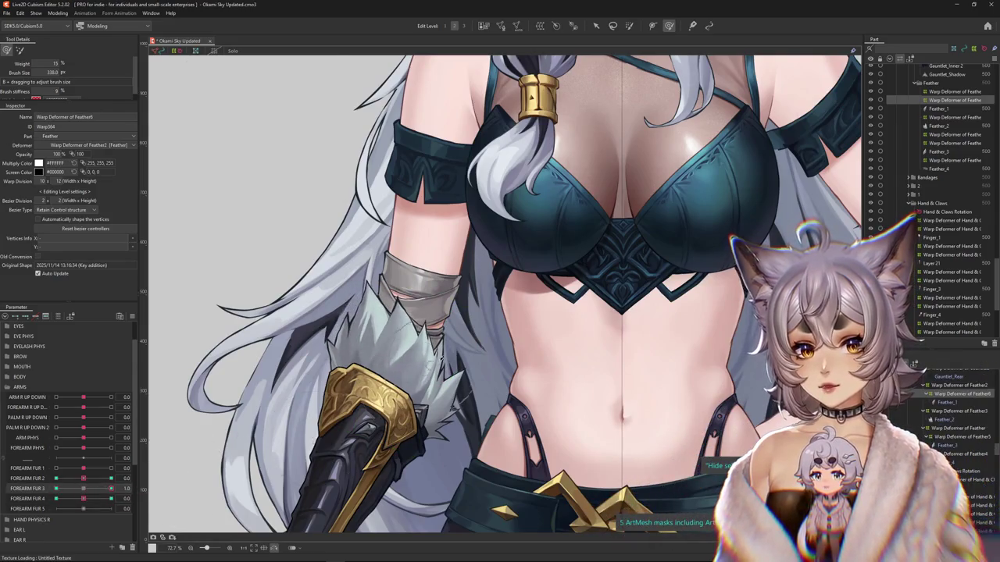
scroll(437, 234, down, 3)
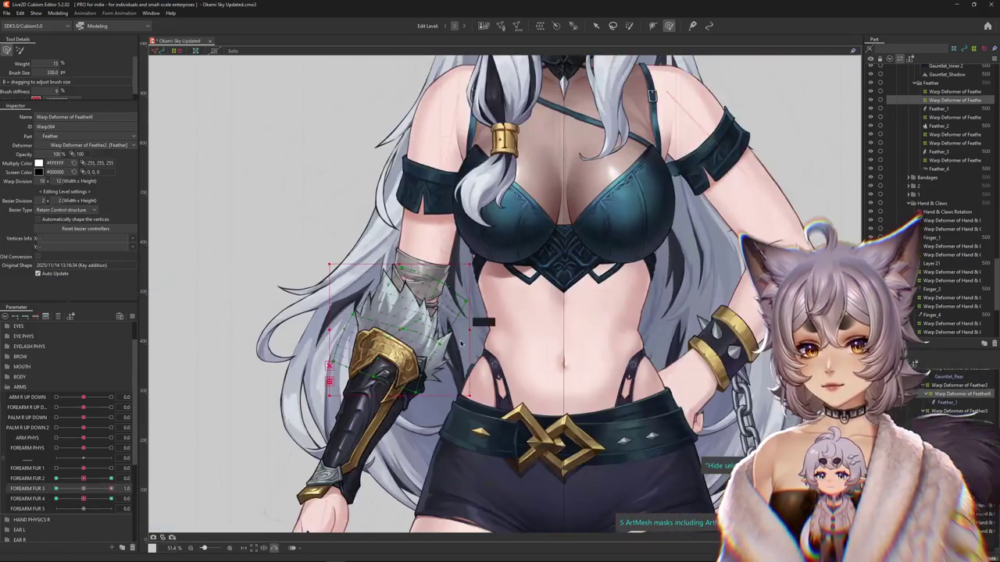
click(518, 340)
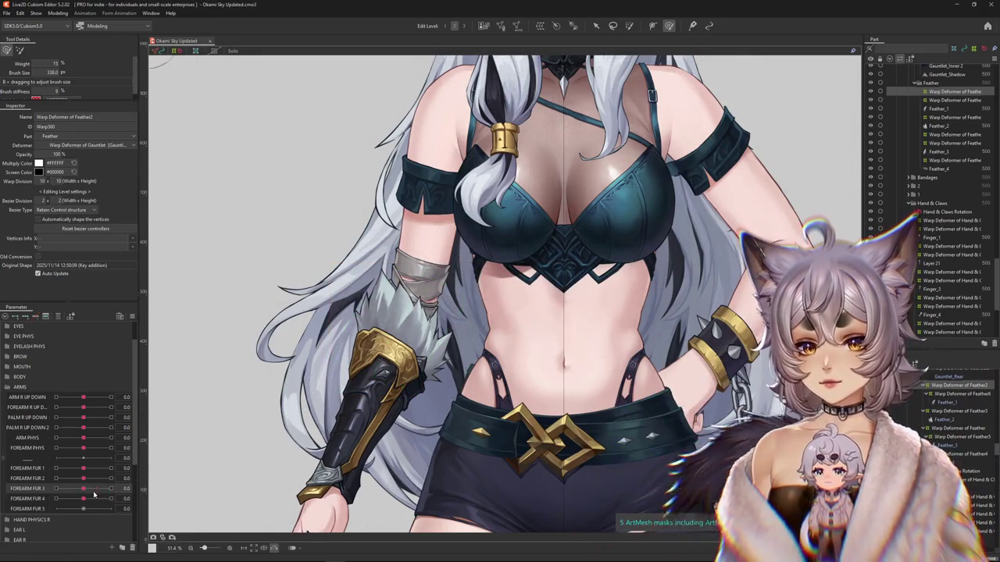
click(946, 411)
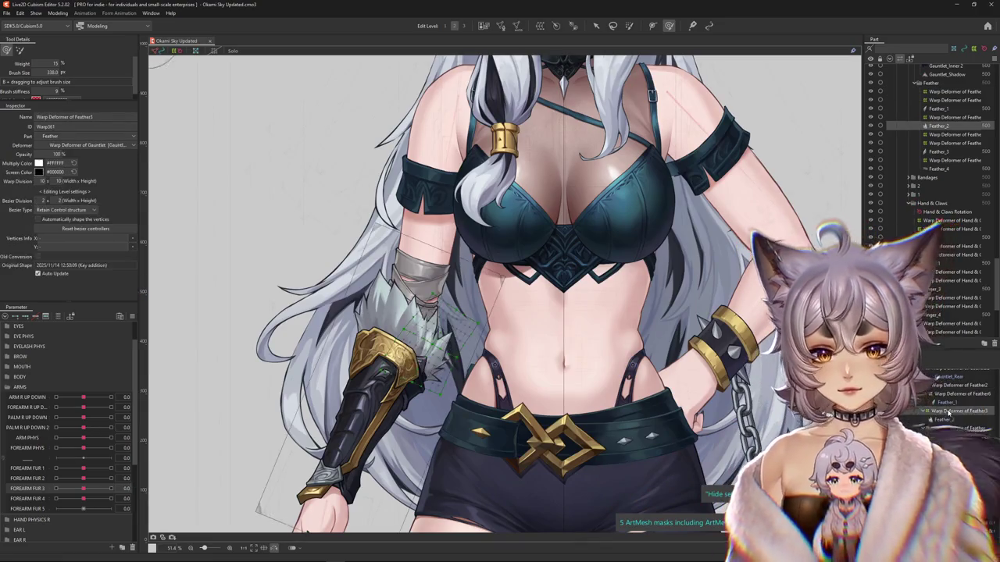
- Select Warp Deformer of Feather6, set FOREARM FUR 4 to 1.0, and push the fur over the arm
click(957, 393)
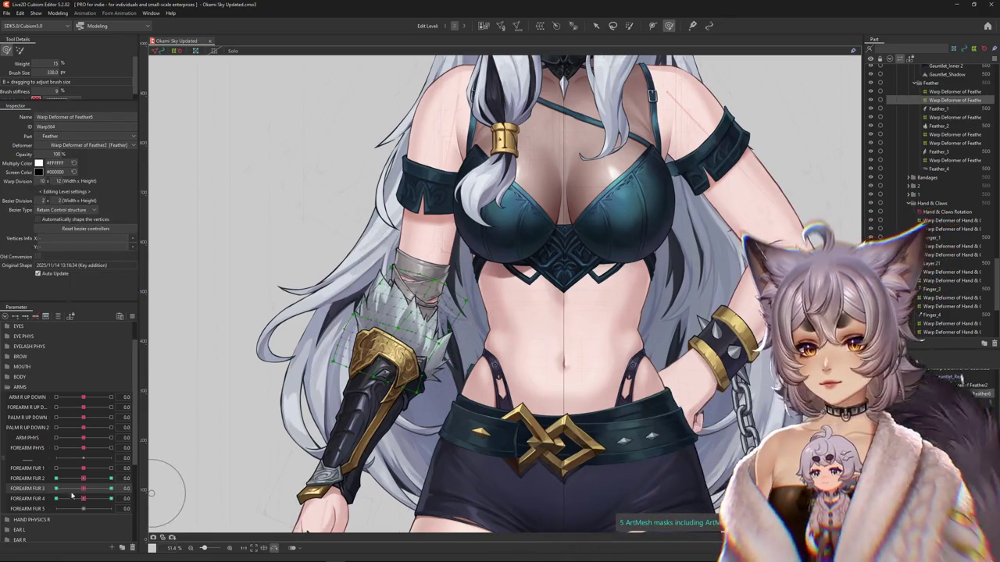
drag(84, 497, 111, 499)
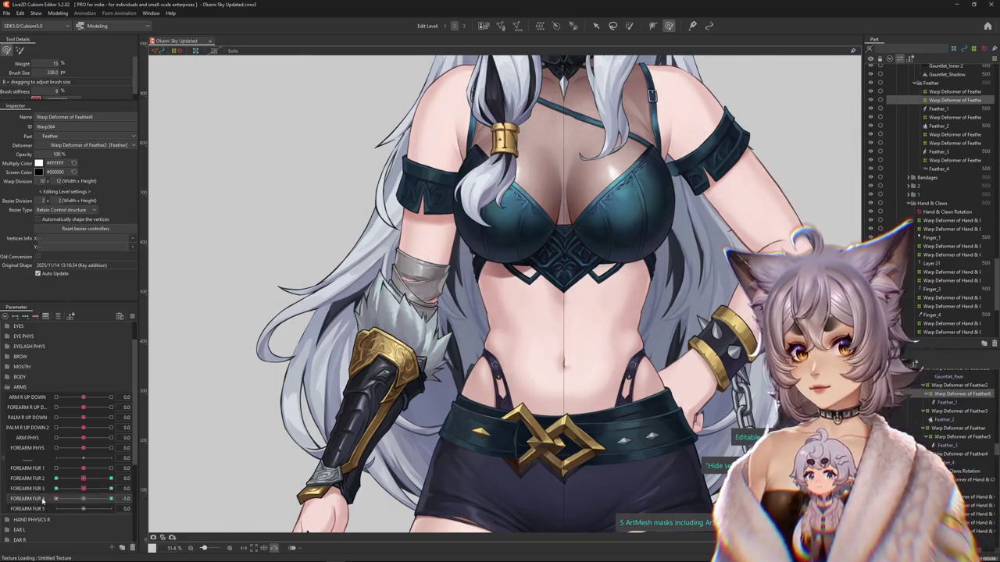
scroll(401, 282, up, 3)
drag(396, 221, 450, 226)
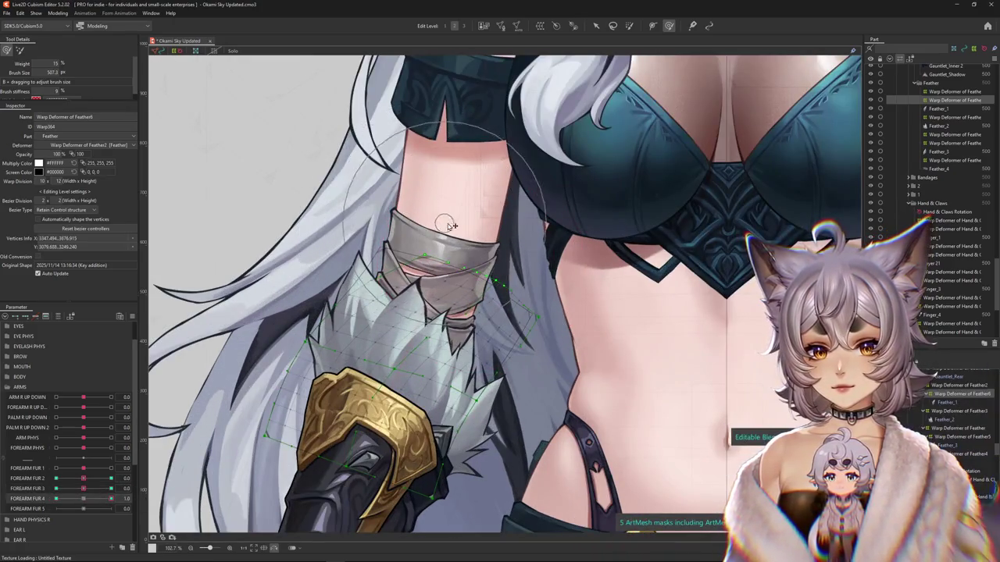
drag(528, 327, 442, 240)
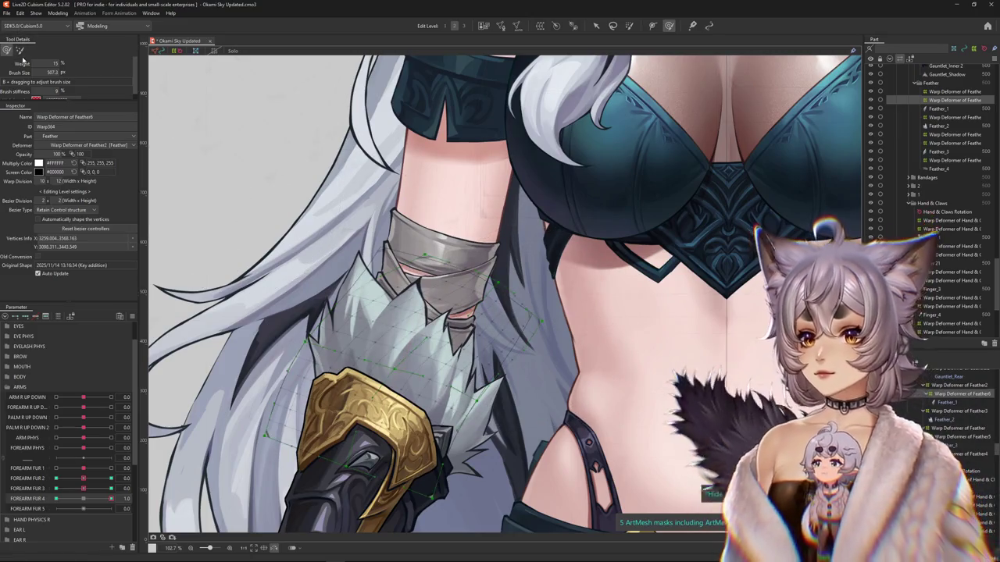
- Set FOREARM FUR 4 to -1.0 and sculpt the forearm fur spikes outward with the Deform Brush
key(ctrl+h)
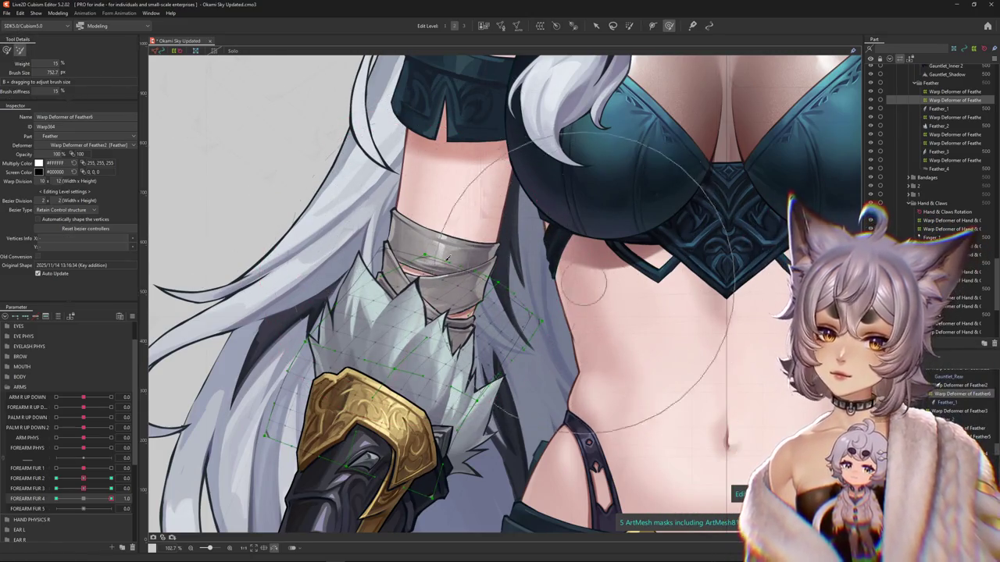
drag(78, 498, 45, 499)
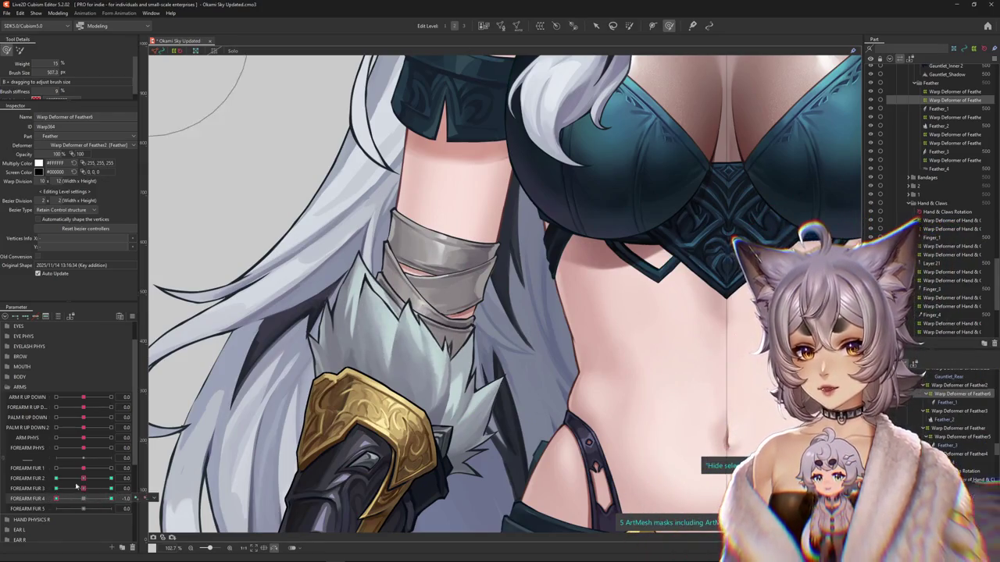
click(344, 315)
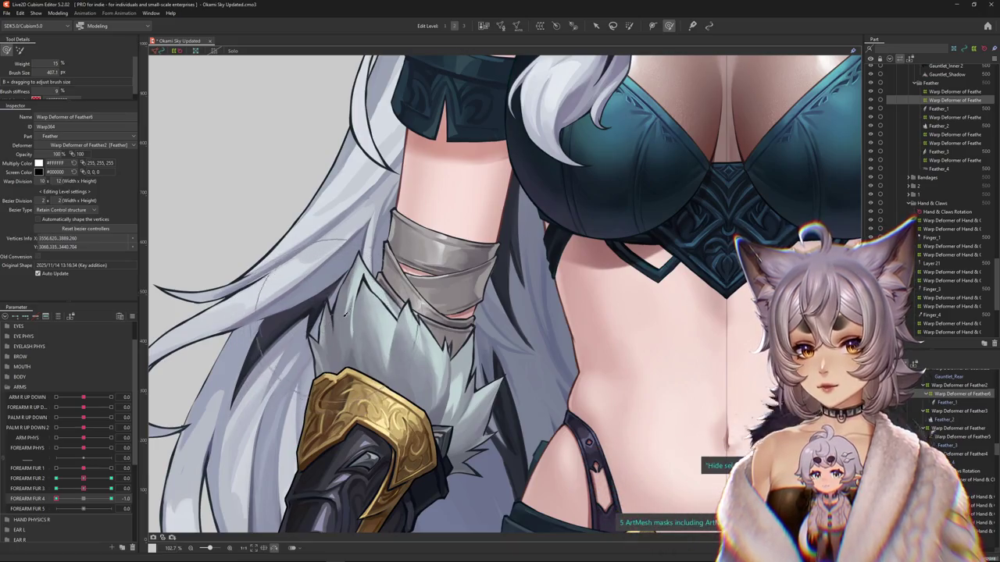
drag(343, 315, 357, 349)
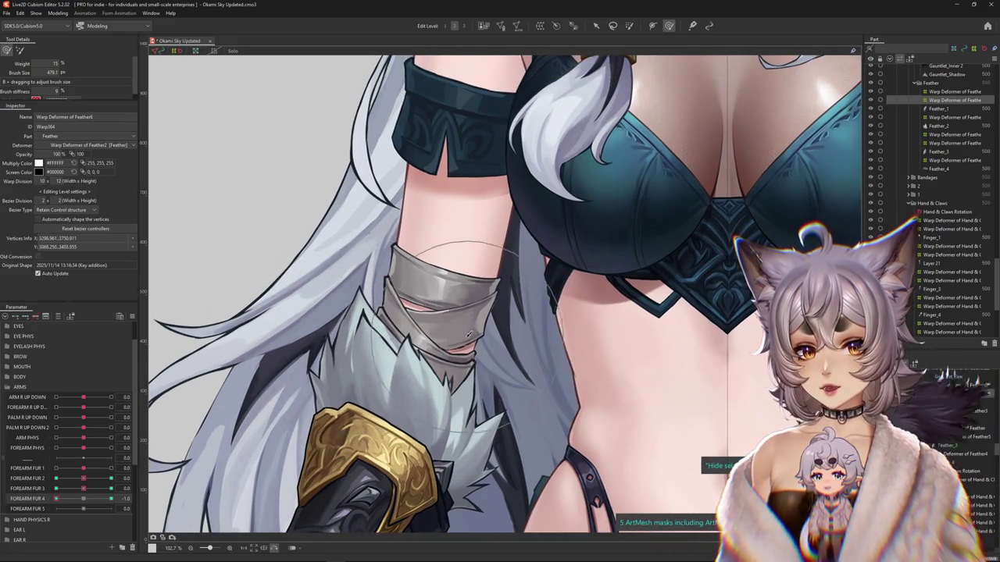
drag(468, 334, 353, 311)
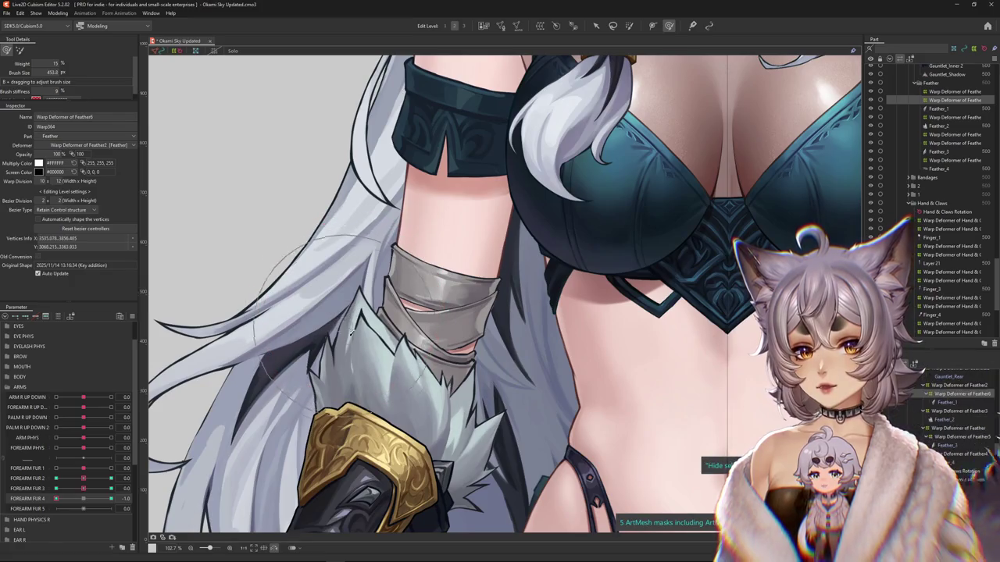
mouse_move(278, 396)
mouse_down()
mouse_move(263, 381)
mouse_move(496, 328)
mouse_up()
drag(449, 301, 409, 258)
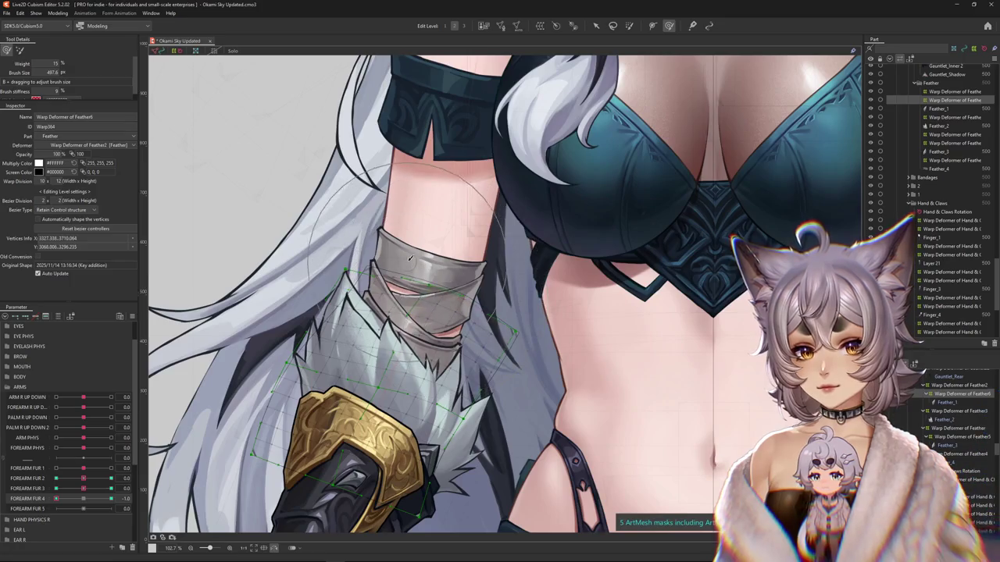
drag(303, 334, 328, 306)
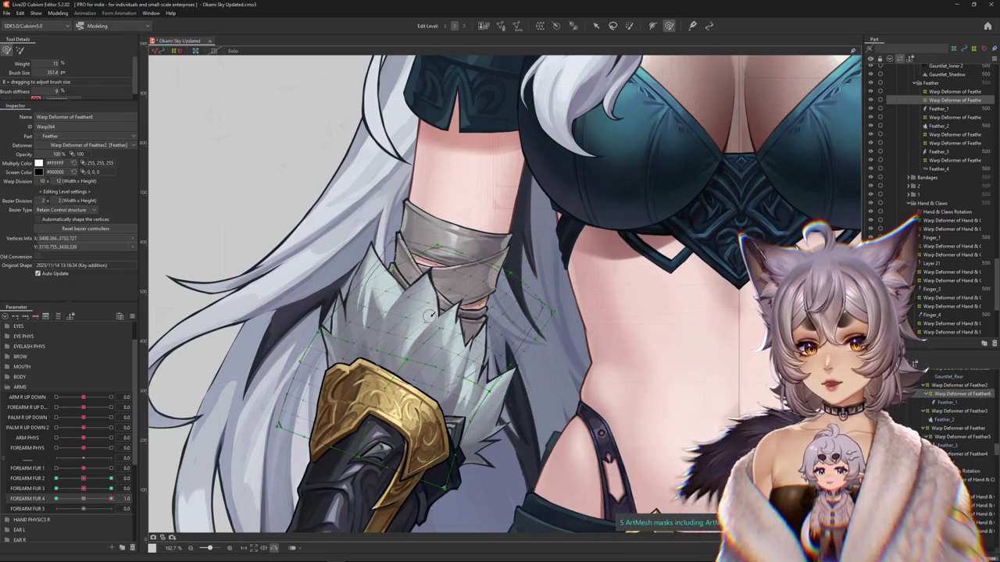
mouse_move(466, 342)
mouse_down()
mouse_move(484, 328)
mouse_move(164, 485)
mouse_up()
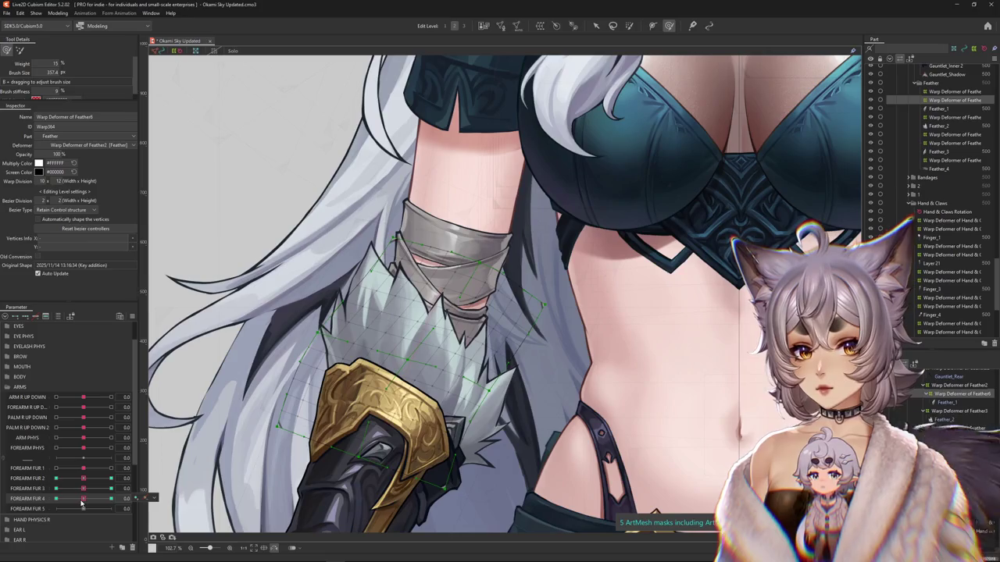
- Reselect the Deform Brush and further sculpt the fur shape for FOREARM FUR 4 at -1
scroll(664, 70, down, 3)
click(629, 25)
click(630, 30)
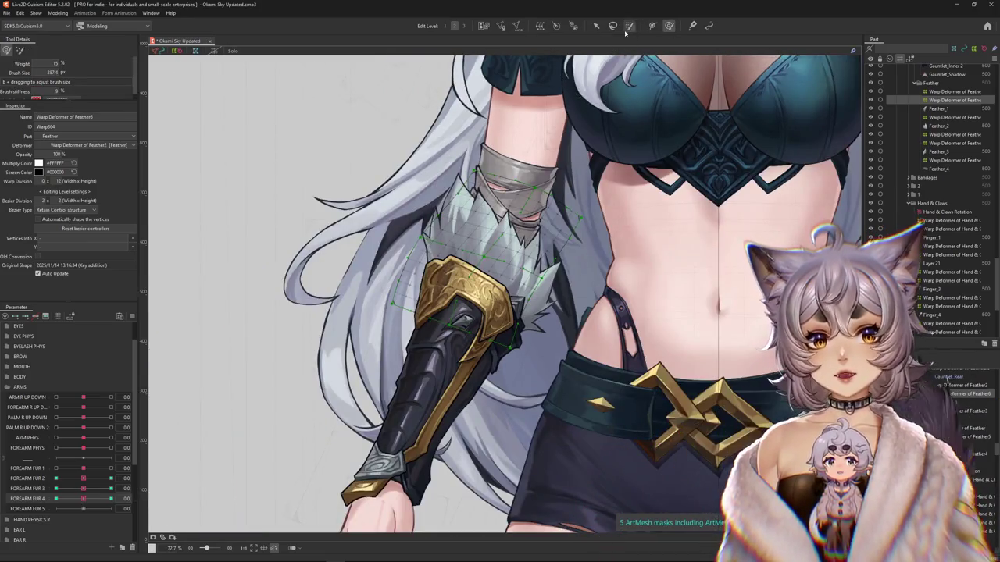
scroll(98, 499, down, 3)
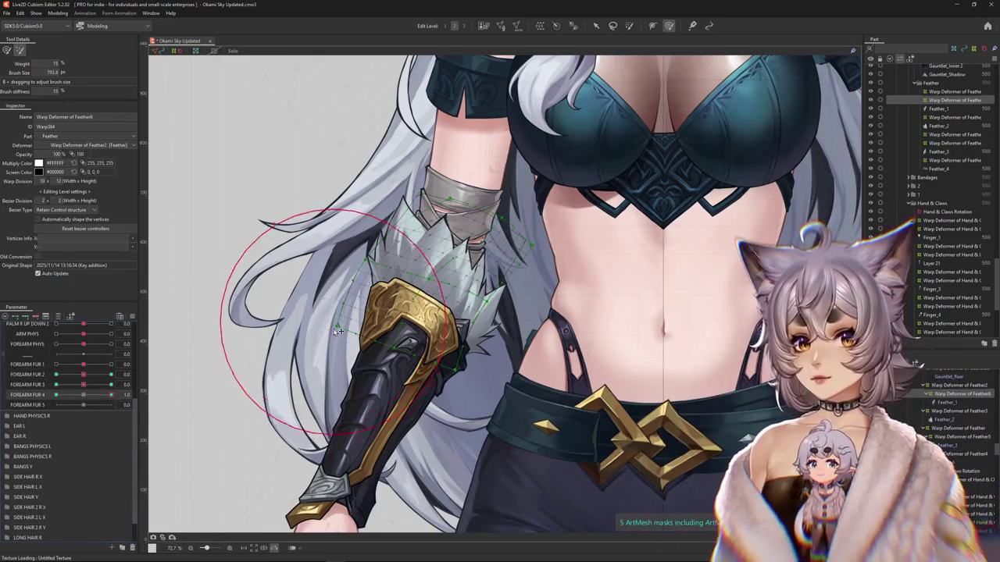
drag(290, 245, 243, 303)
drag(81, 396, 85, 398)
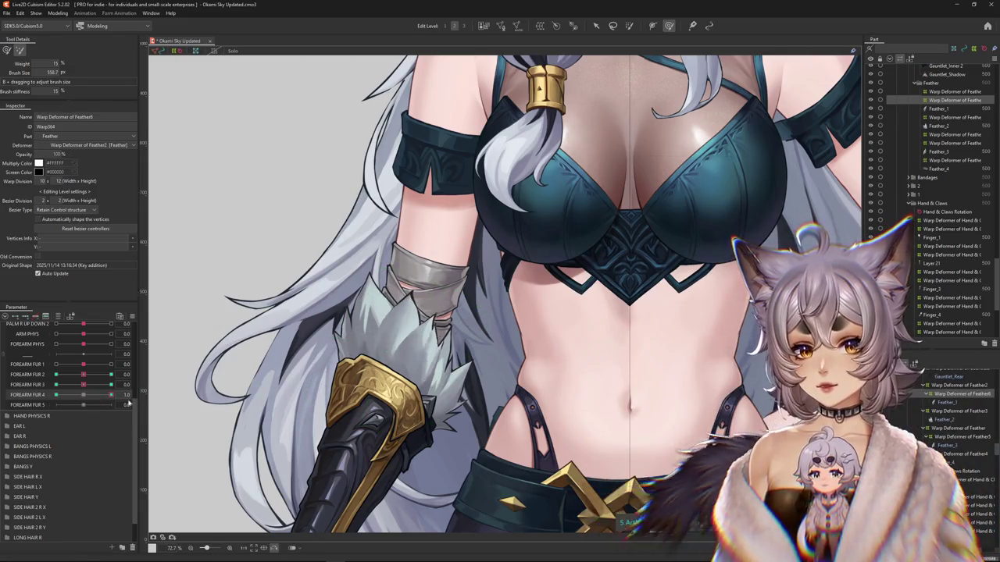
drag(326, 369, 353, 378)
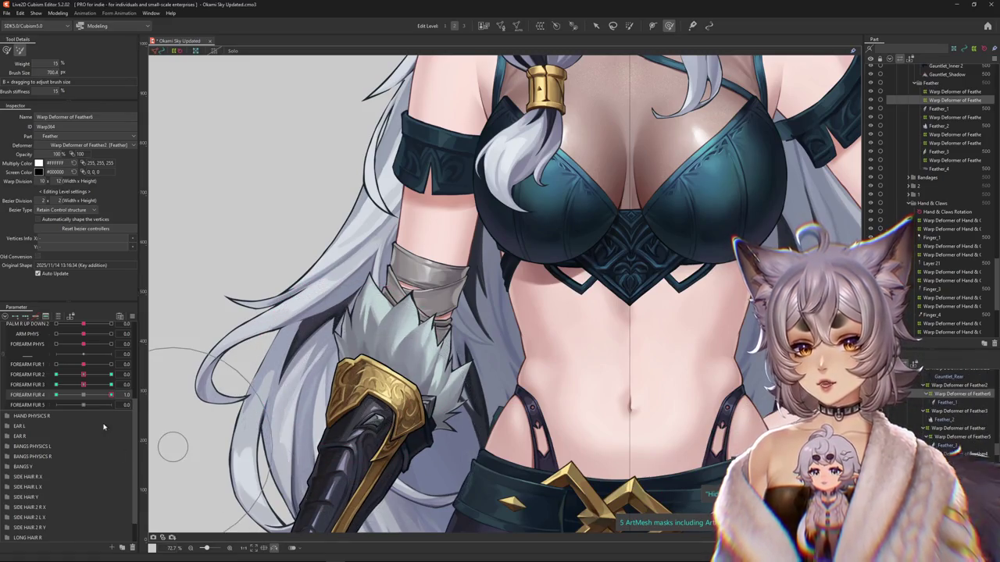
drag(375, 328, 427, 427)
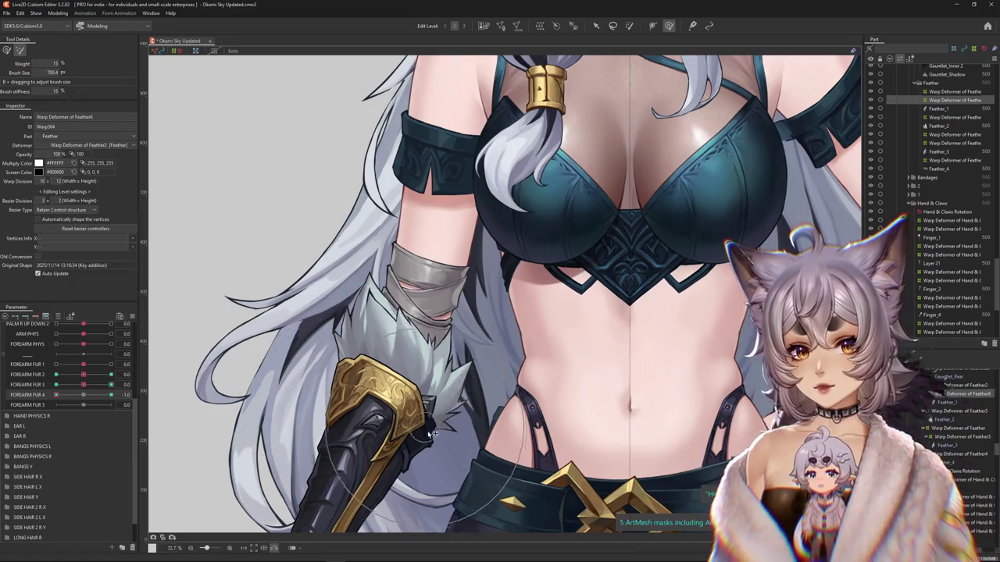
- Set FOREARM FUR 3 and FOREARM FUR 4 to their -1 keys and frame the forearm fur
click(74, 384)
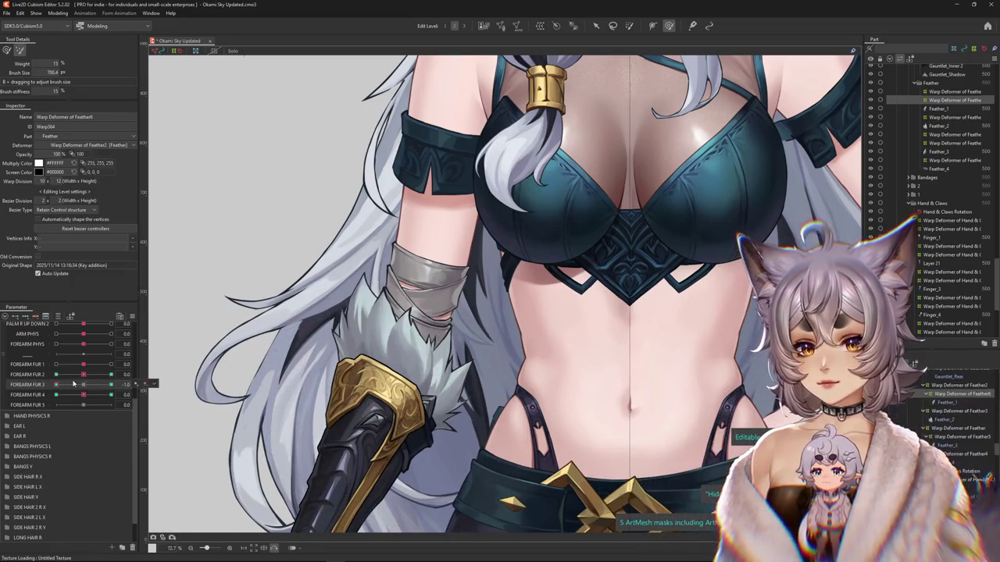
click(56, 395)
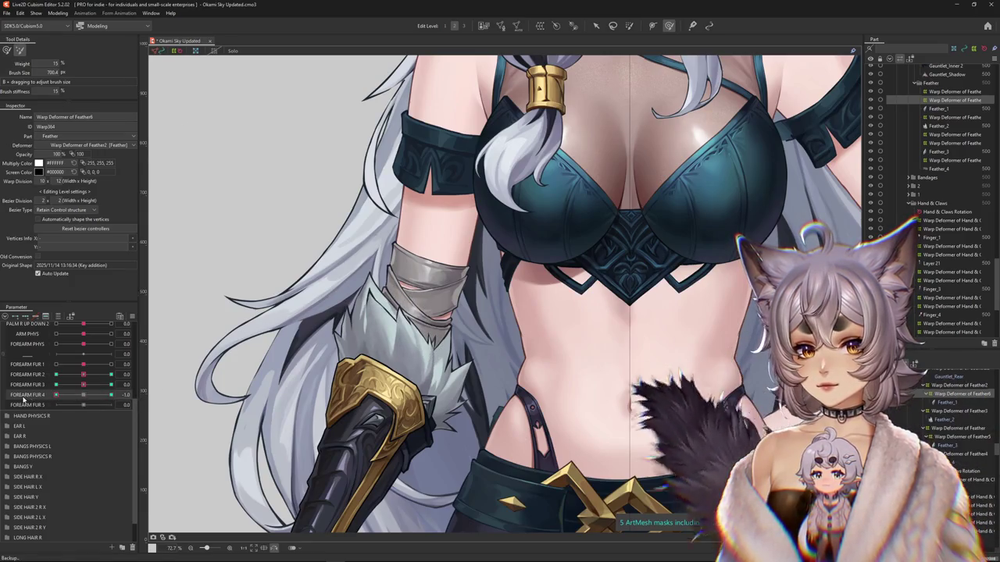
scroll(329, 351, up, 3)
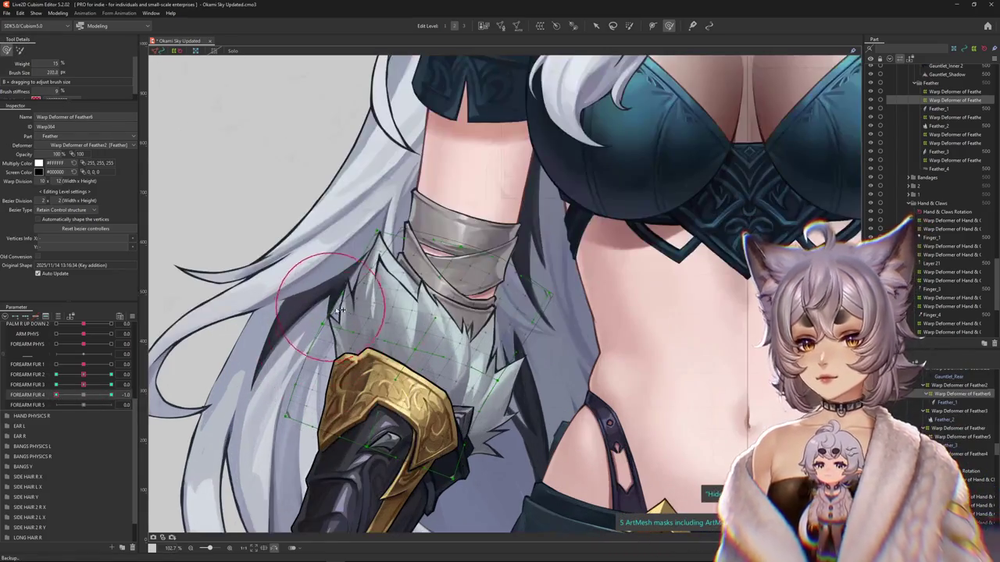
drag(372, 311, 289, 244)
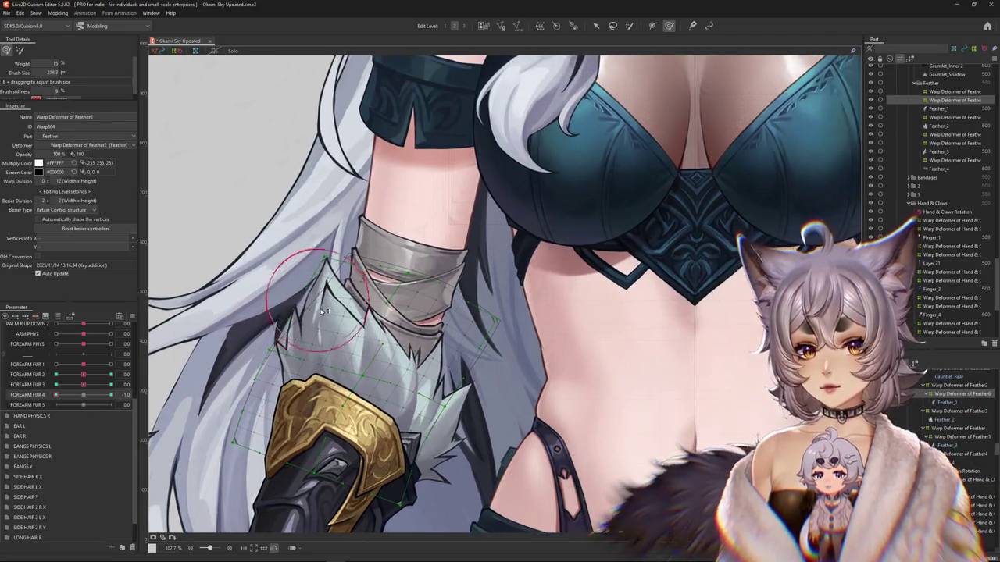
scroll(357, 319, down, 5)
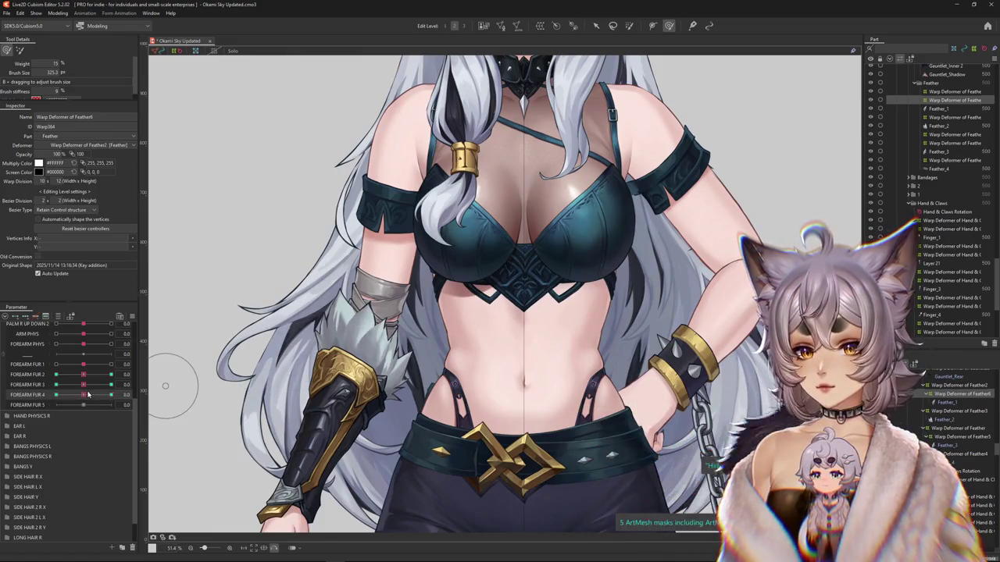
- Select the fur warp deformer and sculpt the fur for FOREARM FUR 2, checking its 1 key
mouse_move(84, 384)
mouse_down()
mouse_move(138, 384)
mouse_move(86, 380)
mouse_up()
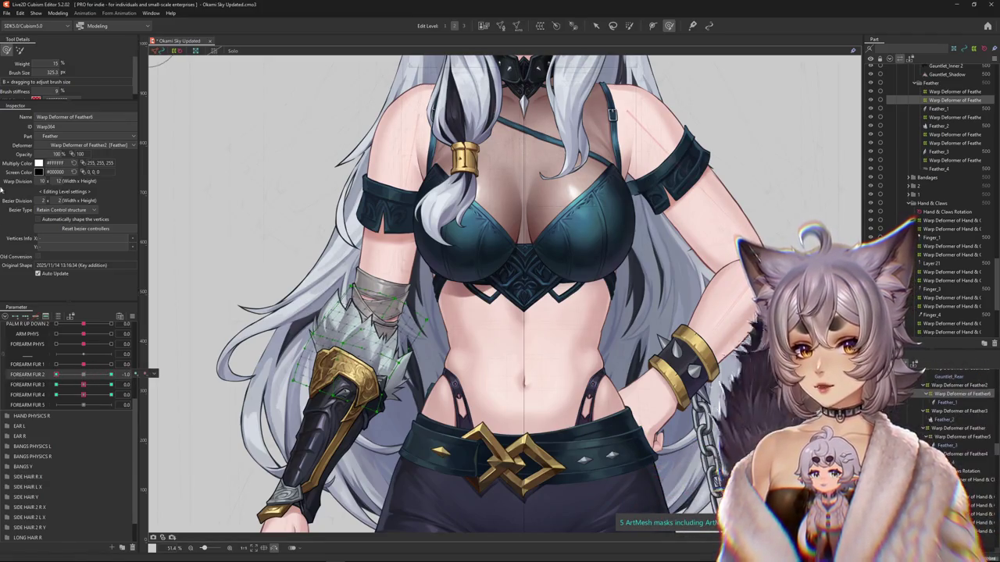
scroll(338, 347, up, 2)
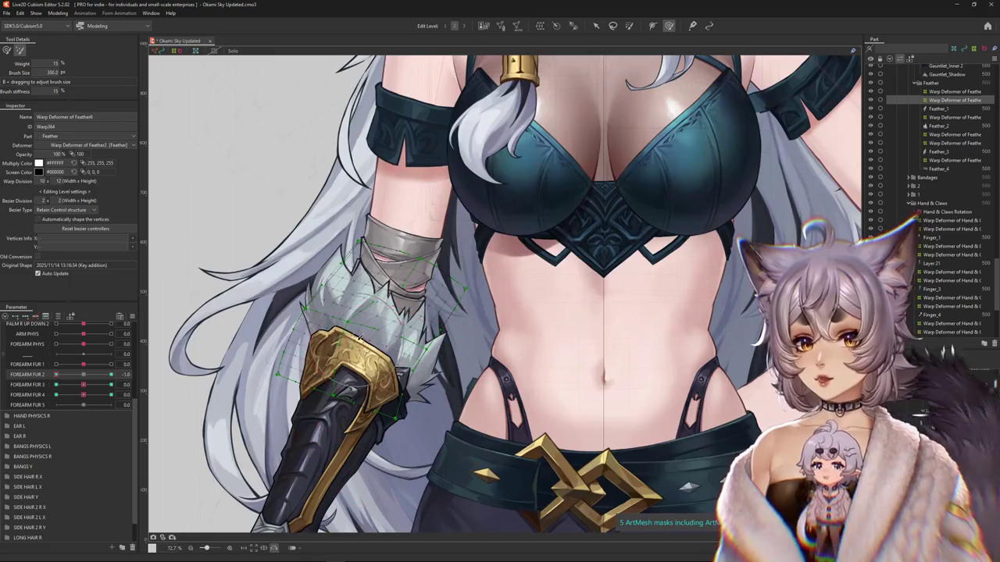
click(321, 357)
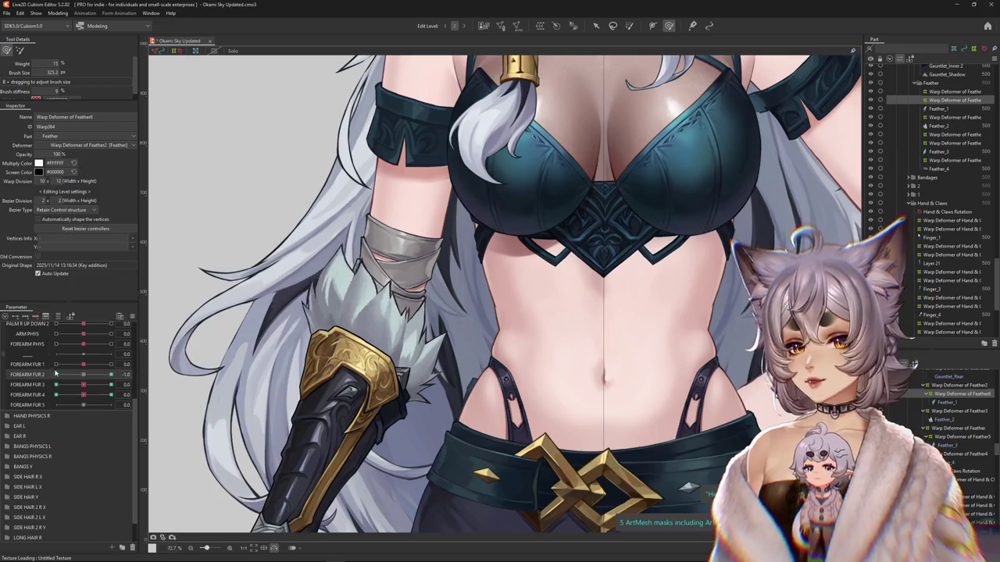
click(344, 299)
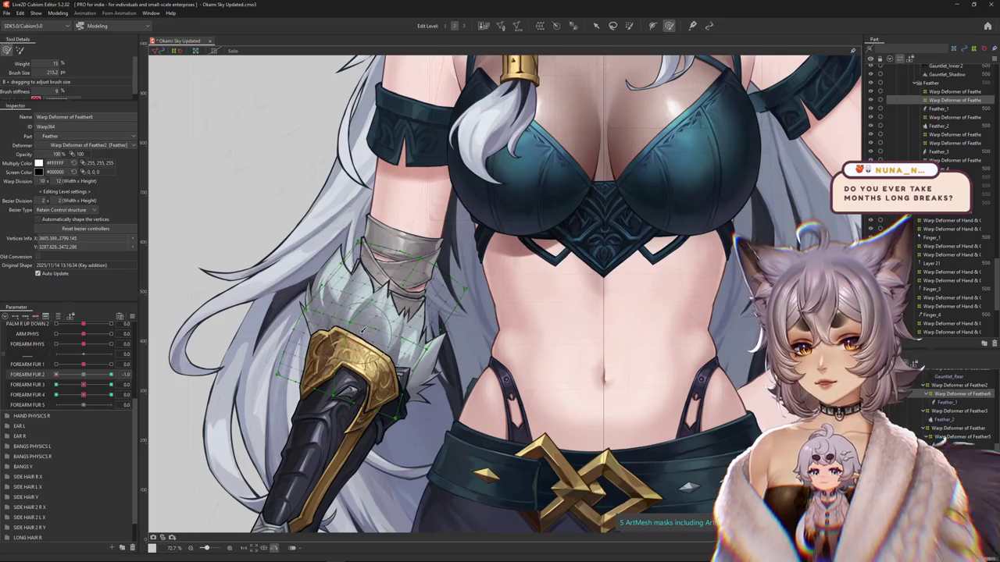
drag(393, 337, 342, 302)
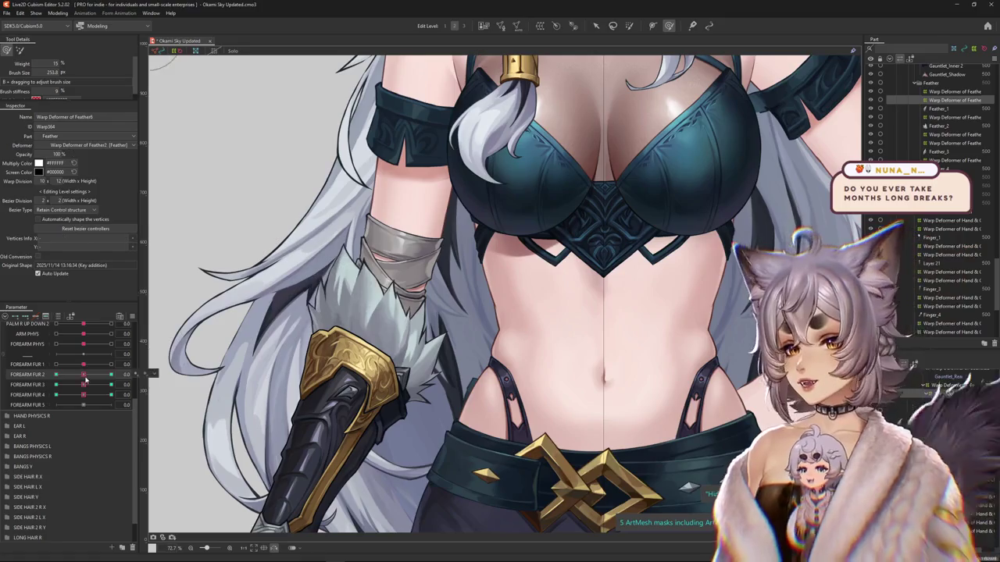
drag(61, 377, 86, 373)
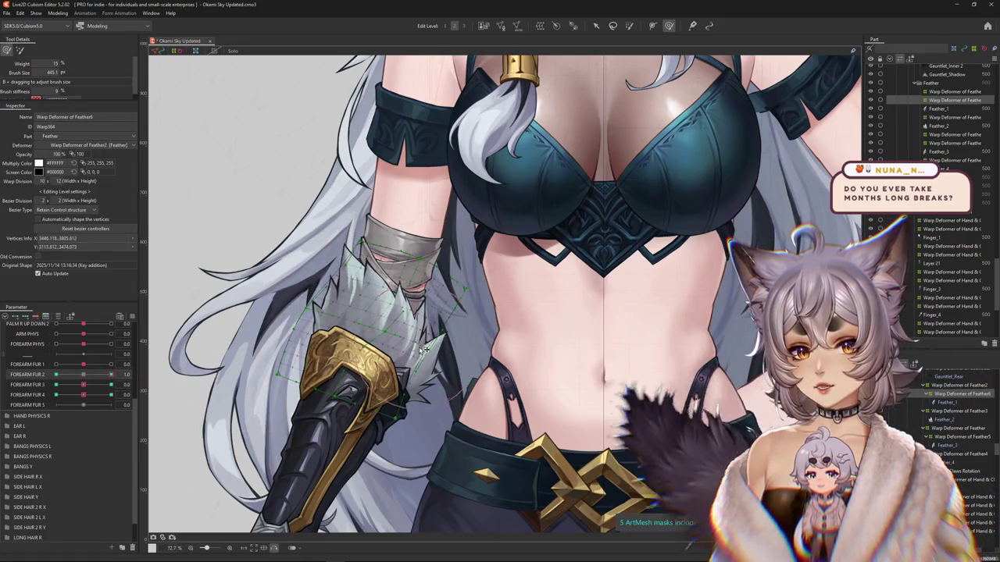
drag(379, 307, 420, 372)
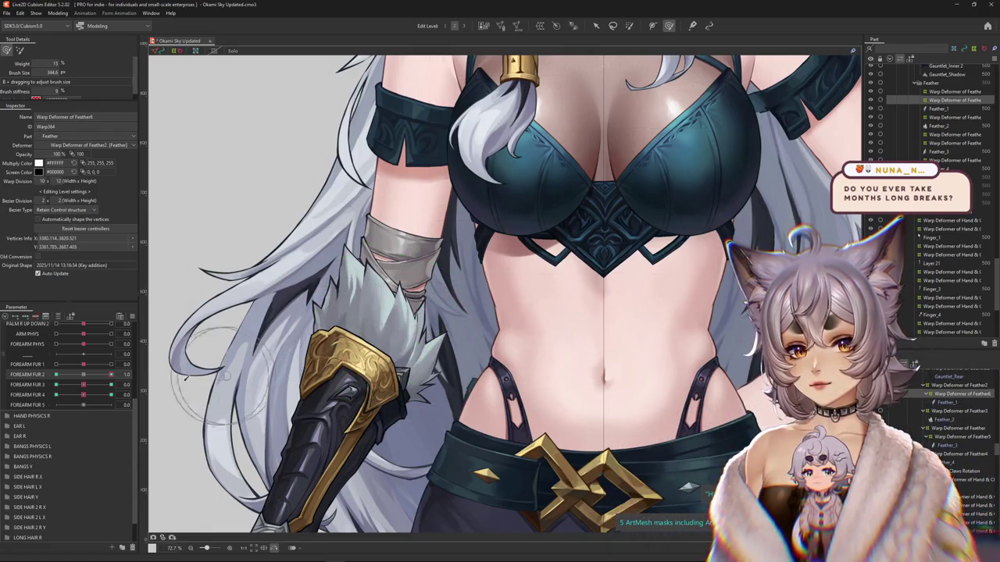
click(111, 374)
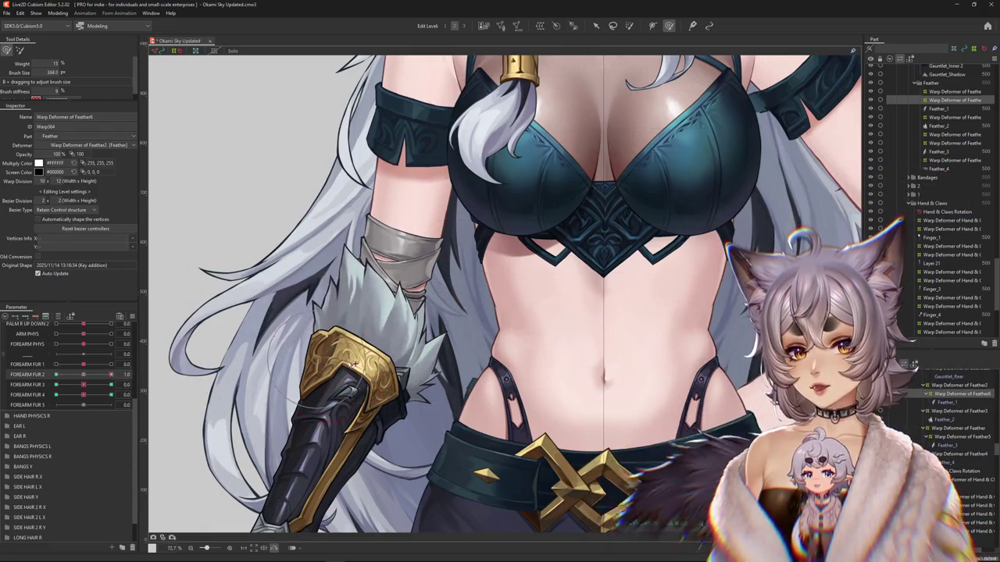
scroll(332, 337, down, 2)
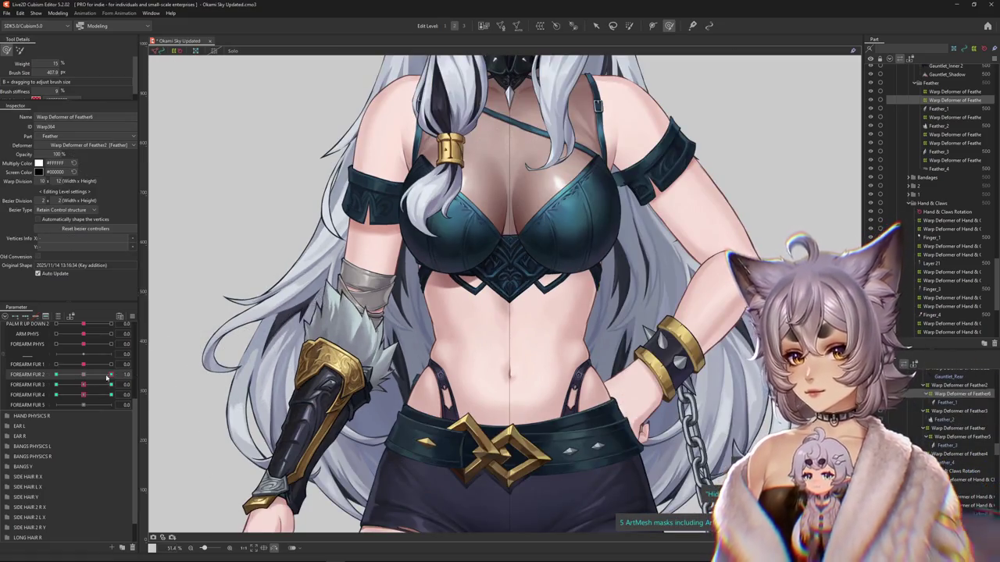
drag(108, 377, 84, 375)
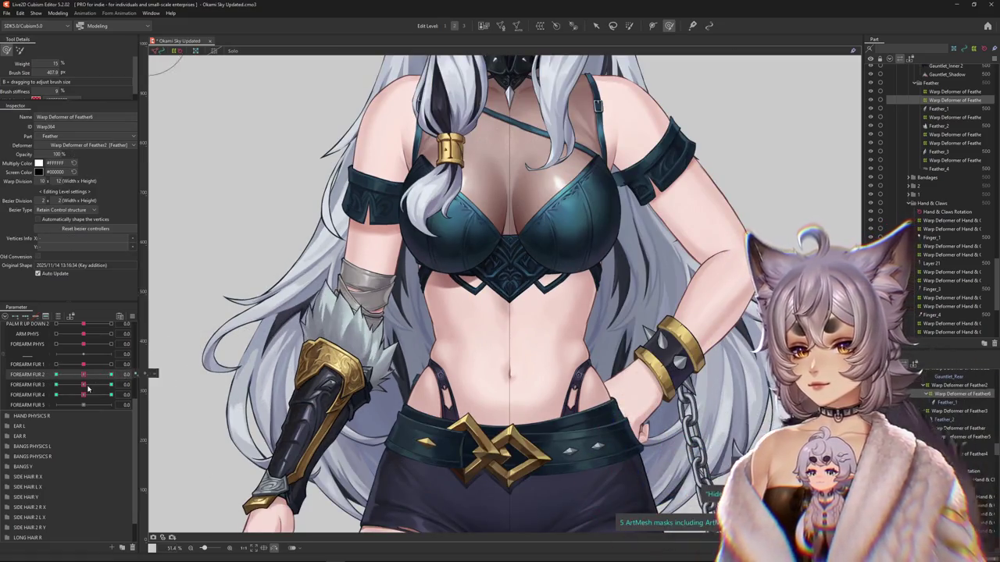
- Preview FOREARM FUR 3 at -1 and FOREARM FUR 4 at 1, then select the Feather_2 mesh
click(55, 385)
drag(87, 385, 83, 385)
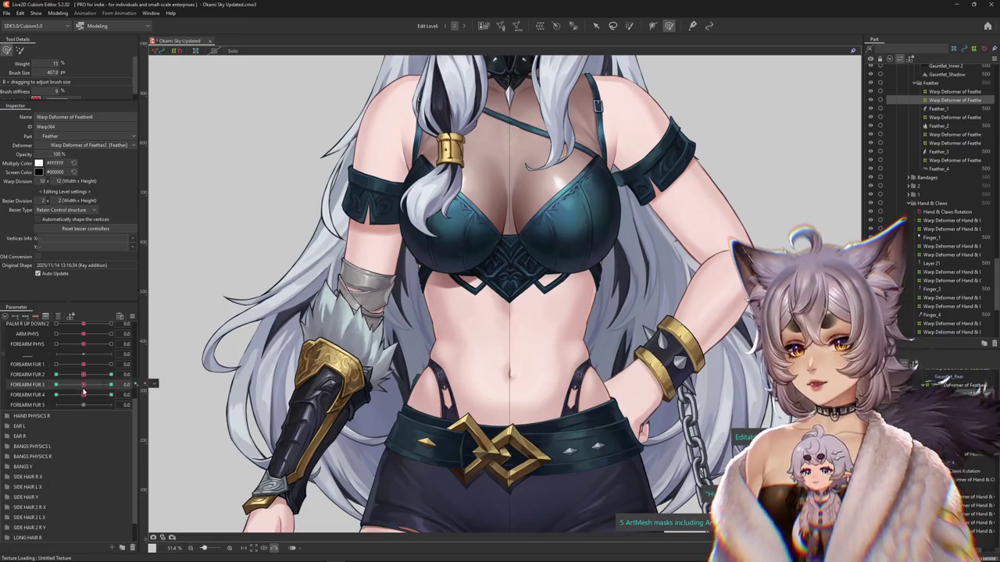
click(110, 395)
click(146, 395)
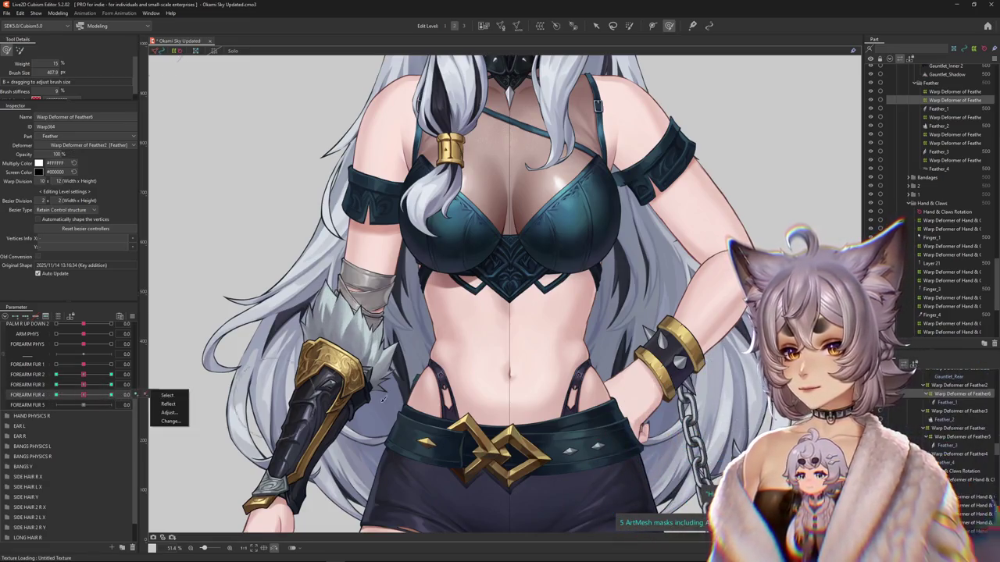
scroll(440, 351, up, 3)
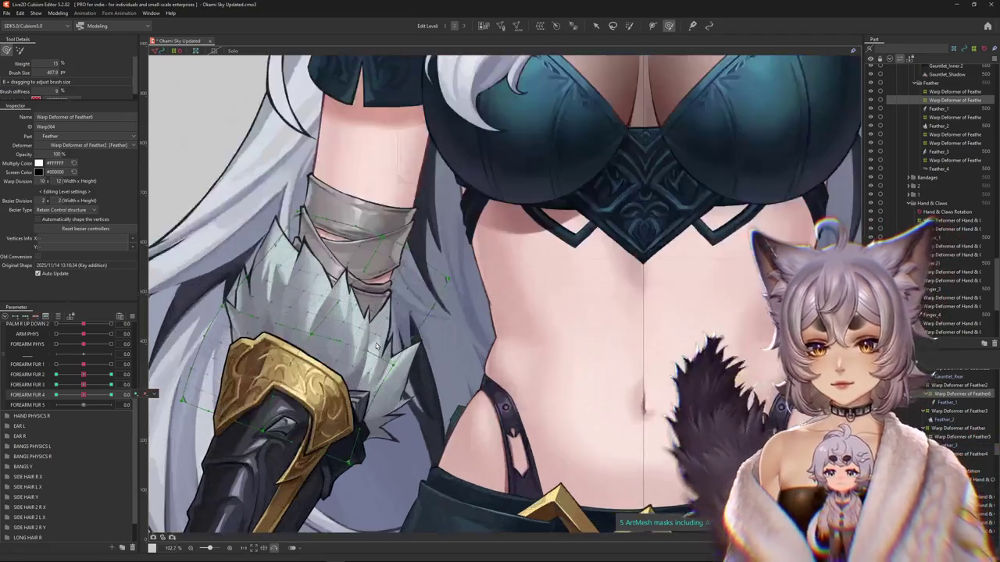
right_click(407, 360)
click(415, 385)
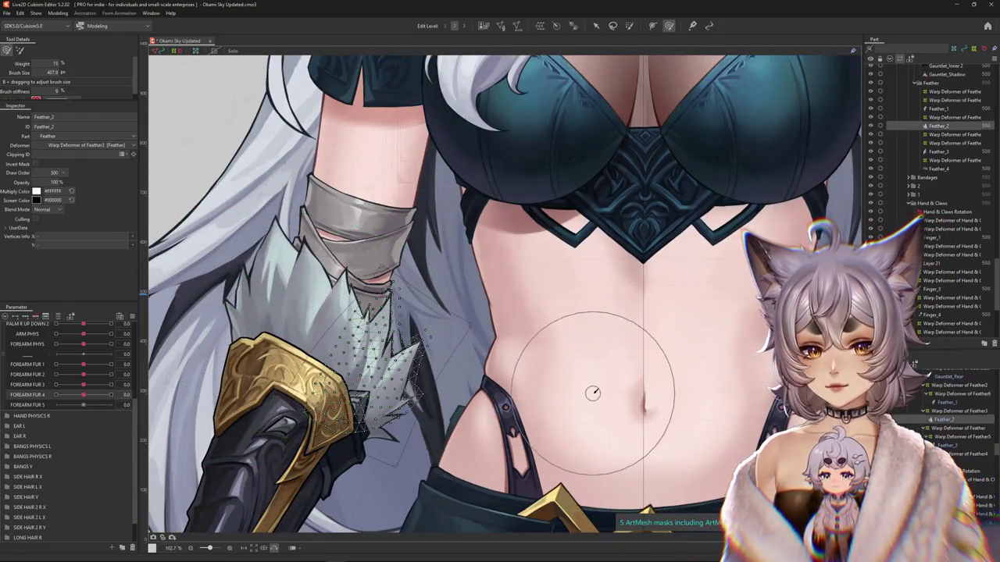
- Wrap the Feather7 forearm fur in its own new warp deformer
drag(585, 375, 666, 368)
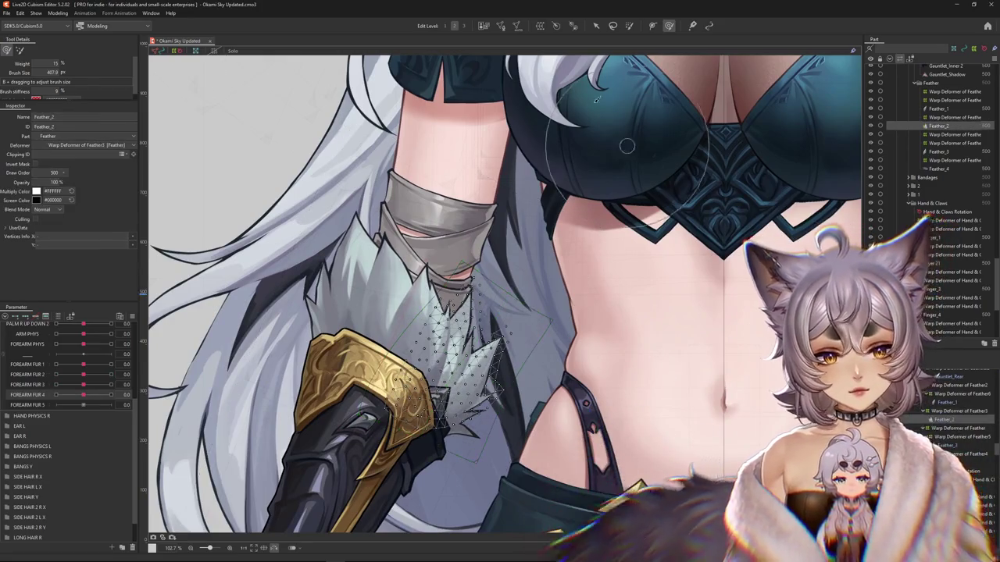
key(ctrl+shift+w)
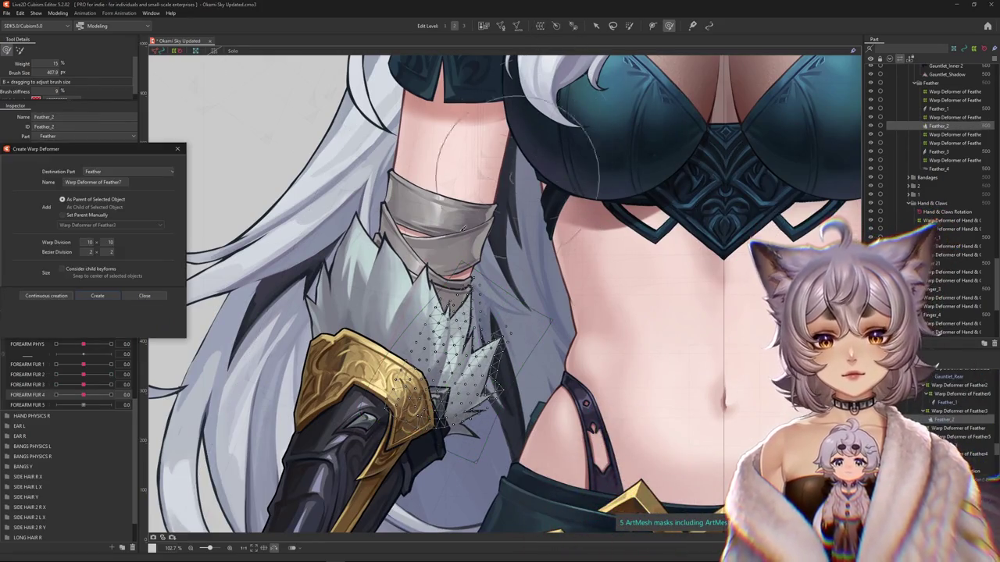
click(97, 296)
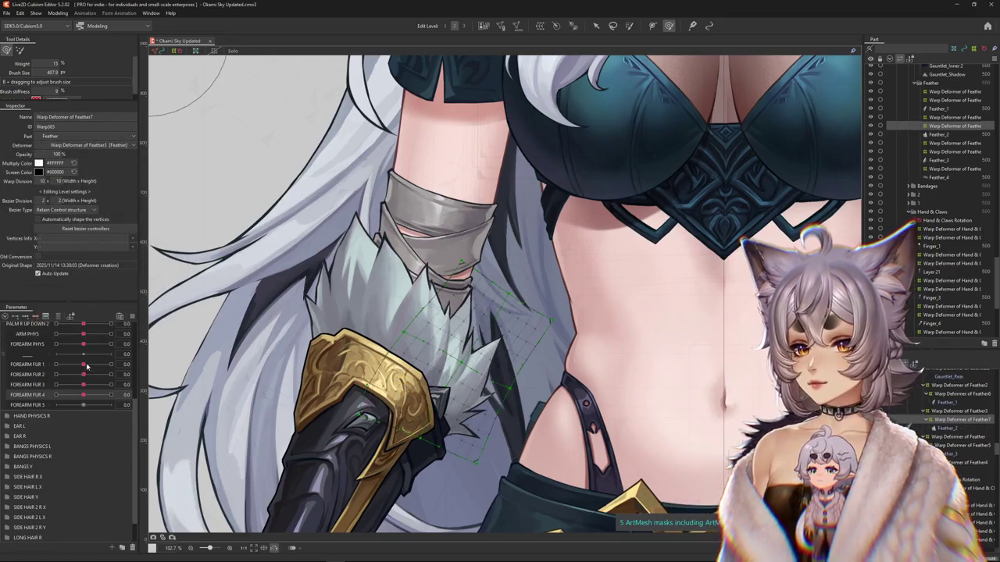
- Set FOREARM FUR 3 to 1.0 and select the points of the fur warp grid
drag(86, 378, 85, 374)
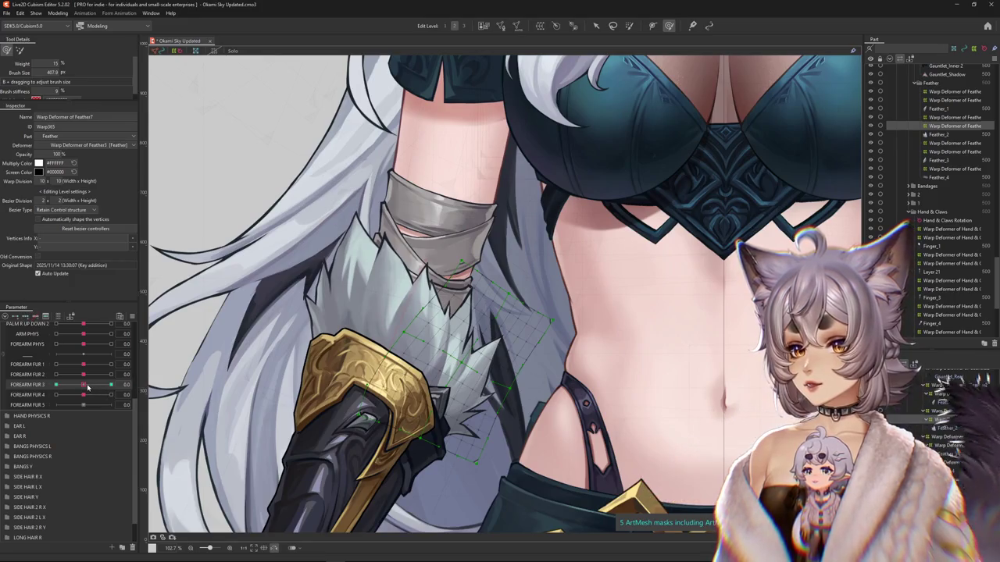
click(110, 385)
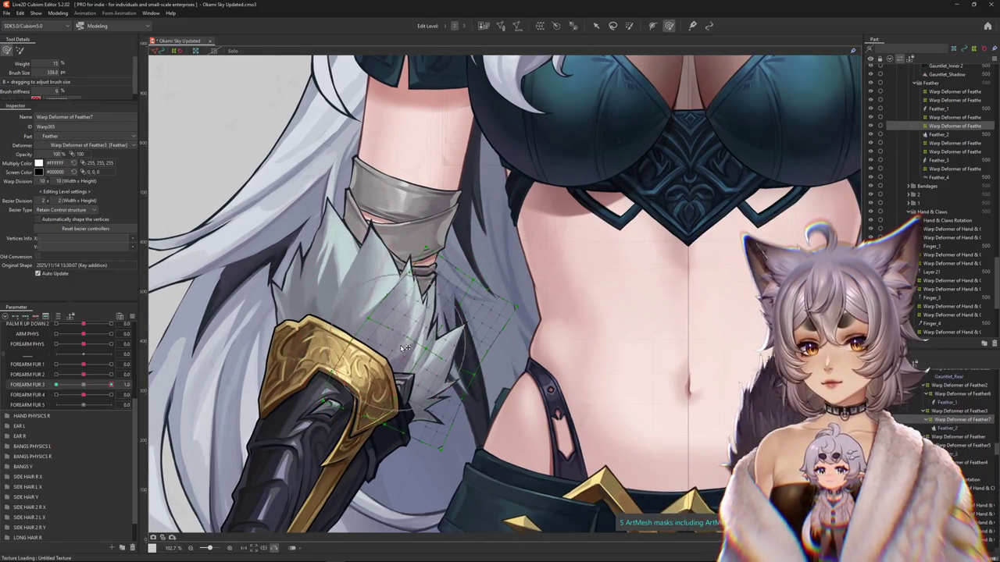
drag(404, 348, 442, 356)
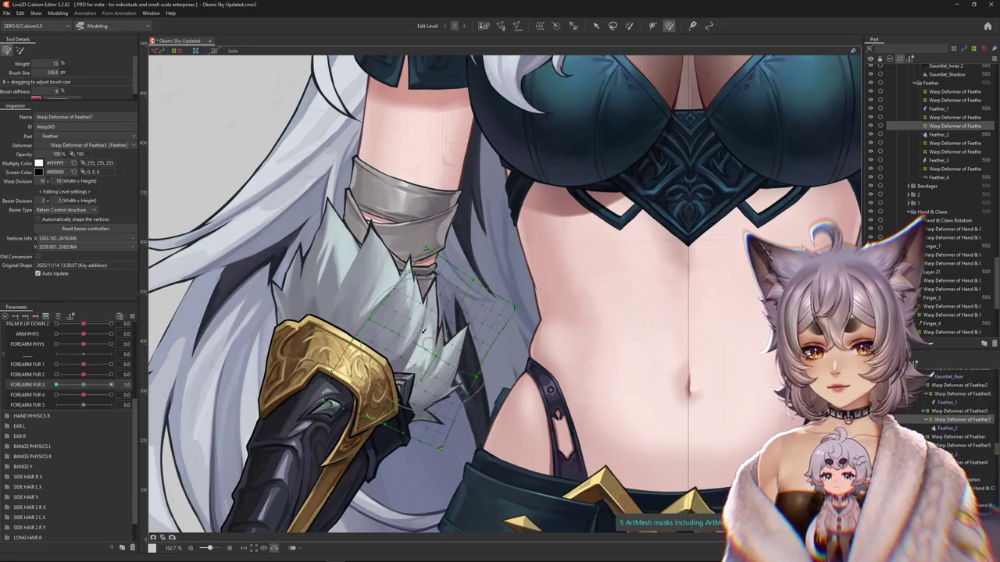
click(156, 388)
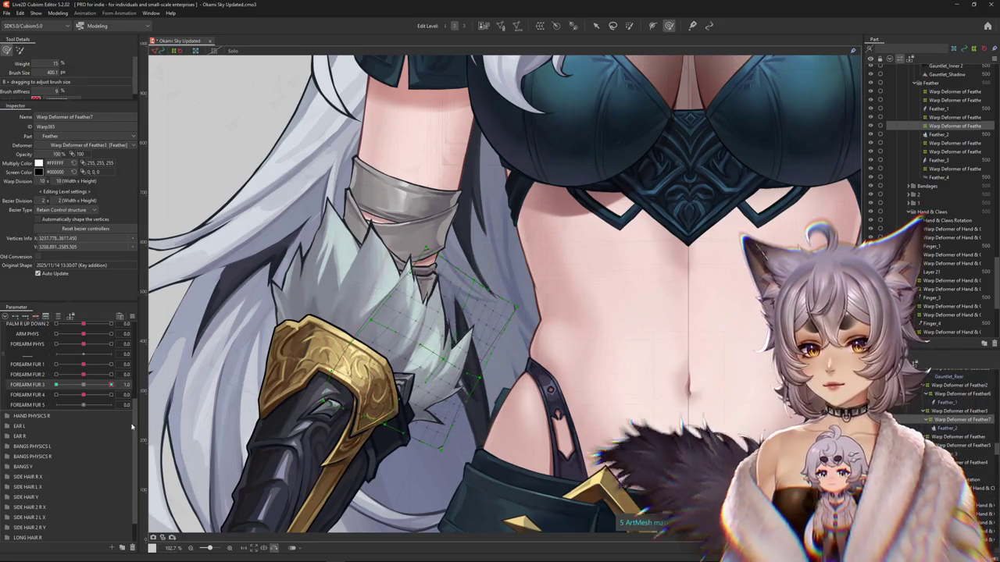
key(ctrl+z)
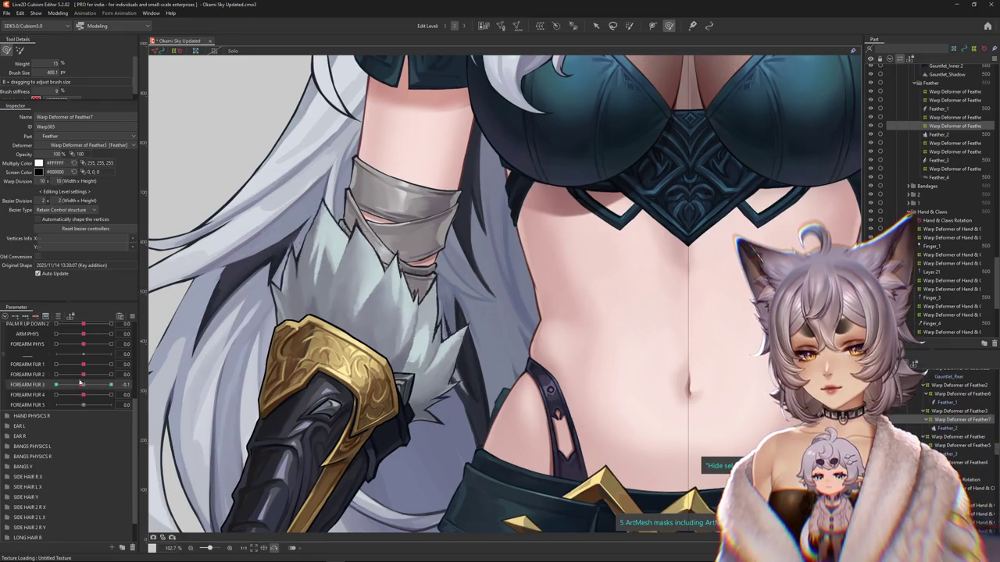
scroll(441, 358, up, 1)
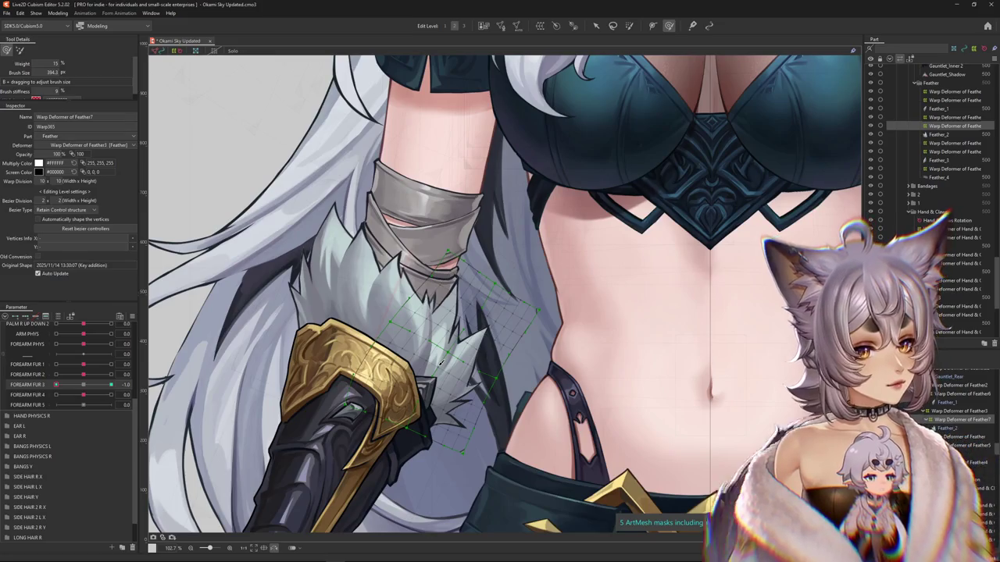
click(417, 331)
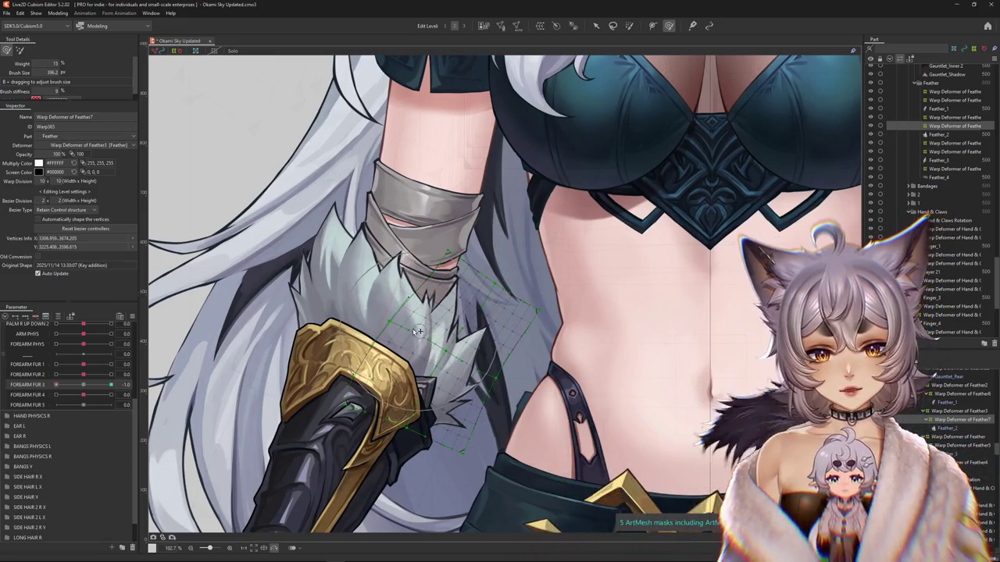
- Sweep the fur tips into the FOREARM FUR 3 = -1.0 pose and hide the warp grid
drag(418, 331, 438, 348)
key(ctrl+h)
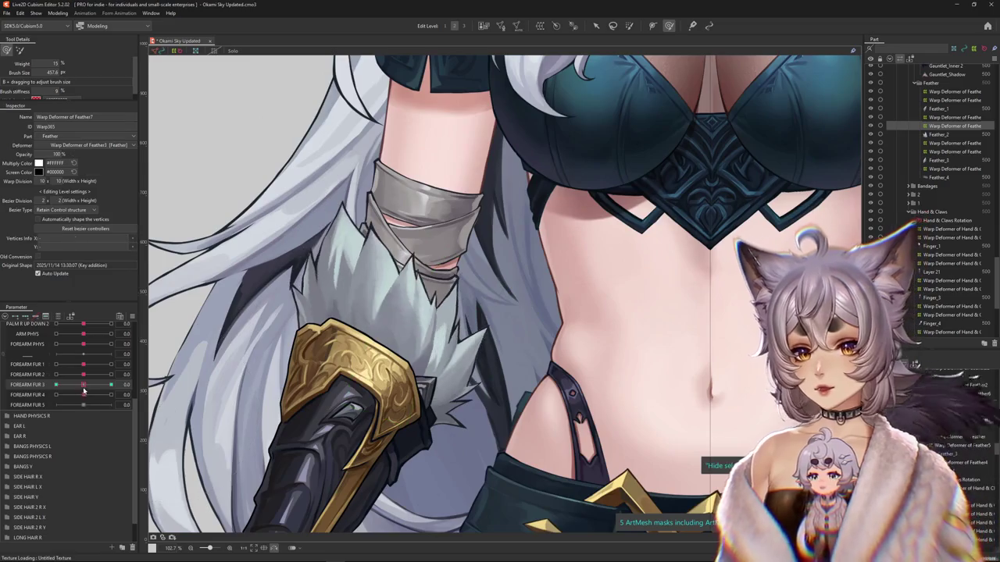
drag(458, 462, 459, 449)
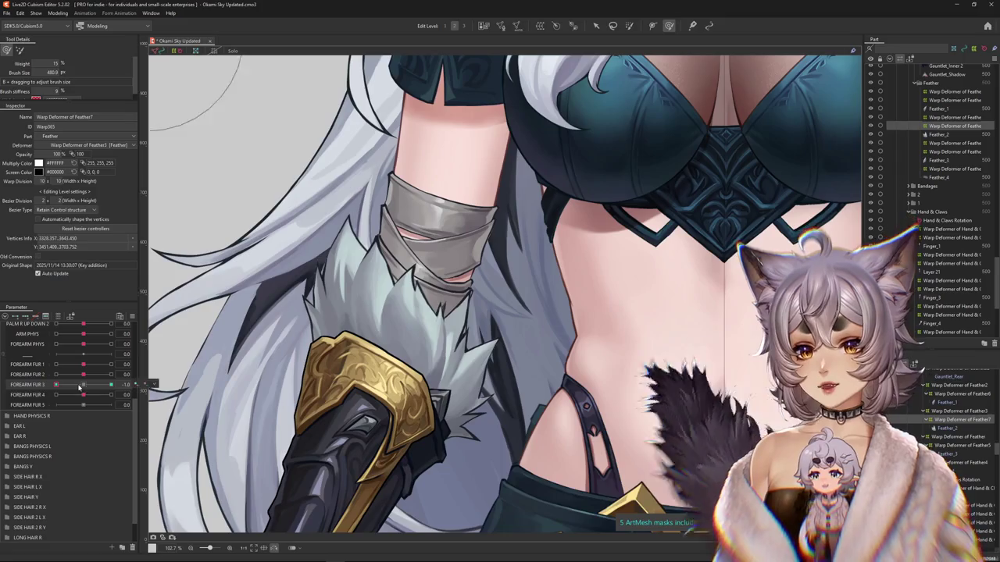
- Scrub FOREARM FUR 3 to preview the fur, reset it to 0.0, then push it to 1.0
mouse_move(111, 384)
mouse_down()
mouse_move(122, 394)
mouse_move(136, 384)
mouse_up()
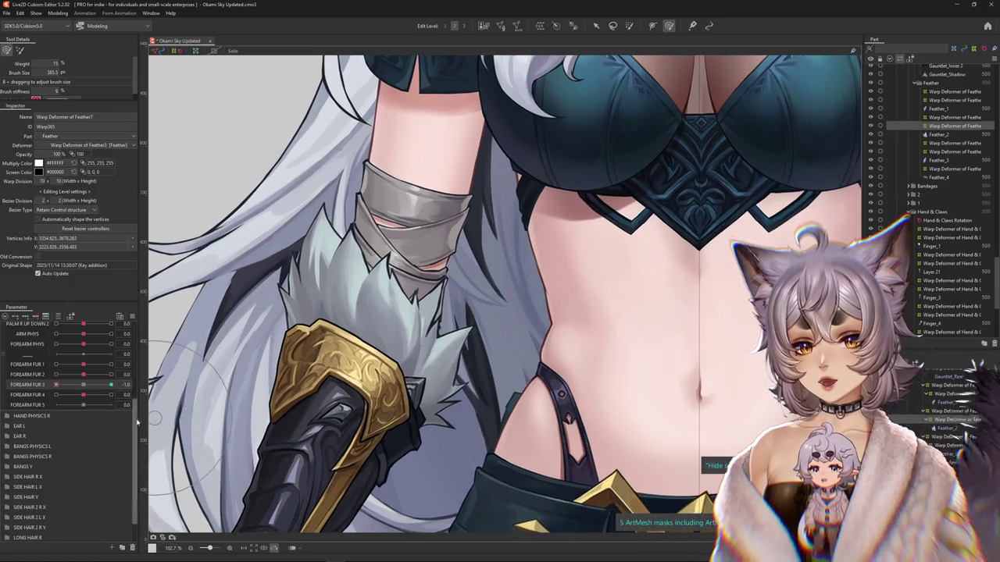
click(86, 388)
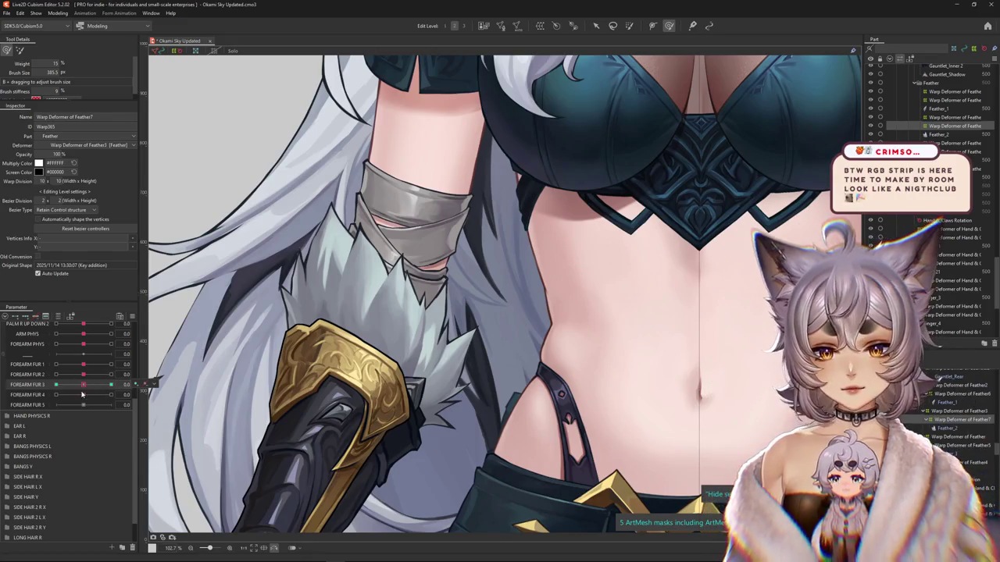
drag(84, 386, 111, 386)
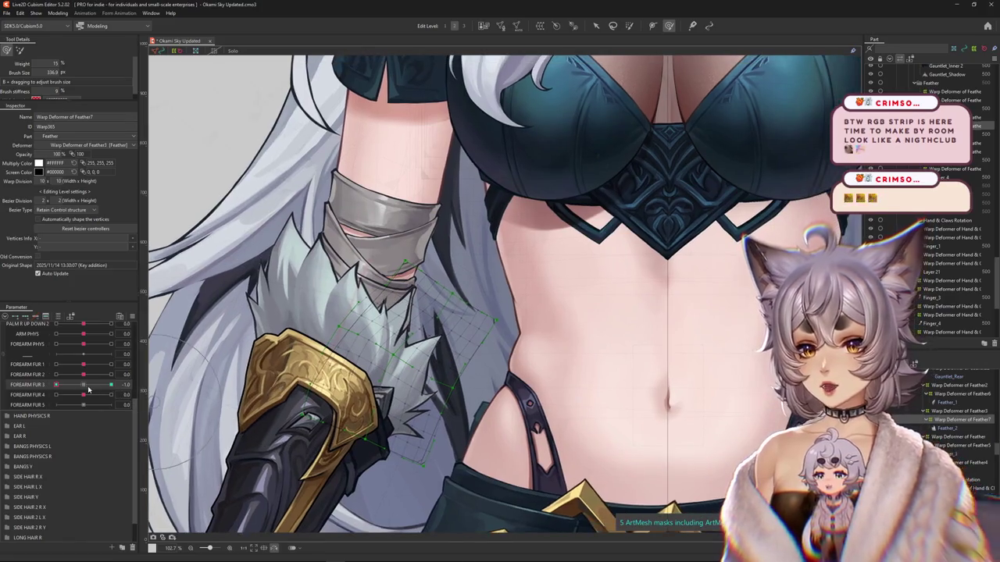
- Set FOREARM FUR 3 to 1.0 and reshape the fur warp for that pose
click(89, 388)
drag(89, 388, 111, 385)
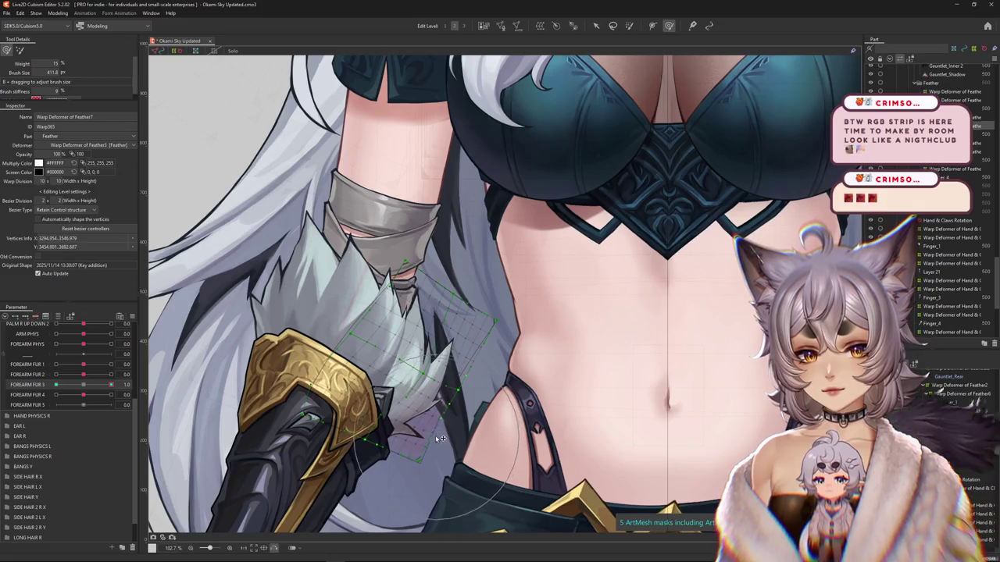
mouse_move(111, 385)
mouse_down()
mouse_move(125, 386)
mouse_move(81, 372)
mouse_up()
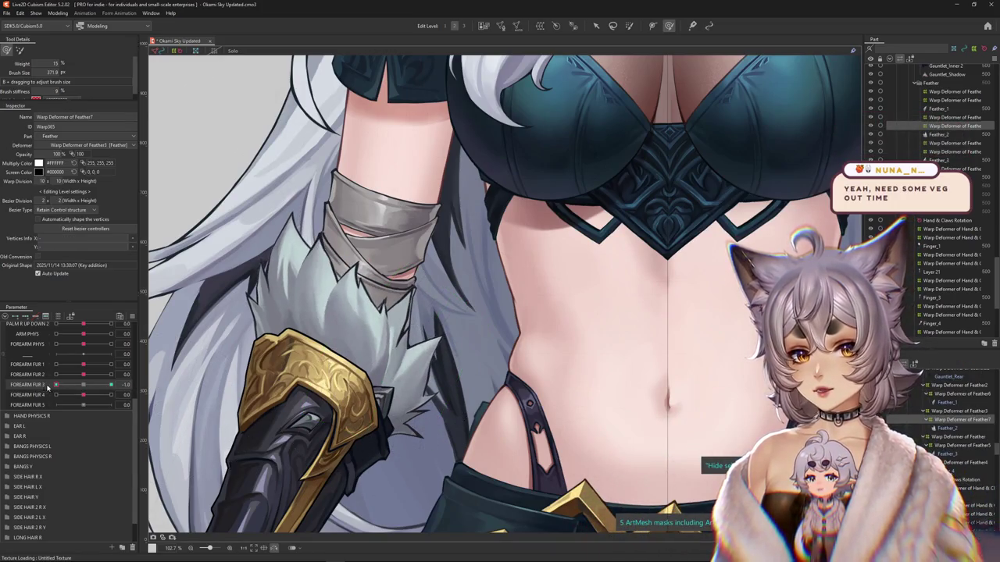
- Scrub FOREARM FUR 3 between -1.0 and 1.0 with a larger brush to test the fur motion
drag(48, 387, 108, 377)
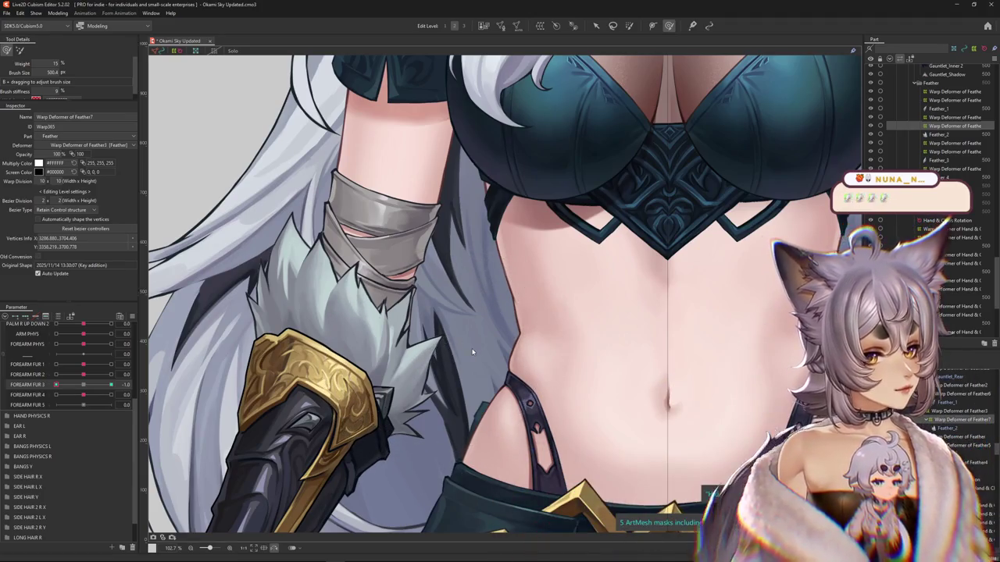
drag(111, 385, 126, 385)
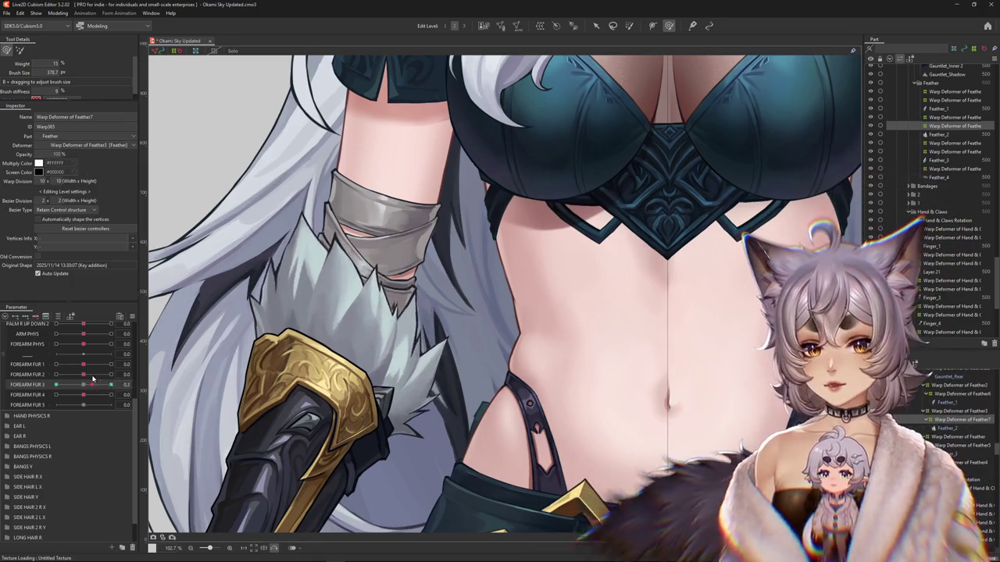
drag(393, 253, 406, 283)
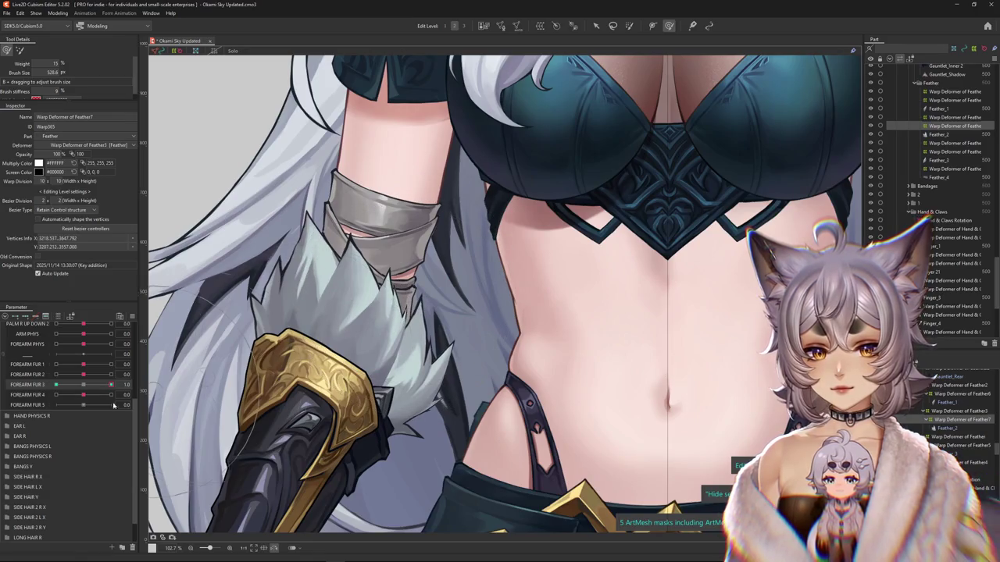
drag(110, 384, 71, 381)
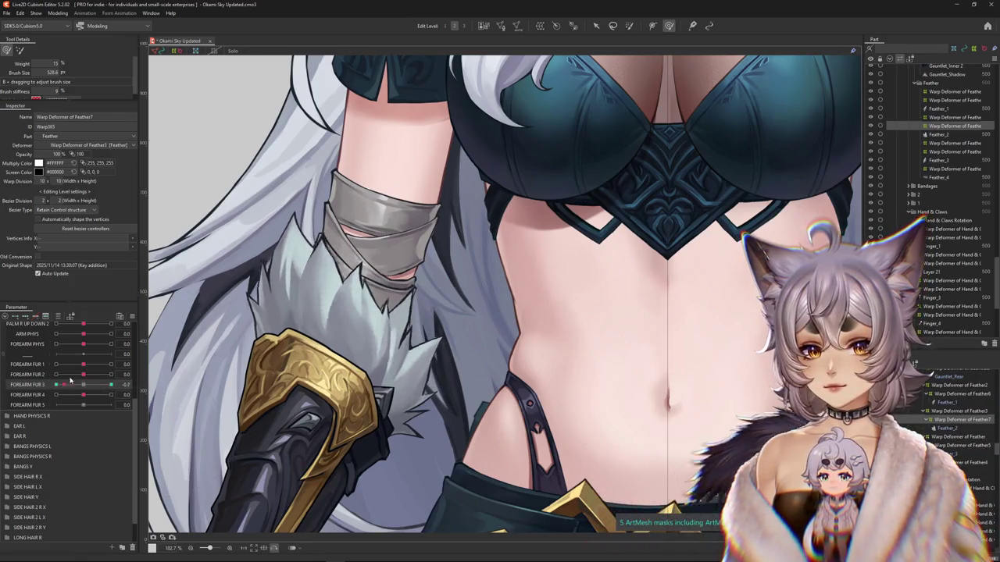
drag(71, 381, 360, 399)
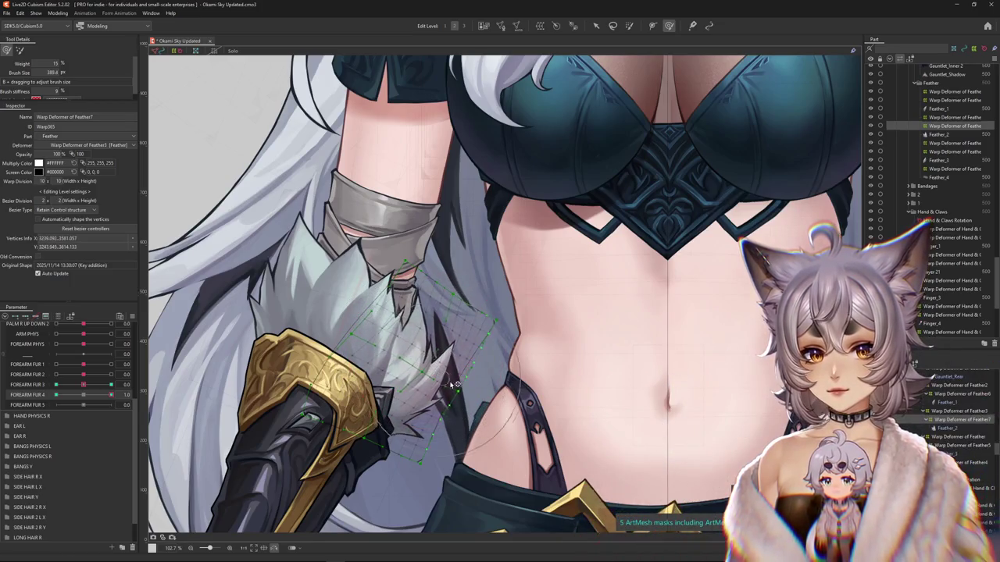
- Set FOREARM FUR 4 to 1.0 and tune the deform brush's size and stiffness over the fur
drag(85, 398, 487, 440)
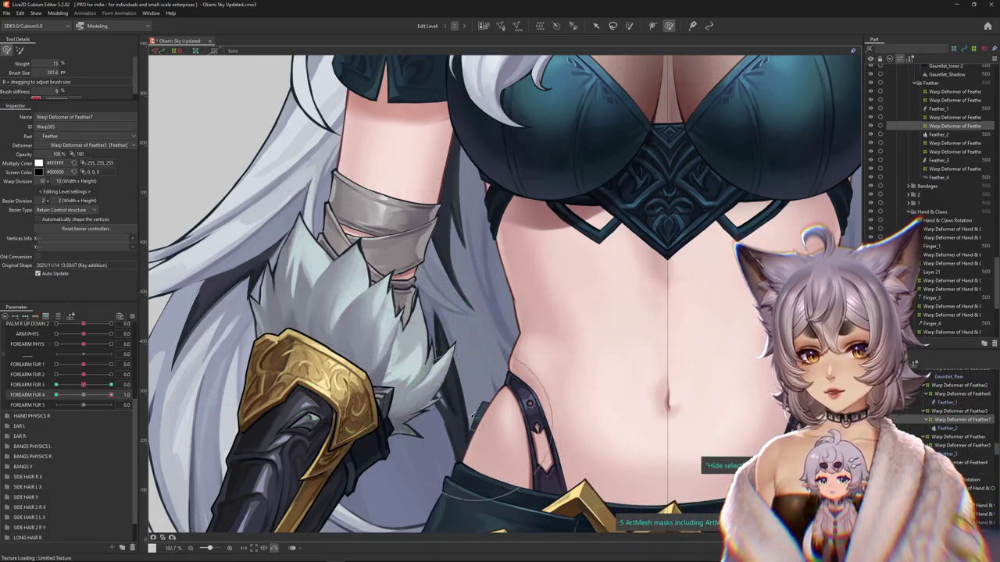
drag(382, 370, 408, 388)
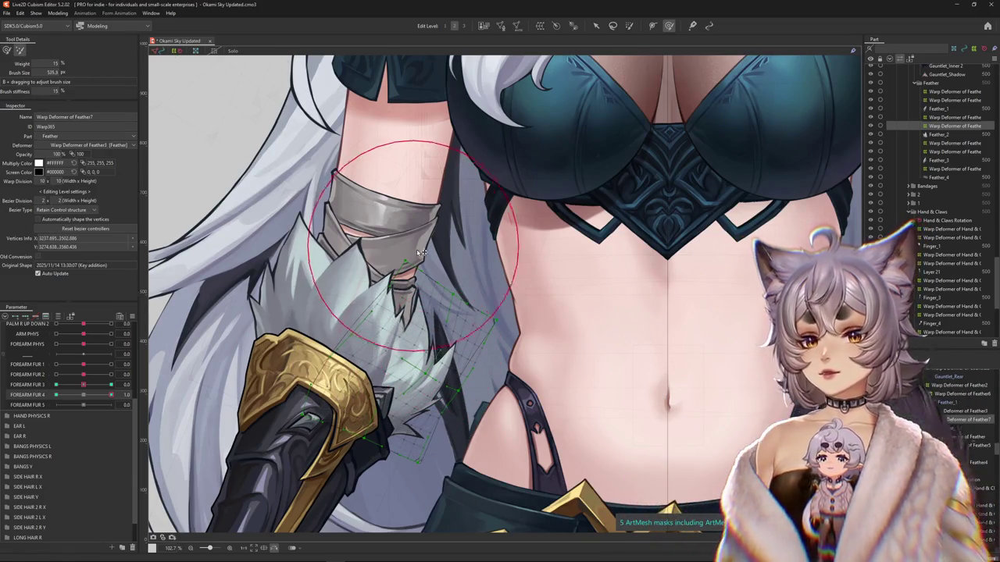
drag(419, 252, 559, 355)
scroll(538, 390, down, 1)
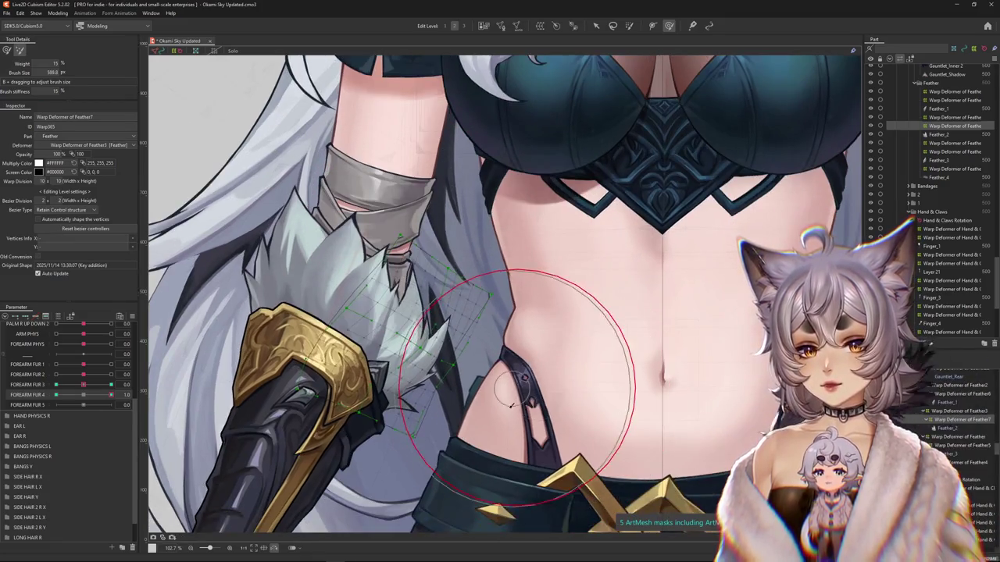
drag(547, 335, 533, 283)
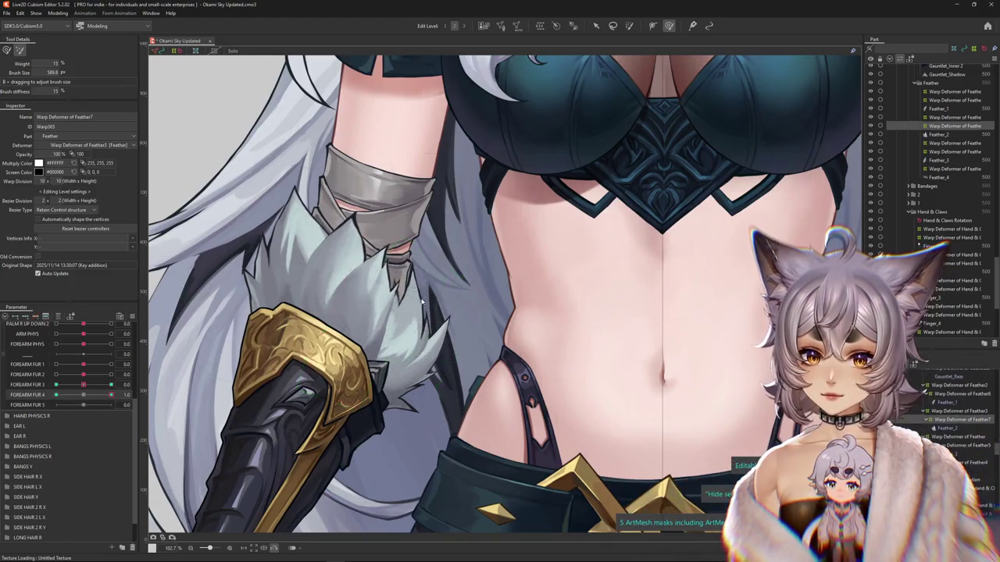
drag(348, 245, 442, 300)
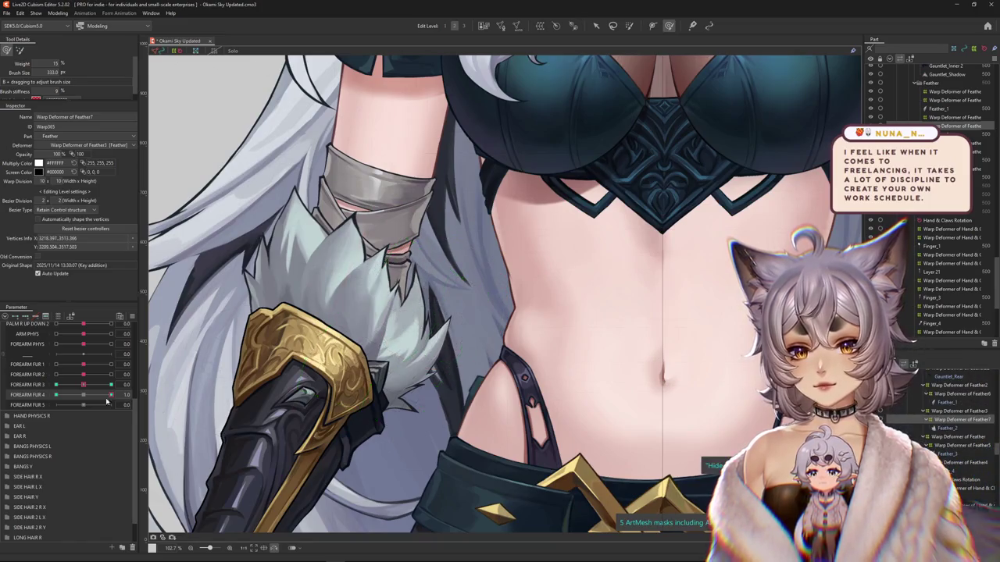
- Set FOREARM FUR 4 to -1.0 and bend the fur into that pose with a smaller brush
mouse_move(107, 401)
mouse_down()
mouse_move(48, 389)
mouse_move(132, 398)
mouse_up()
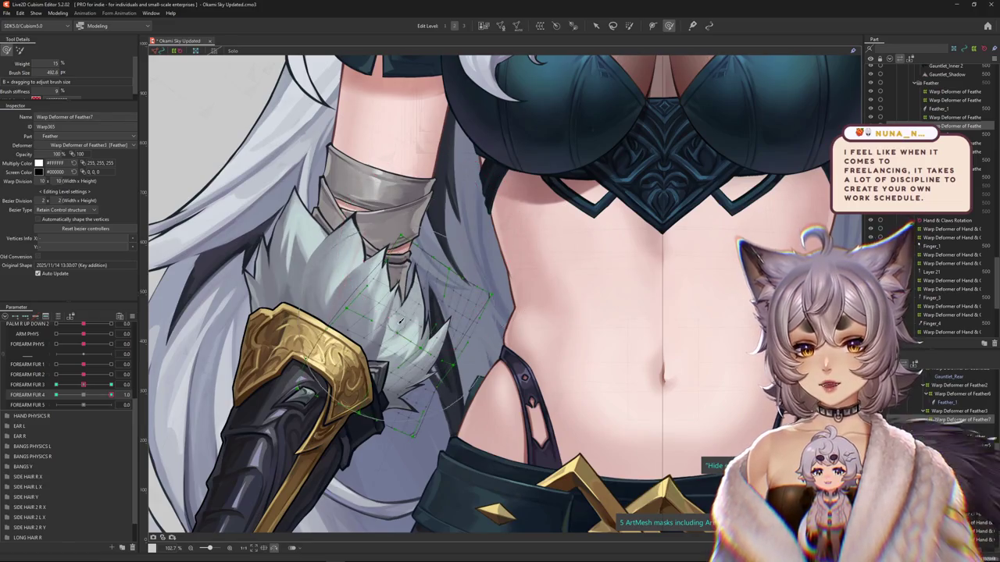
drag(111, 394, 112, 397)
scroll(323, 338, up, 1)
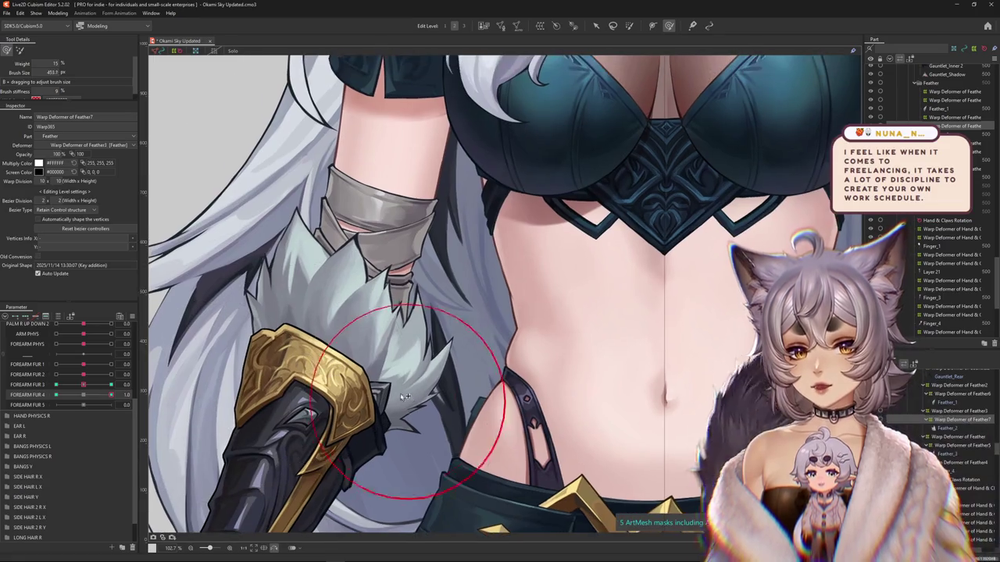
drag(323, 338, 383, 377)
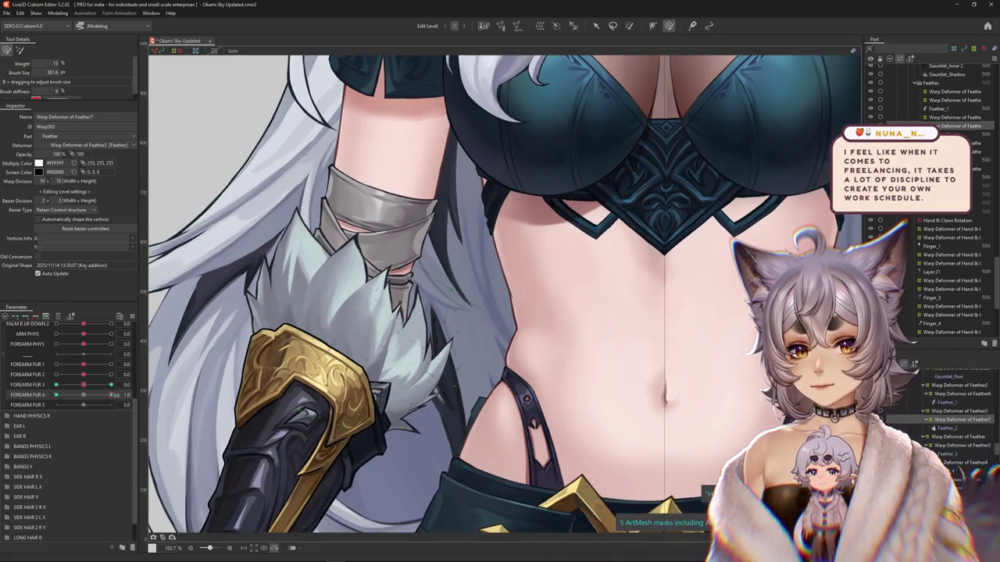
scroll(94, 437, up, 3)
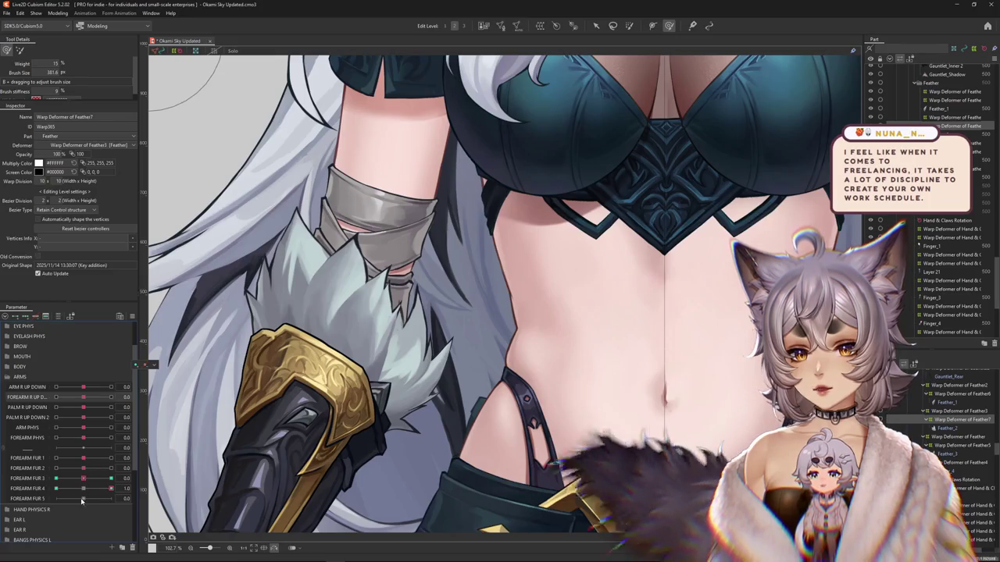
scroll(81, 501, down, 1)
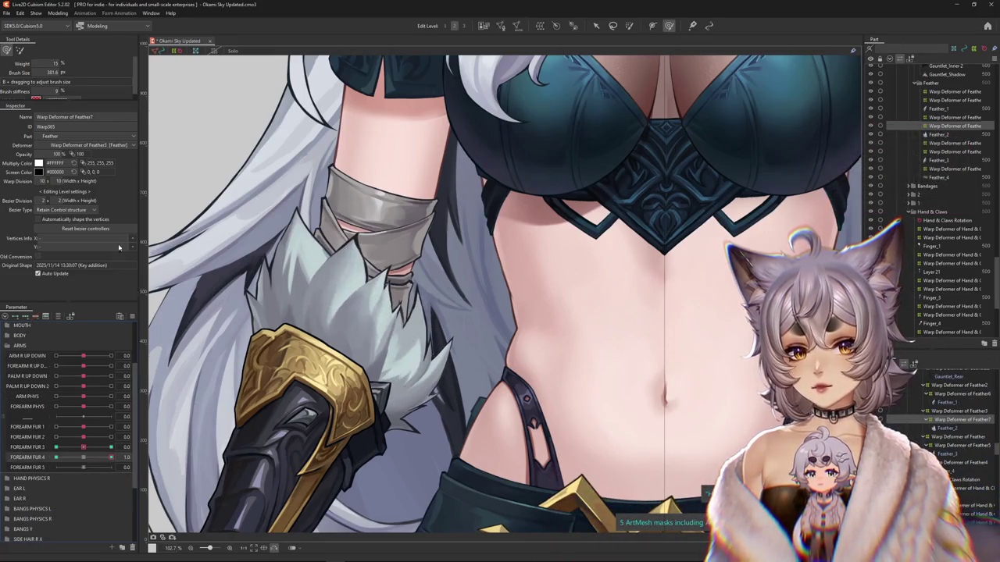
scroll(550, 331, up, 2)
scroll(551, 331, down, 3)
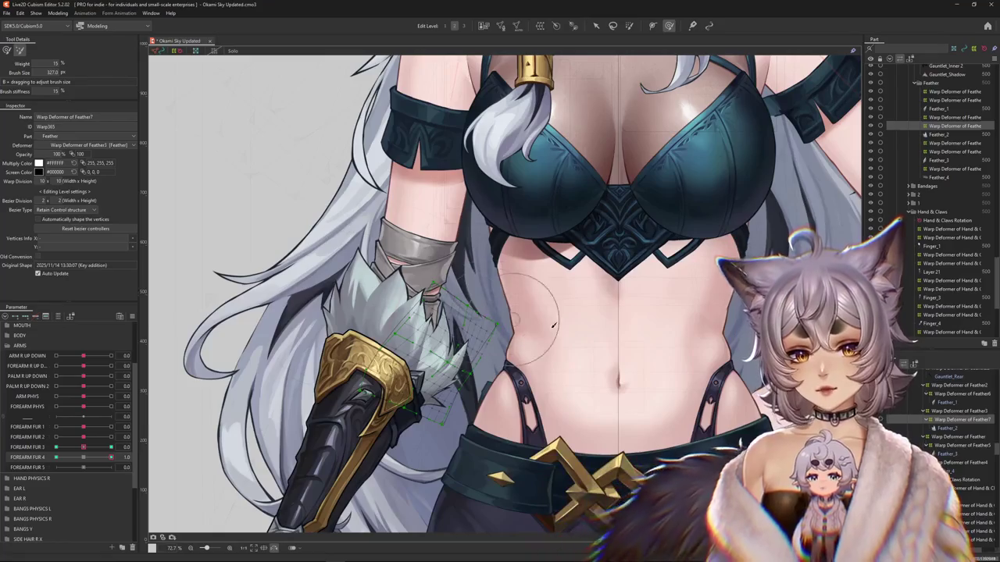
scroll(551, 331, up, 1)
scroll(551, 331, up, 1)
scroll(502, 301, up, 1)
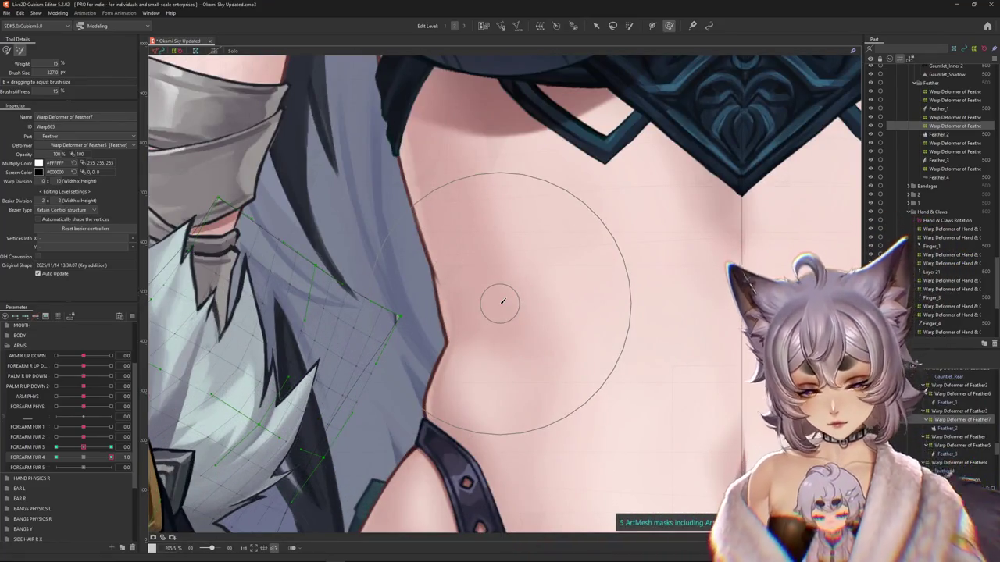
scroll(384, 269, up, 2)
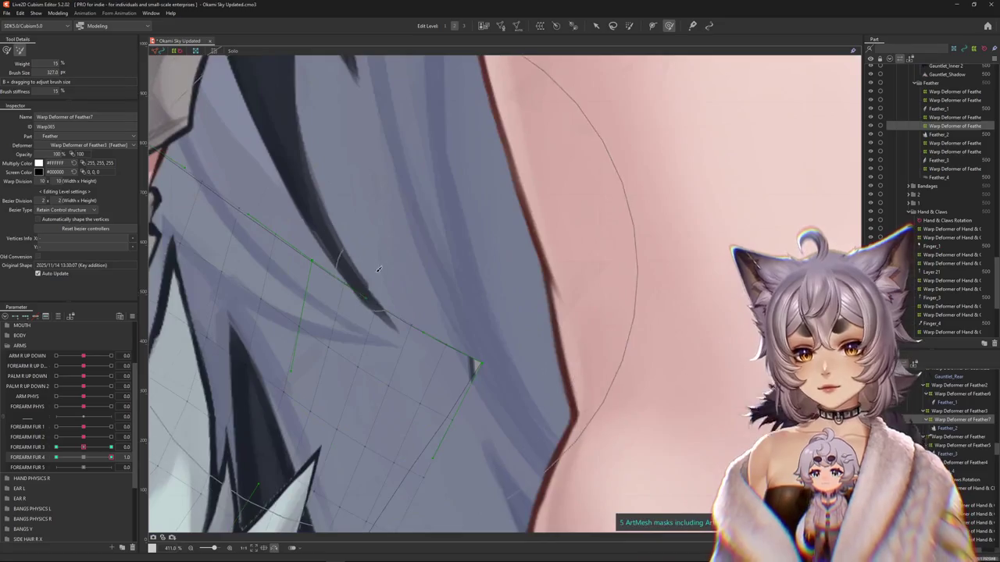
scroll(375, 281, down, 2)
scroll(367, 289, down, 3)
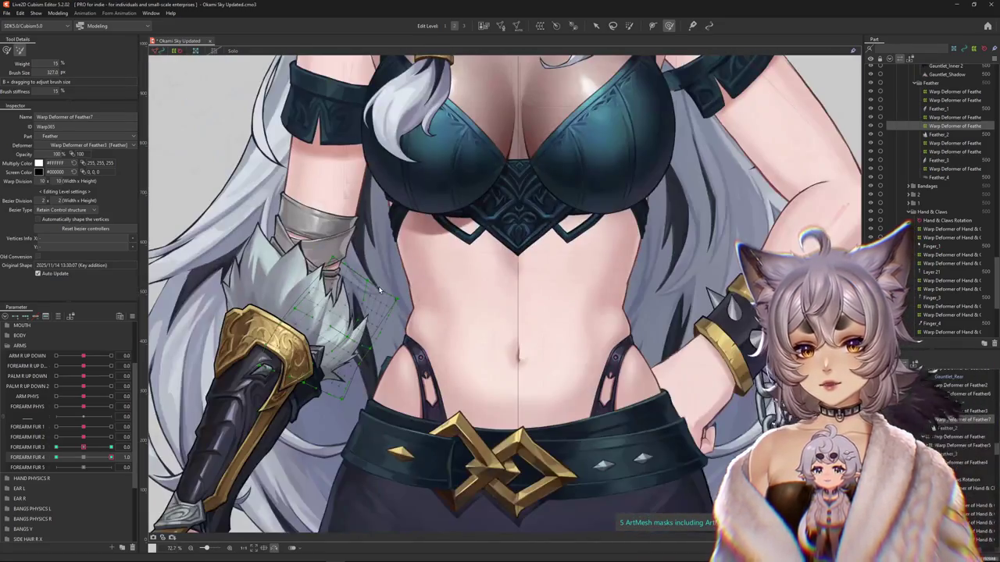
scroll(358, 299, up, 1)
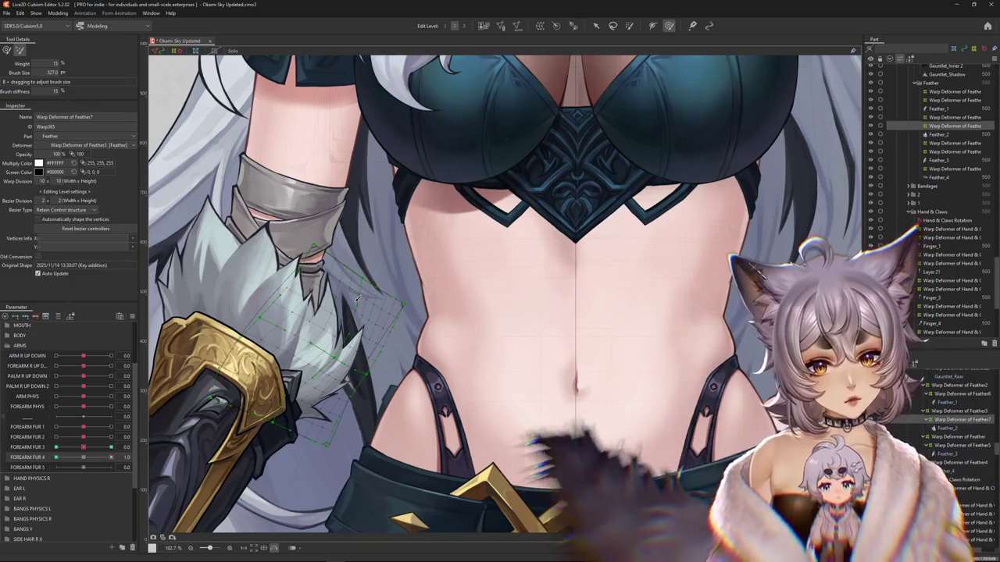
scroll(364, 293, down, 1)
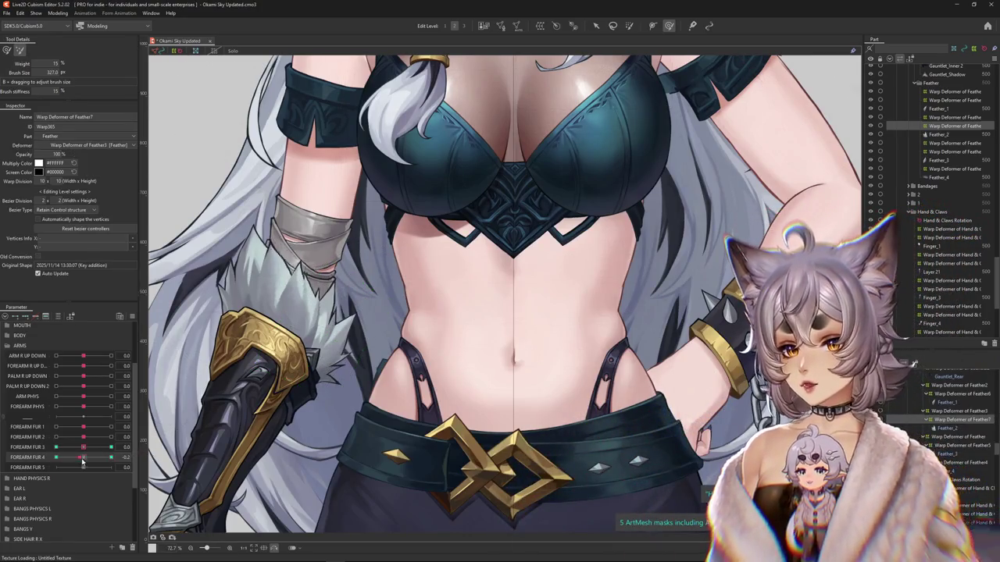
scroll(248, 297, up, 1)
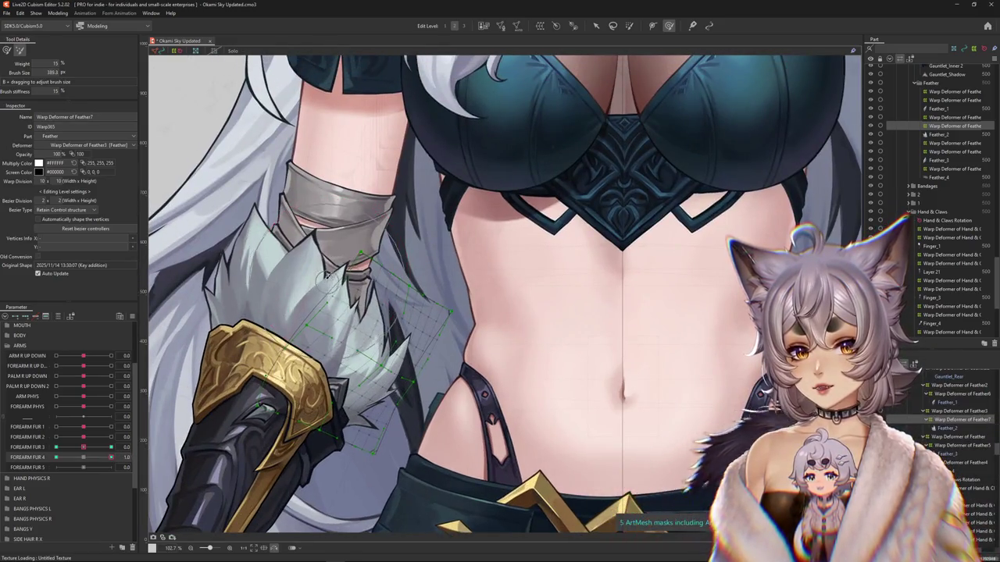
click(6, 49)
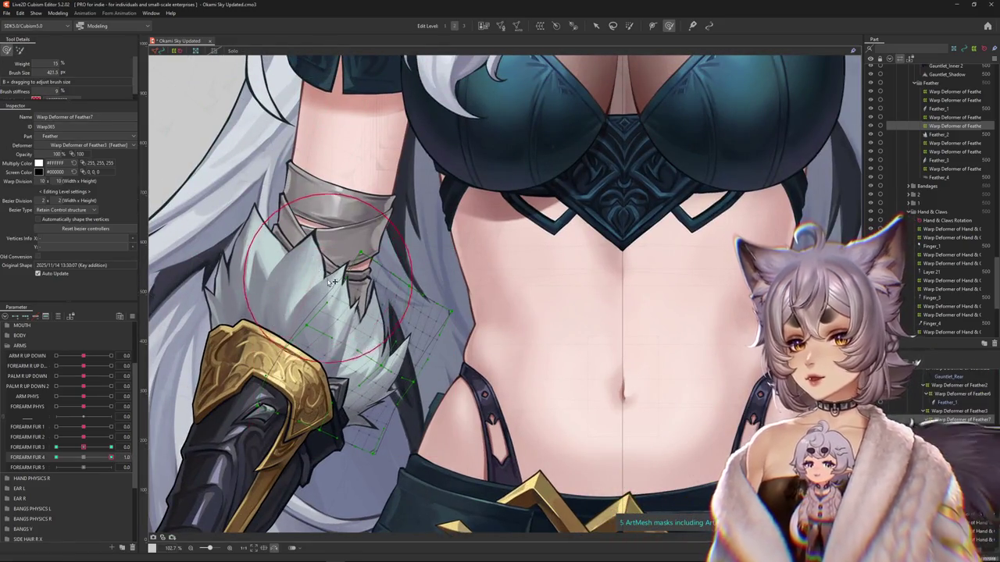
- Shrink the deform brush and flex FOREARM FUR 4 through -1.0, 0 and back to -1.0
drag(322, 275, 387, 282)
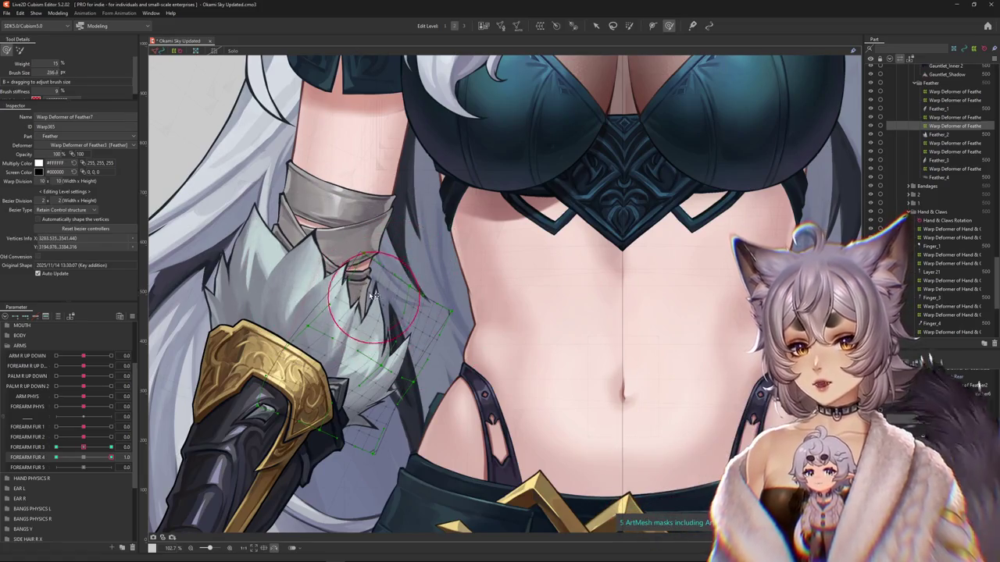
click(54, 457)
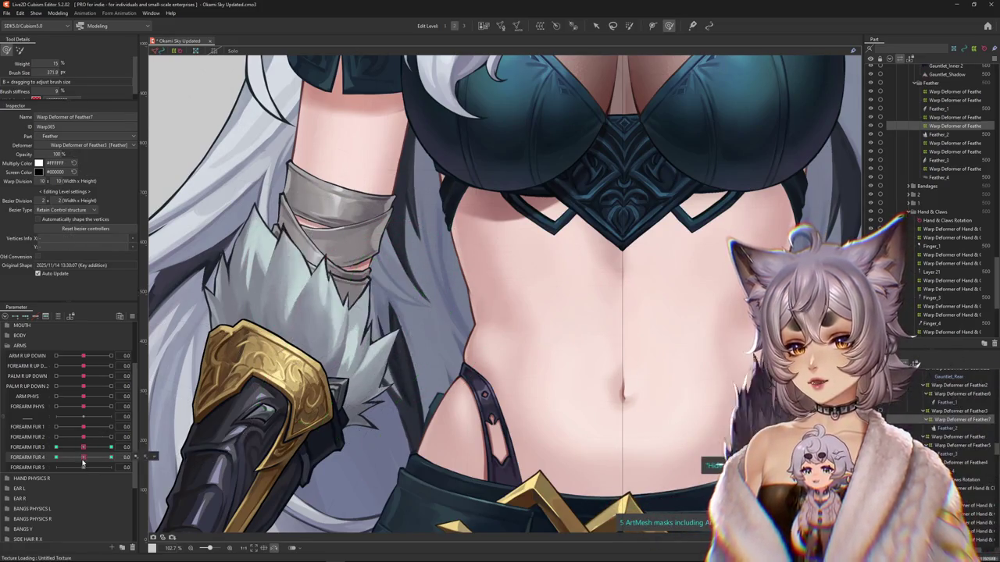
mouse_move(54, 457)
mouse_down()
mouse_move(123, 456)
mouse_move(57, 458)
mouse_up()
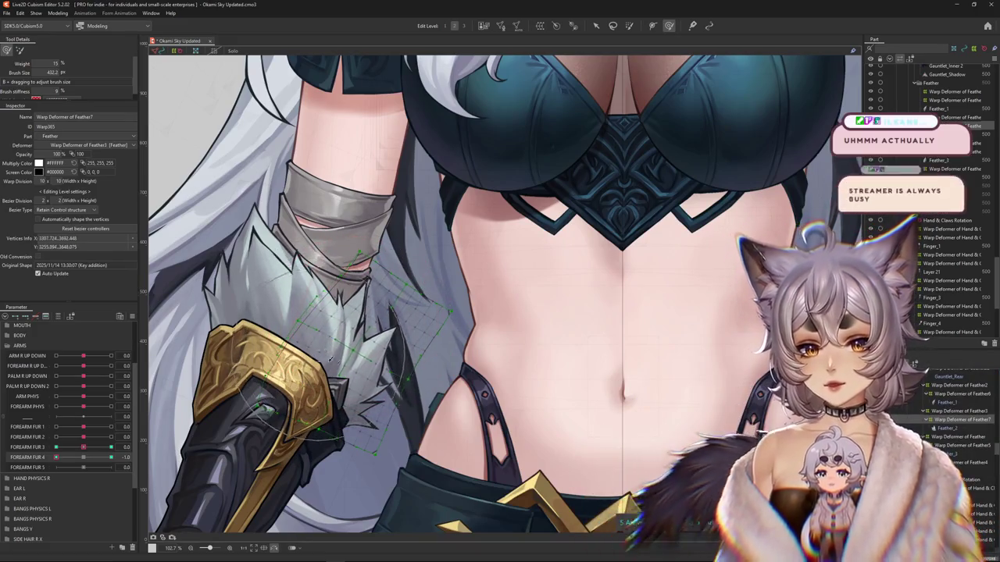
scroll(265, 410, down, 1)
scroll(266, 403, down, 1)
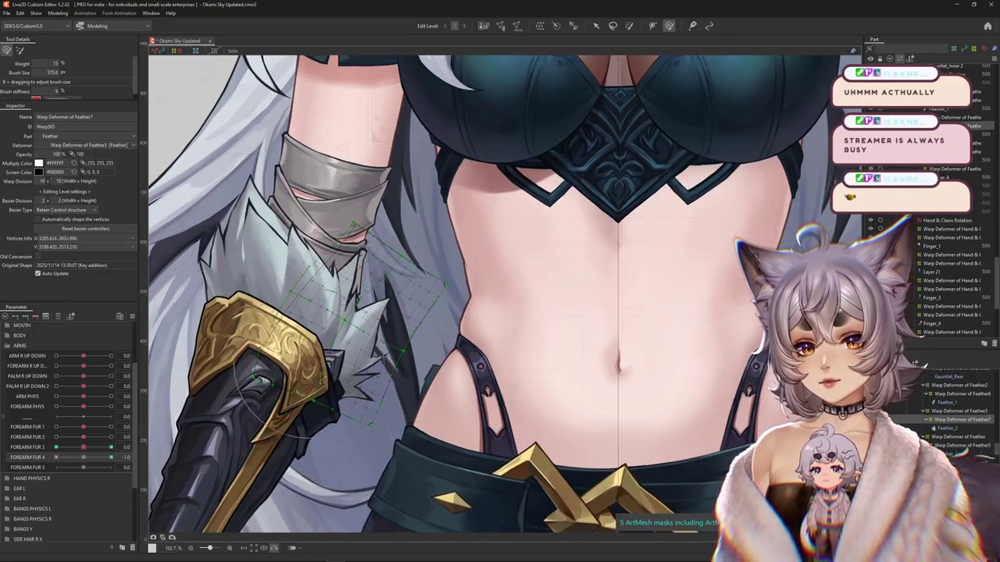
click(90, 457)
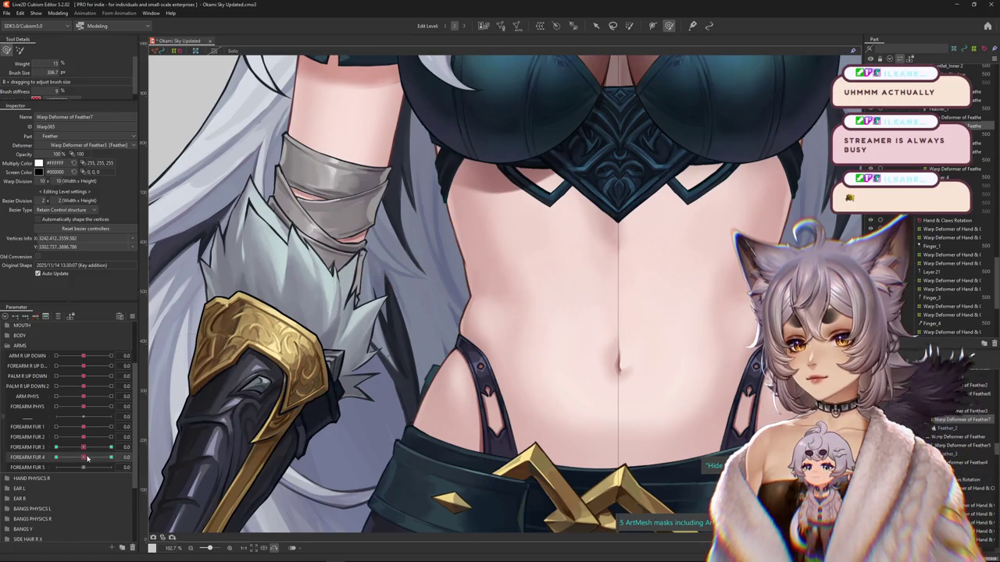
mouse_move(87, 458)
mouse_down()
mouse_move(44, 451)
mouse_move(119, 448)
mouse_move(83, 457)
mouse_up()
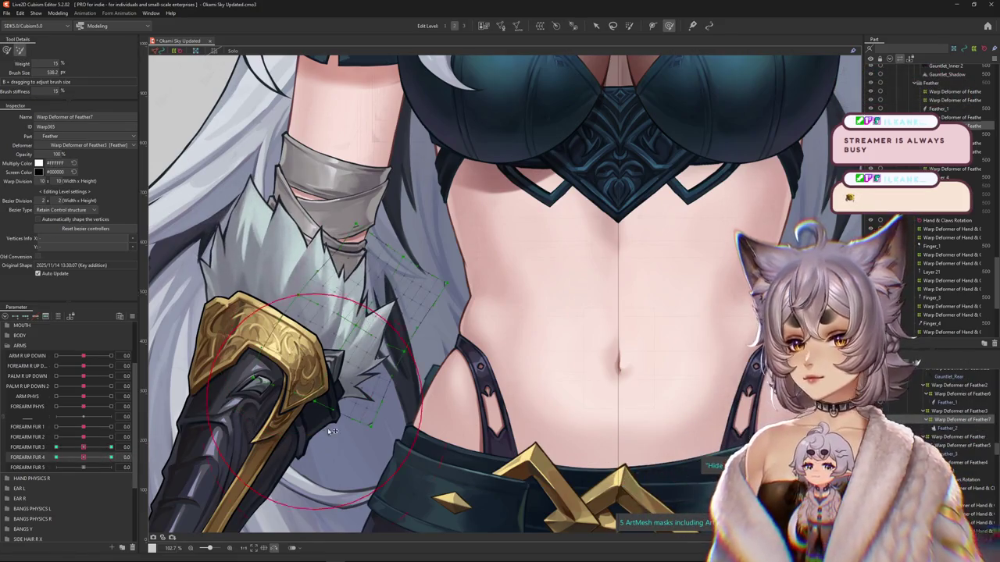
- Paint deformation weight over the forearm fur and flex it to test the weighting
key(w)
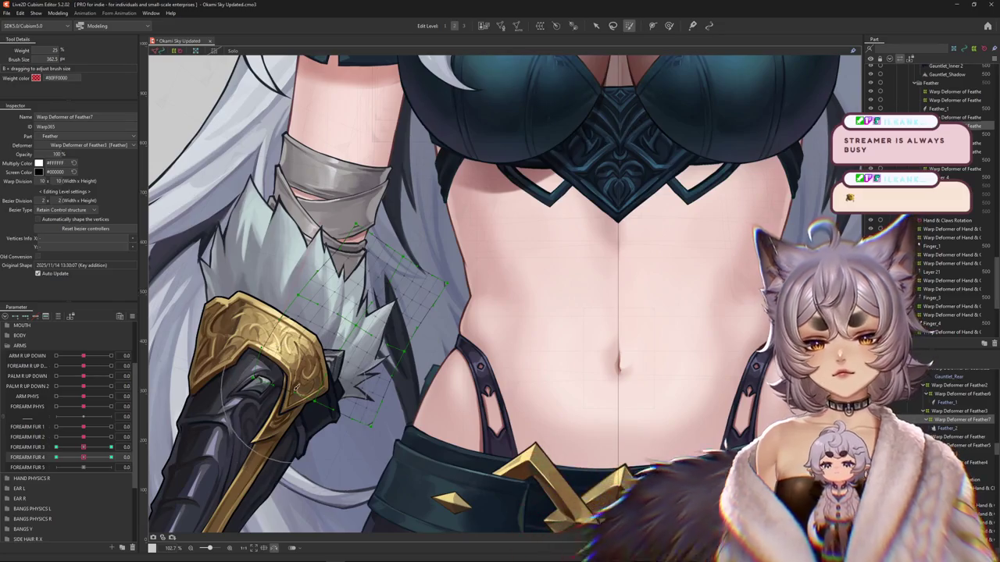
drag(283, 393, 336, 367)
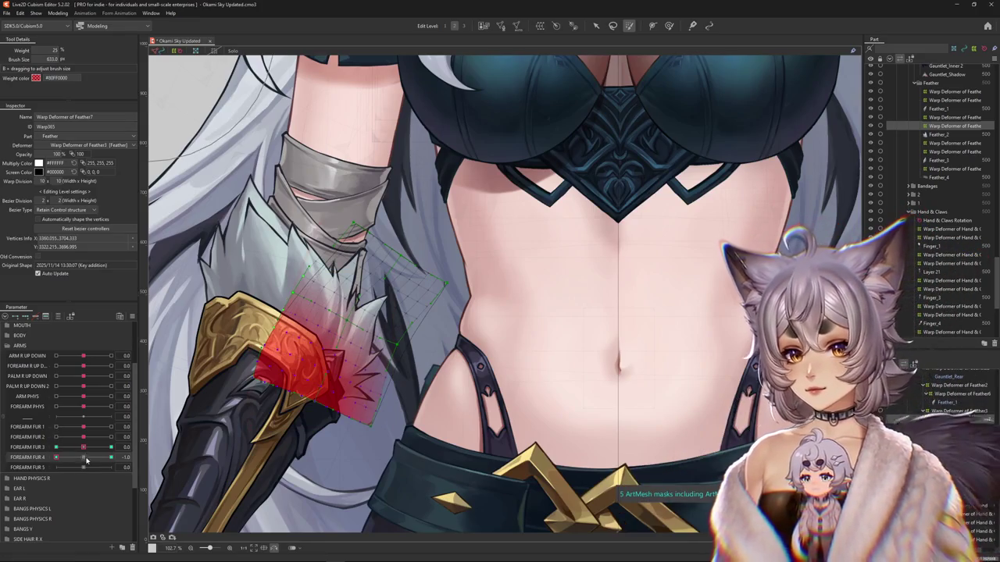
drag(86, 461, 198, 449)
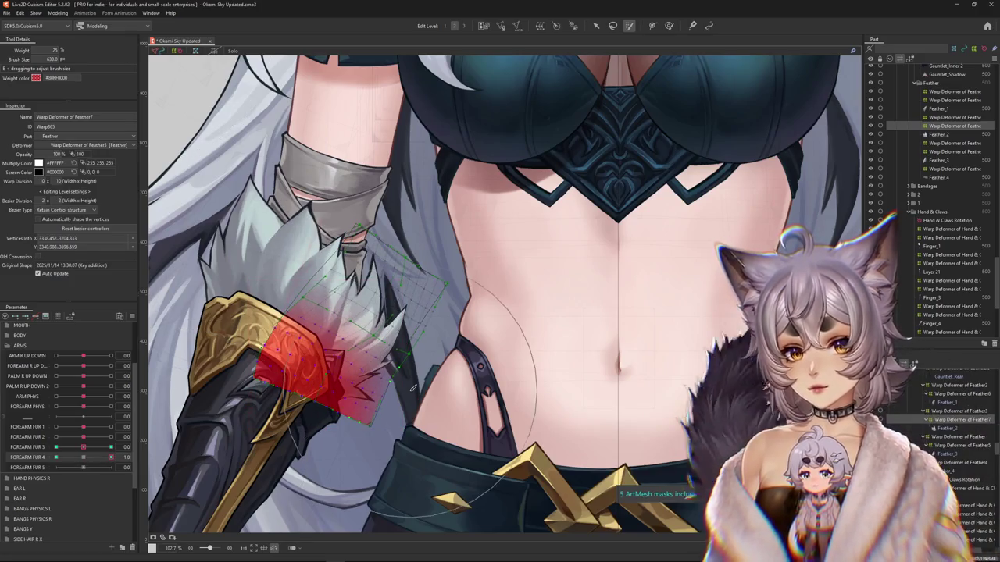
- Return to an enlarged deform brush and tweak the fur's warp vertices with FOREARM FUR 4 at 0.4
click(667, 26)
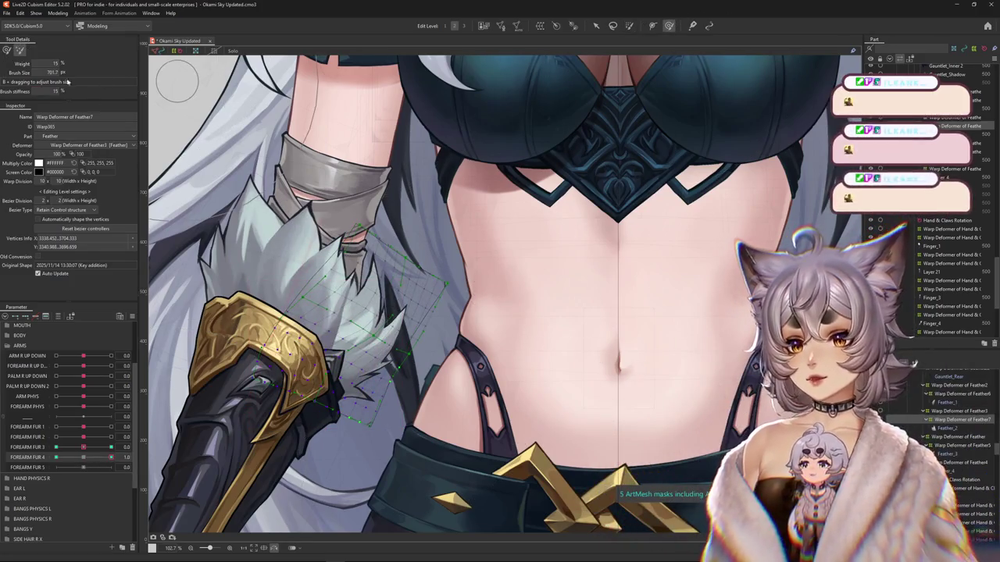
drag(373, 271, 359, 341)
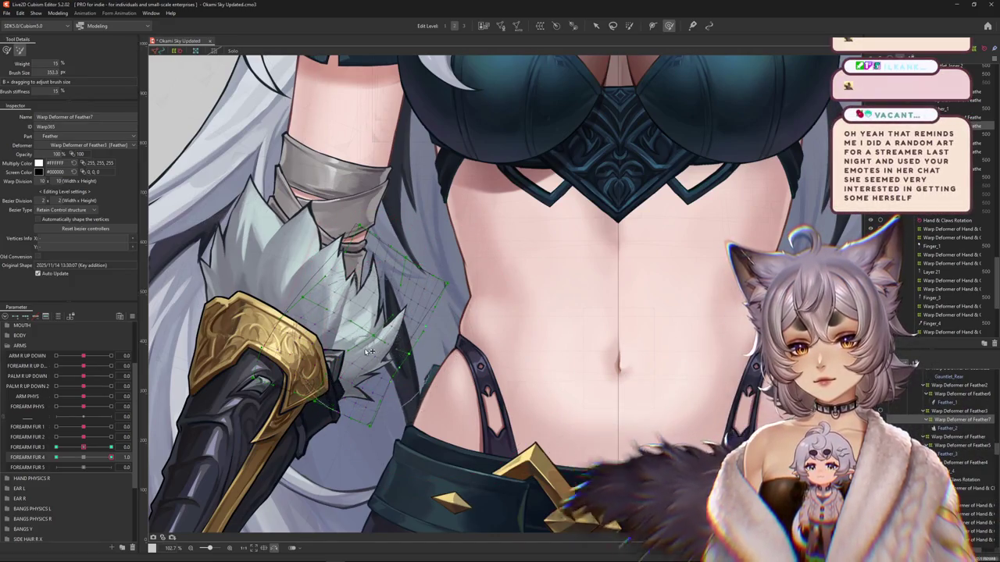
scroll(355, 361, up, 2)
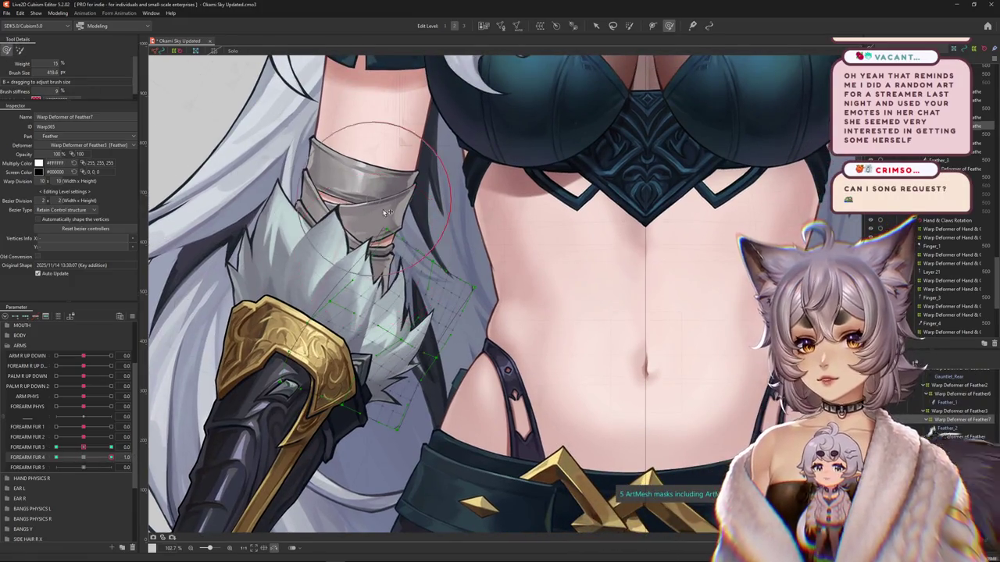
mouse_move(111, 457)
mouse_down()
mouse_move(97, 461)
mouse_move(312, 435)
mouse_up()
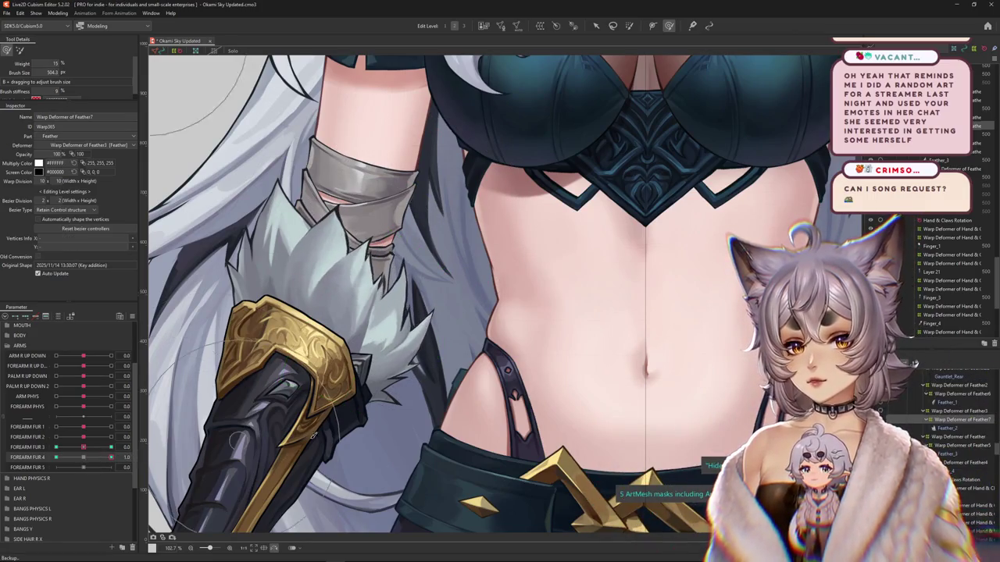
click(353, 334)
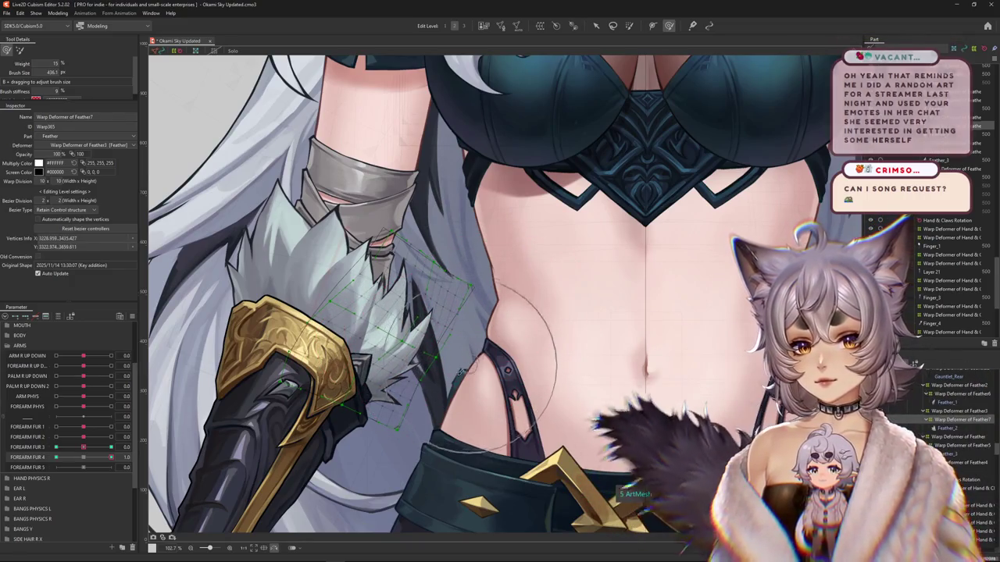
scroll(504, 338, down, 2)
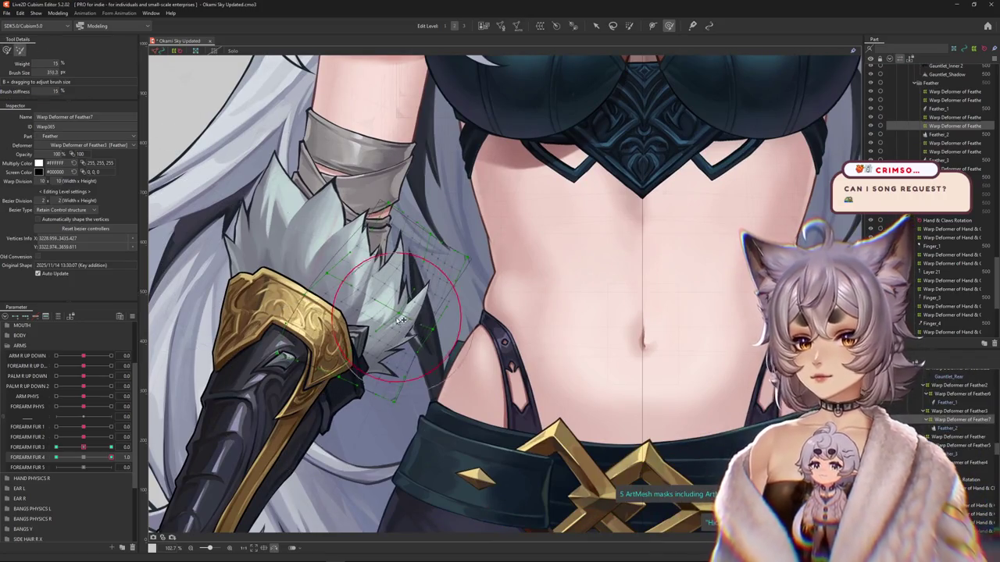
scroll(484, 266, up, 4)
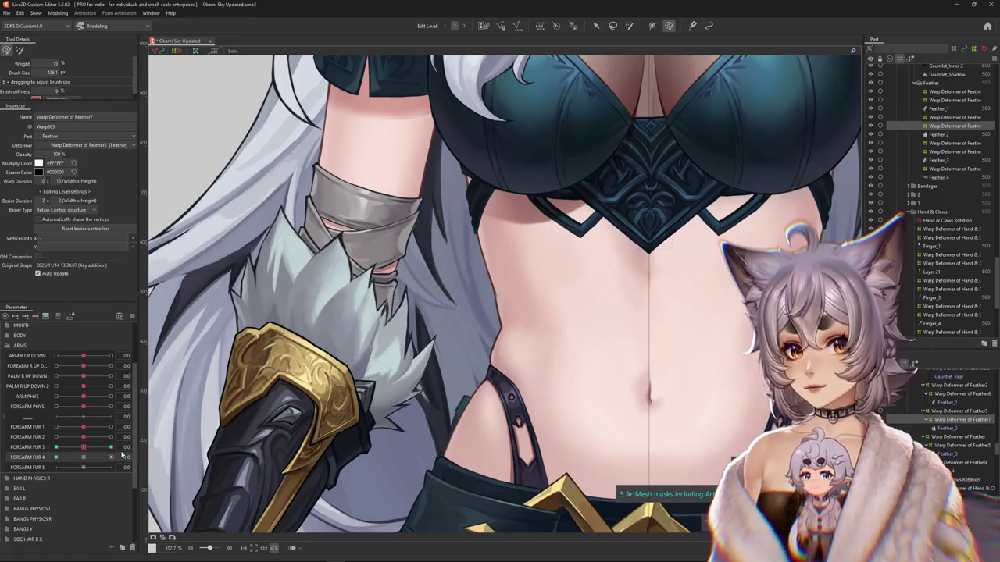
scroll(446, 369, down, 5)
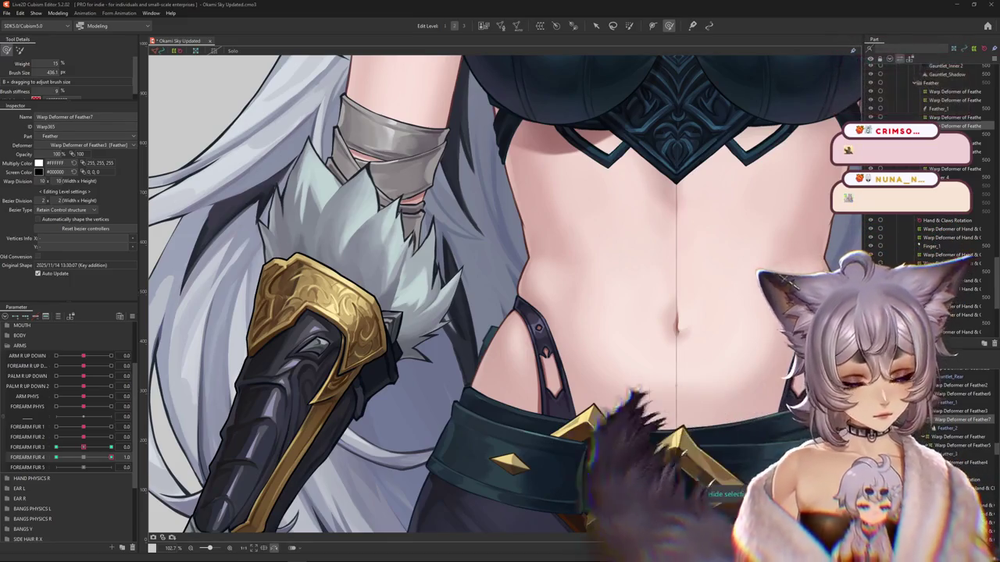
- Set FOREARM FUR 4 to 1.0 and brush the forearm fur tuft into a new shape
scroll(450, 208, down, 3)
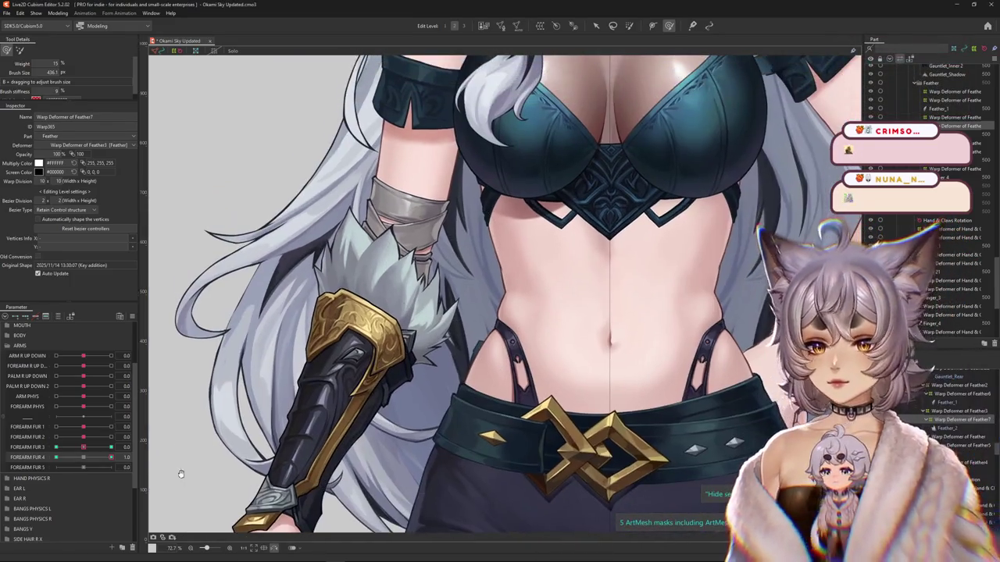
drag(86, 462, 111, 457)
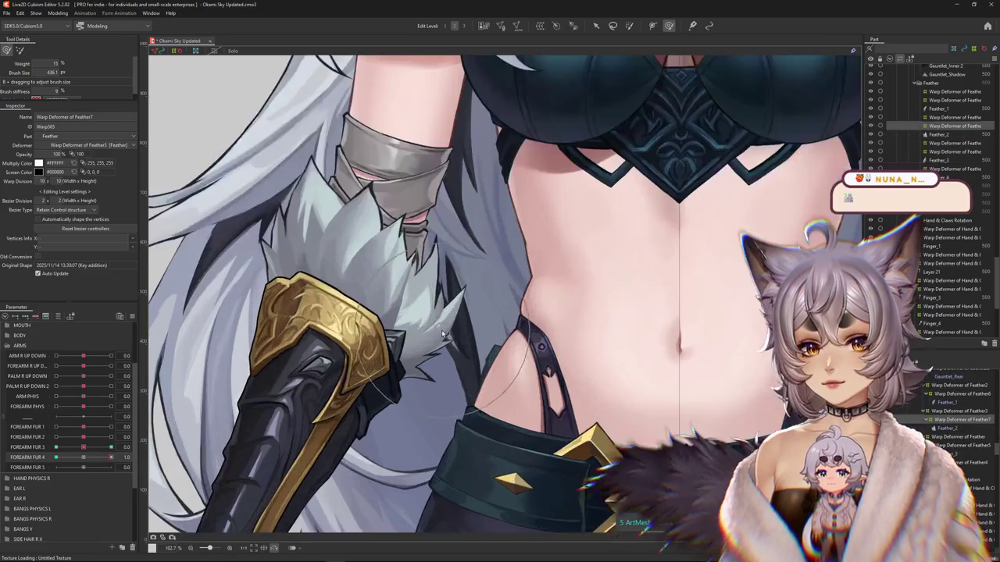
scroll(422, 336, up, 3)
key(b)
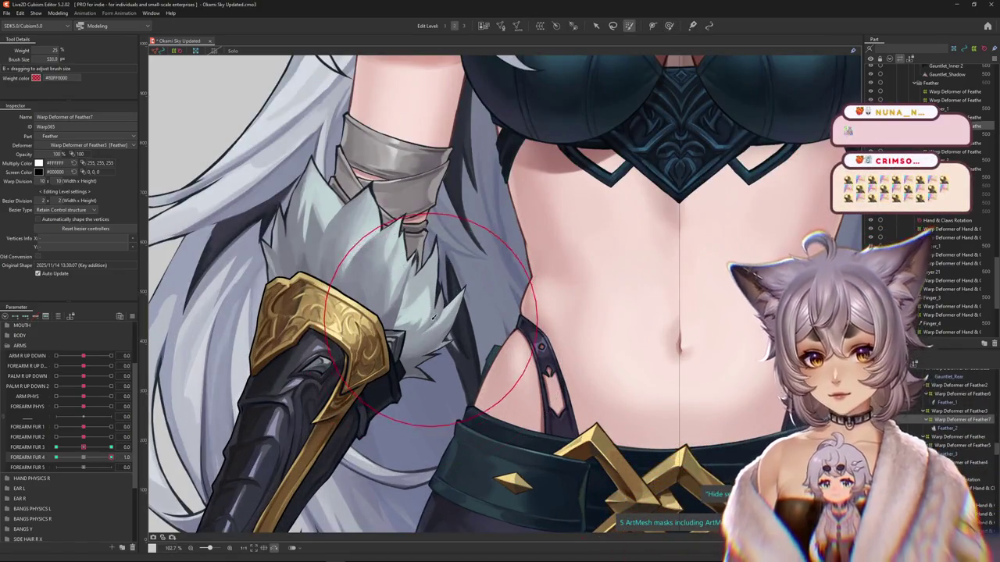
key(b)
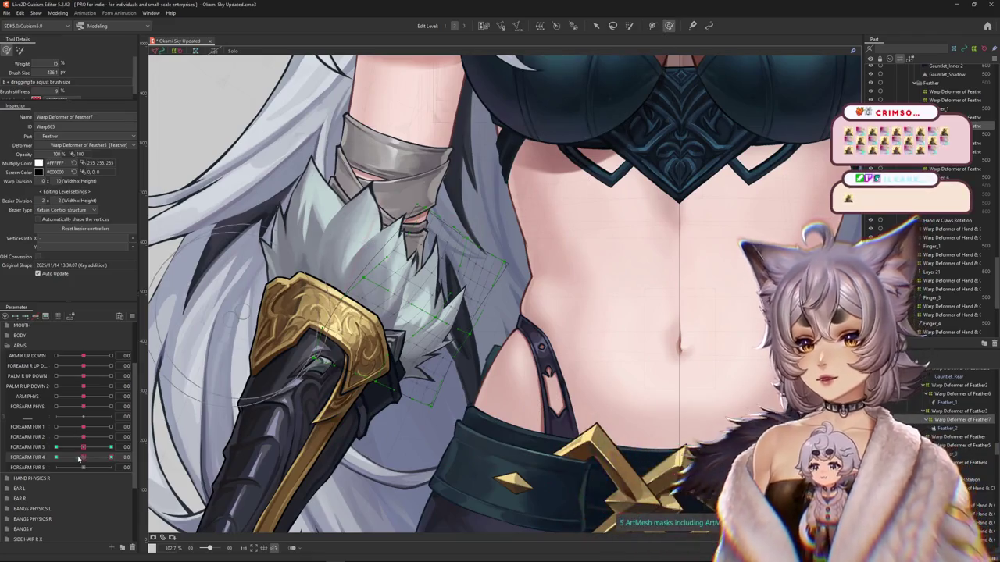
drag(402, 336, 420, 366)
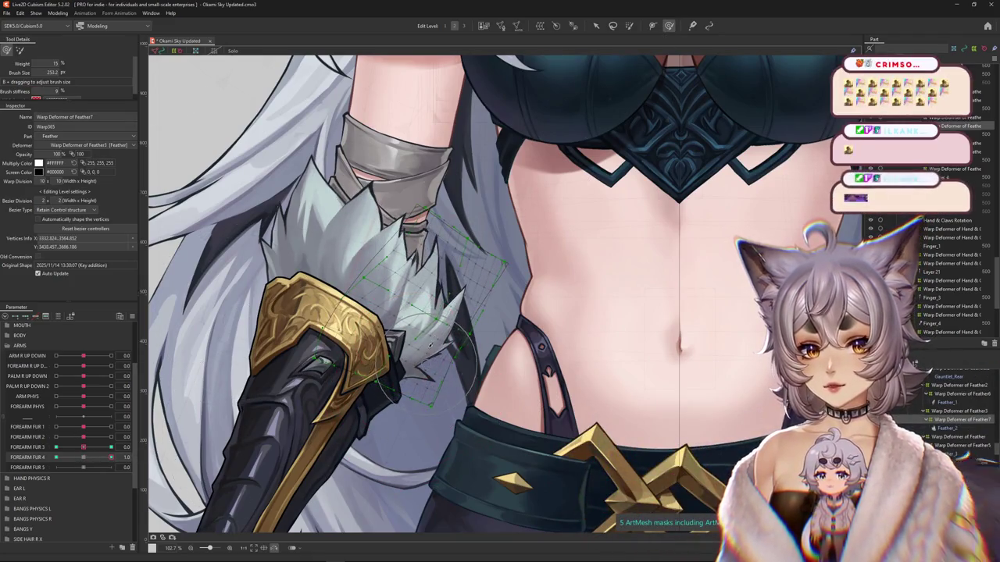
- Pick a different deform brush mode and push the fur tip further at the 1.0 key
scroll(429, 343, up, 2)
click(629, 26)
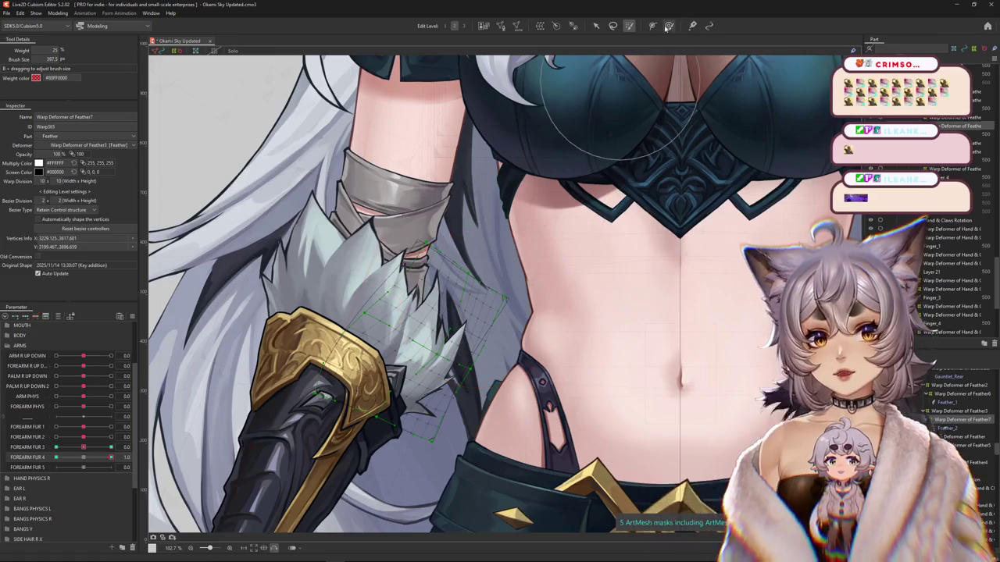
click(669, 26)
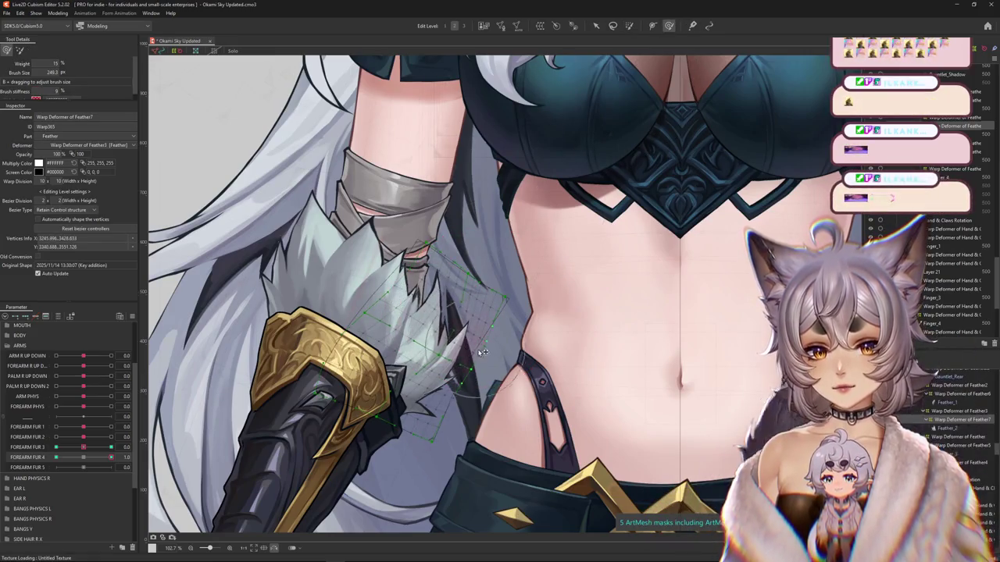
click(21, 50)
click(110, 456)
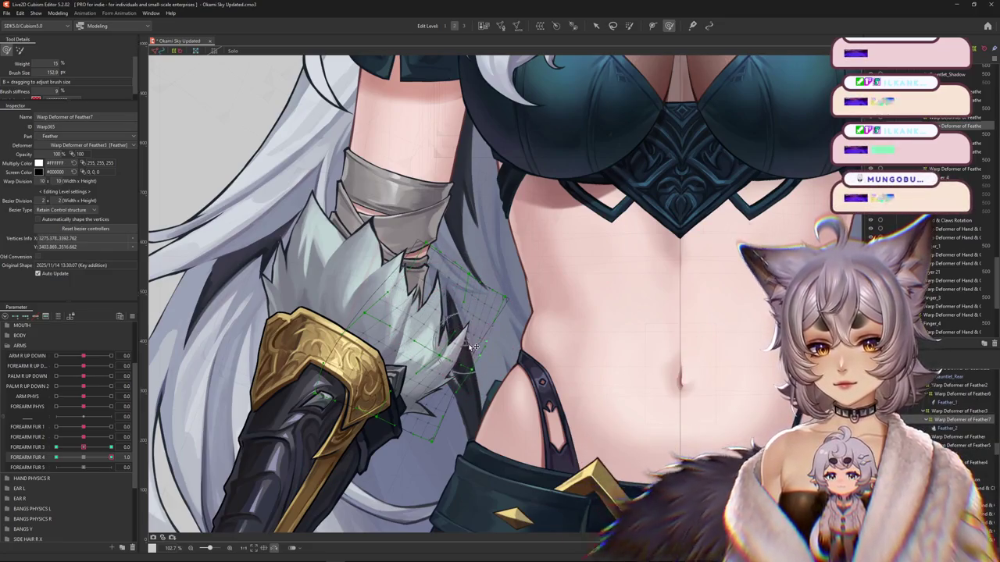
drag(453, 353, 449, 375)
- Toggle FOREARM FUR 4 between 0 and 1.0 to compare the fur shapes across the whole forearm
click(84, 458)
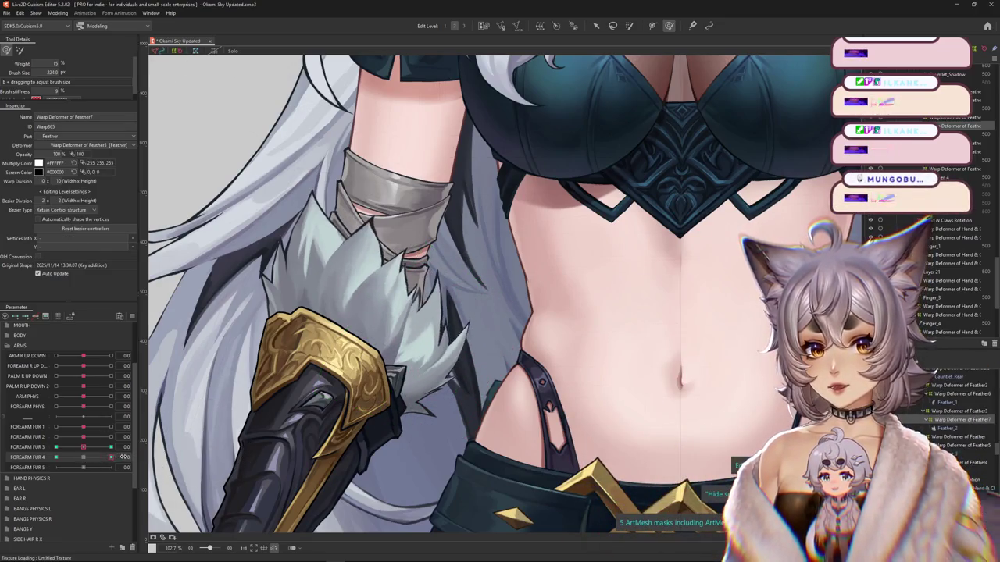
click(111, 457)
key(ctrl+minus)
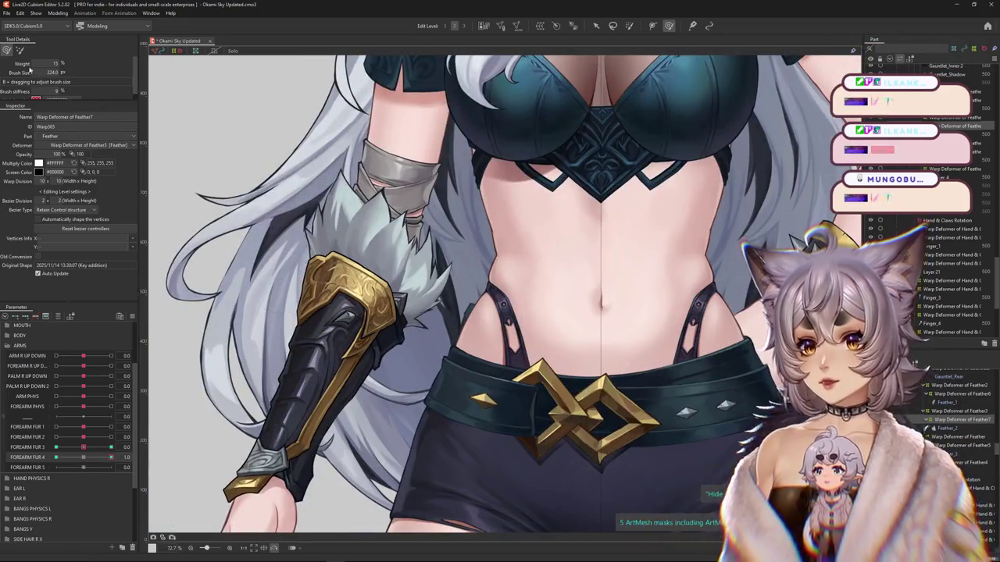
click(86, 457)
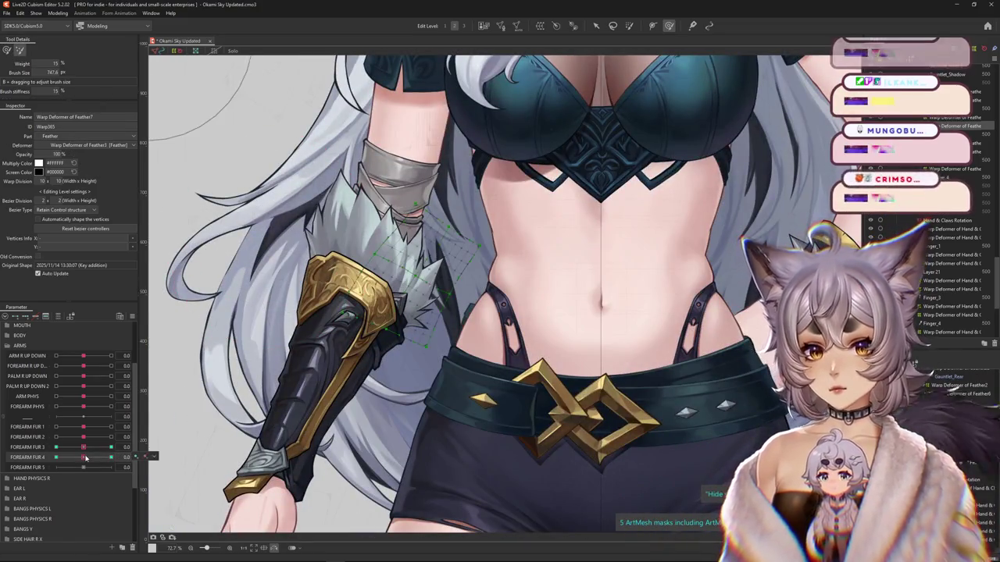
click(111, 457)
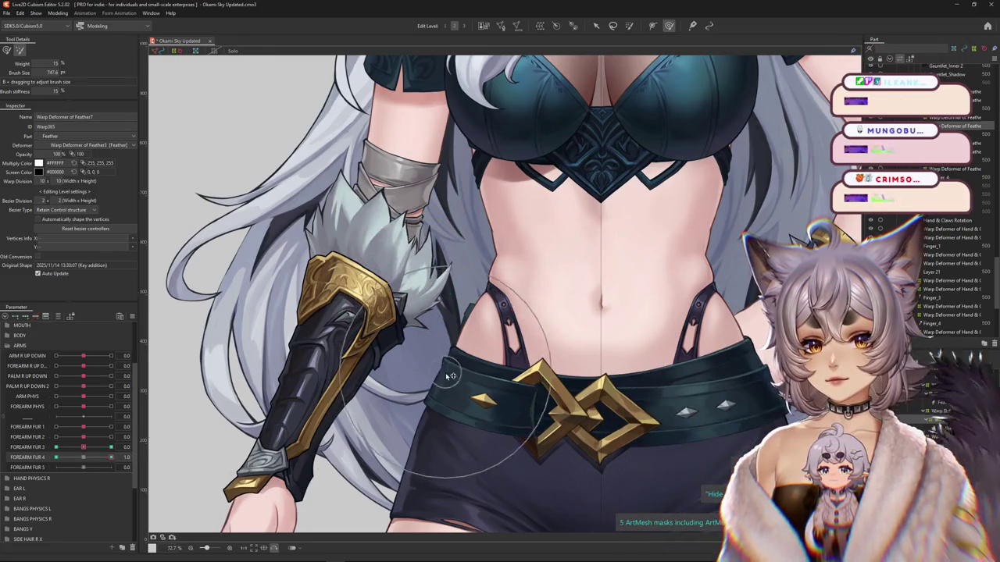
drag(349, 385, 338, 420)
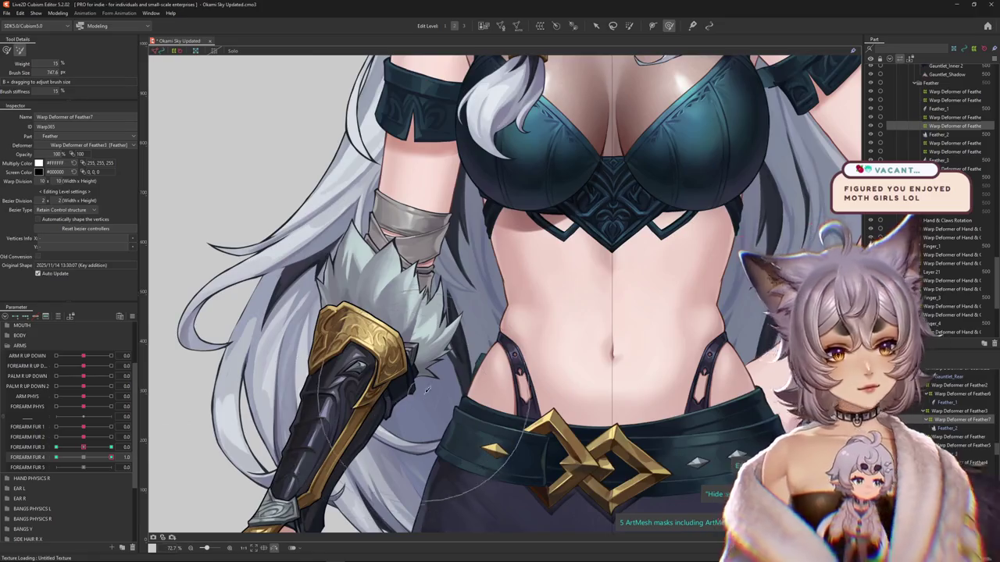
- Compress the forearm fur into a tighter cluster with the deform brush
scroll(426, 391, up, 2)
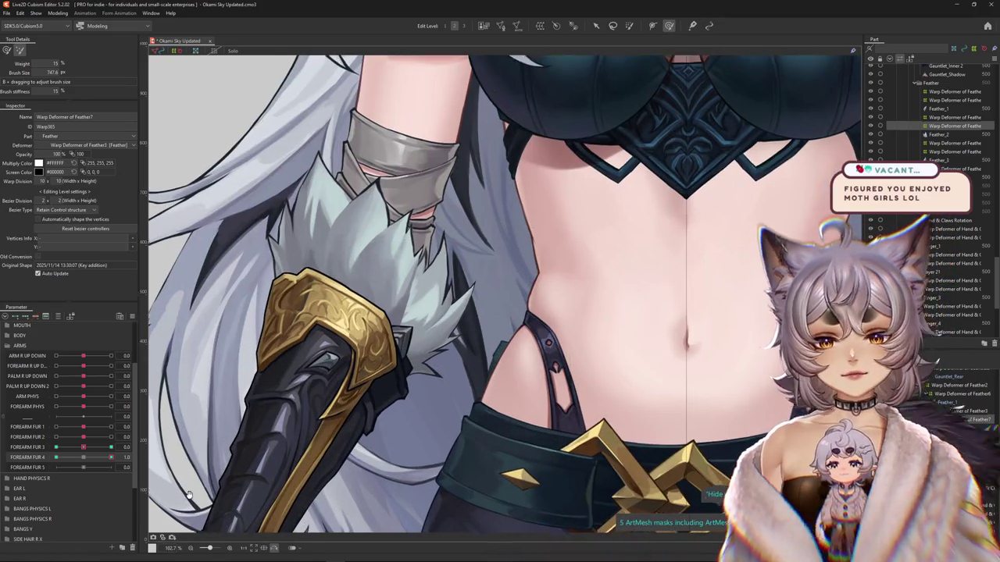
drag(500, 234, 444, 263)
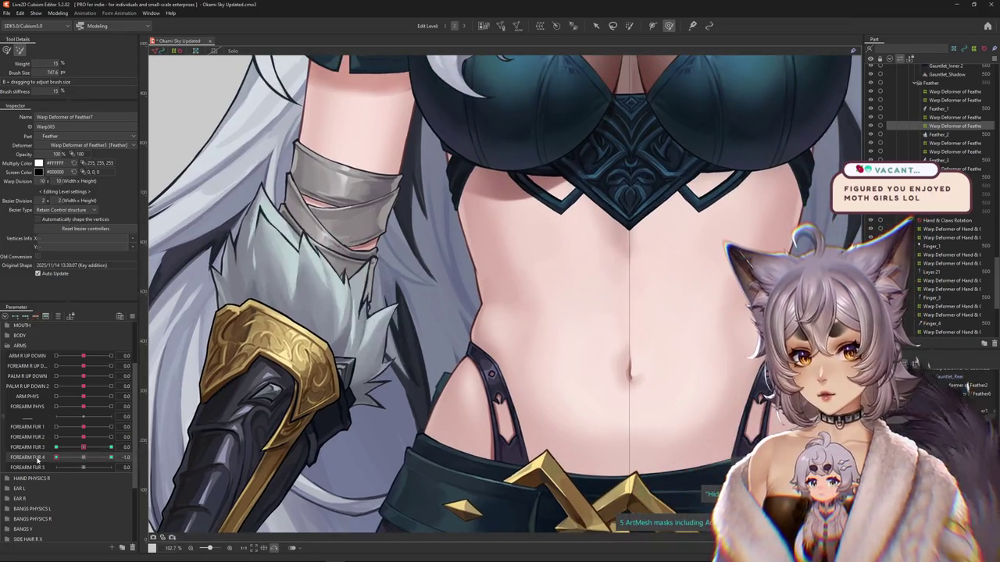
mouse_move(66, 461)
mouse_down()
mouse_move(93, 458)
mouse_move(74, 106)
mouse_up()
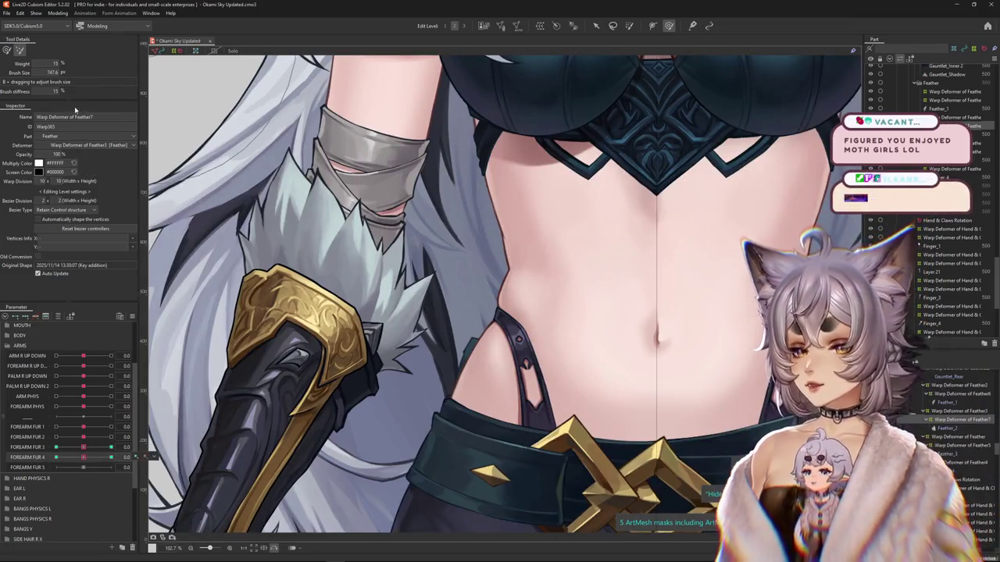
click(57, 459)
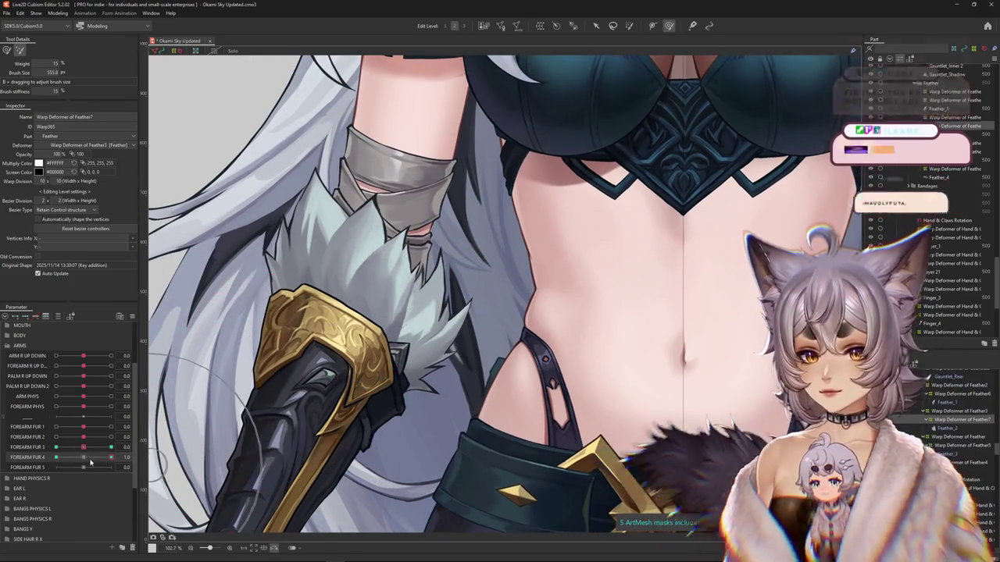
drag(342, 367, 374, 403)
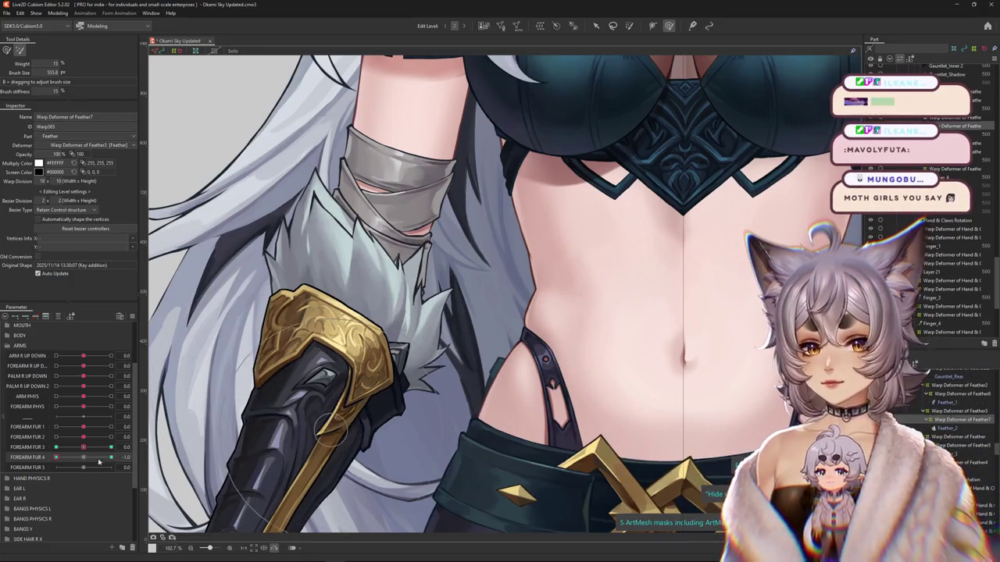
- Preview the tuft by setting FOREARM FUR 3 and 4 to 1.0 and scrubbing FOREARM FUR 4
click(75, 448)
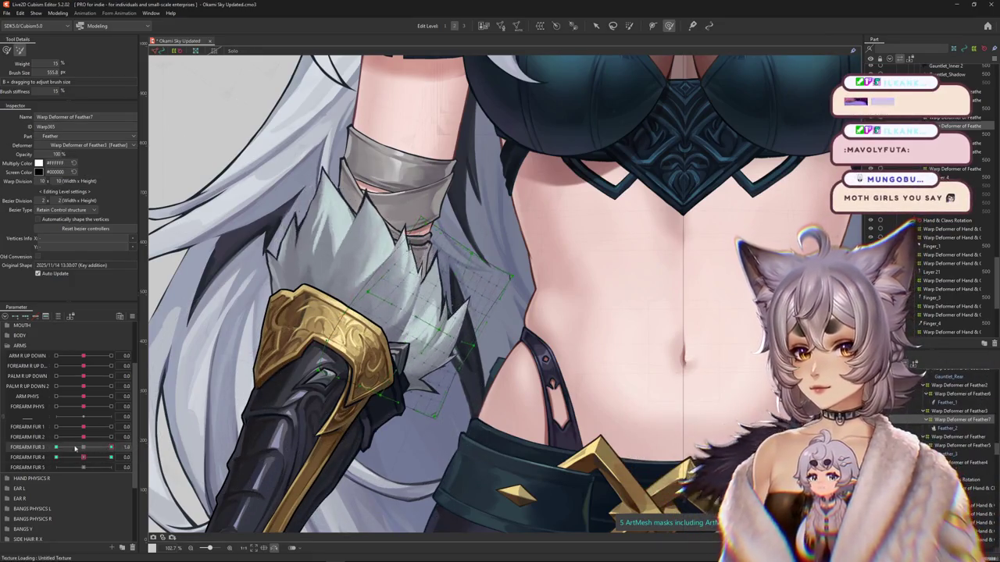
click(101, 457)
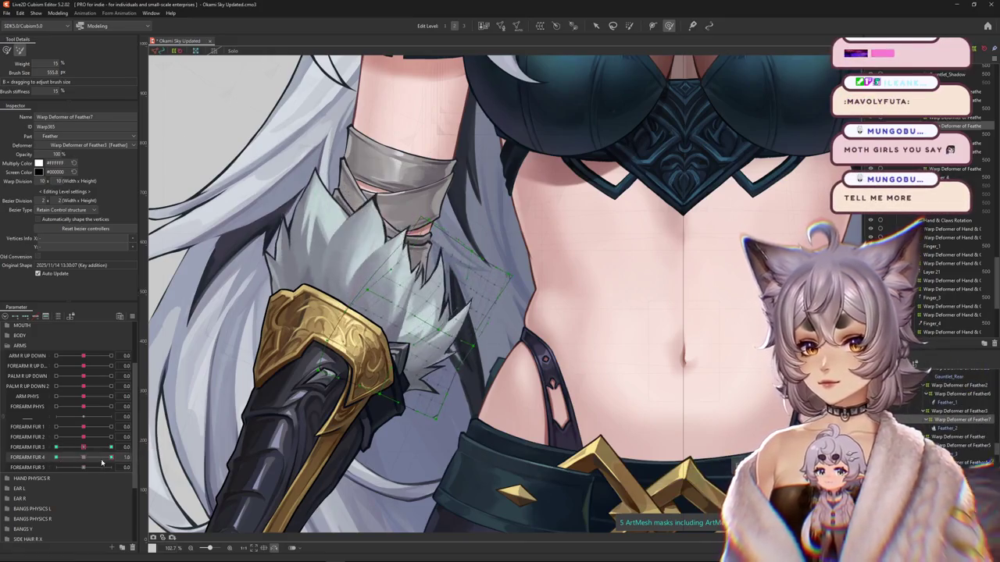
click(328, 390)
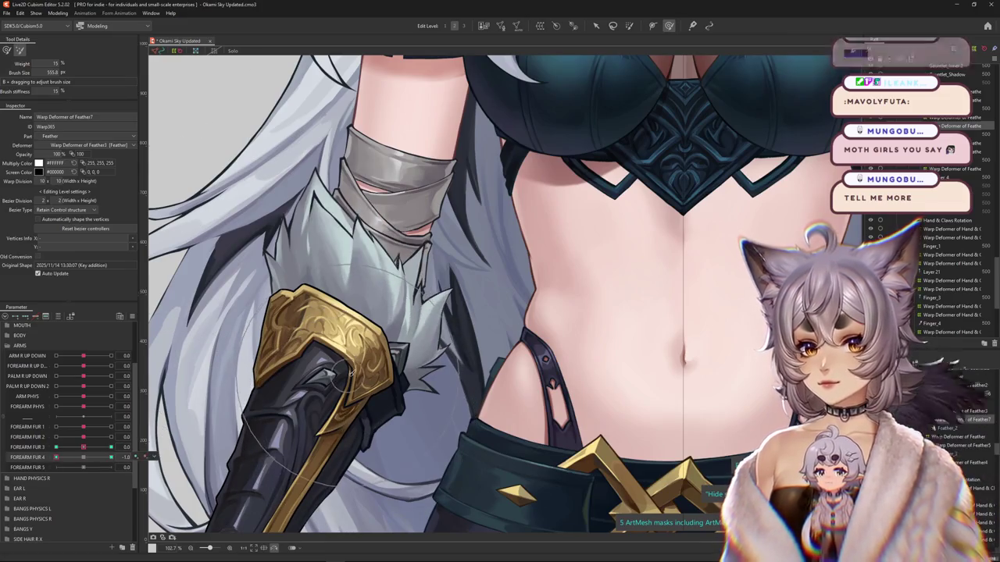
mouse_move(98, 462)
mouse_down()
mouse_move(109, 448)
mouse_move(93, 457)
mouse_up()
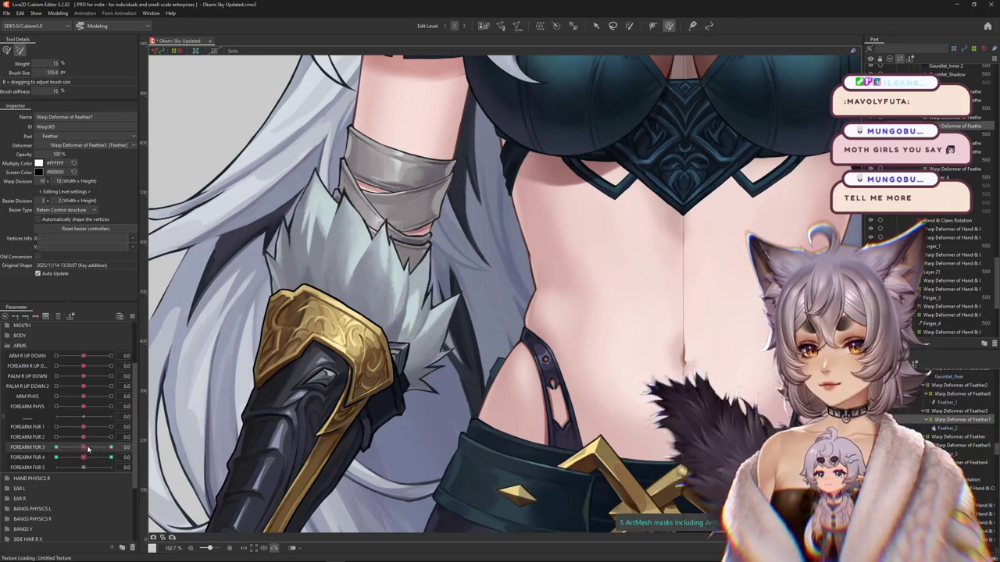
right_click(158, 454)
- Select the Feather_2 mesh and shrink the deform brush while nudging its vertices
click(933, 428)
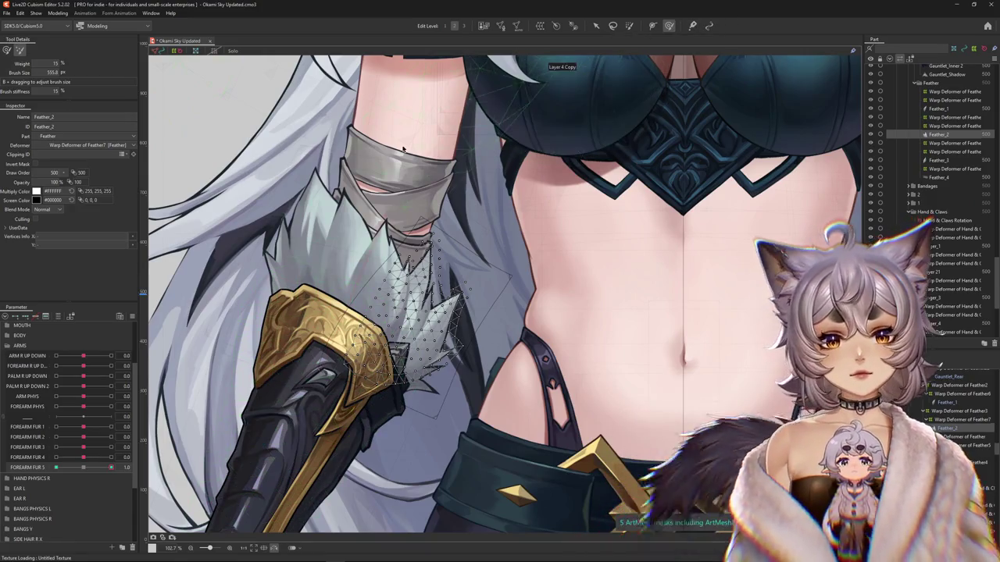
drag(251, 436, 427, 142)
drag(504, 255, 488, 207)
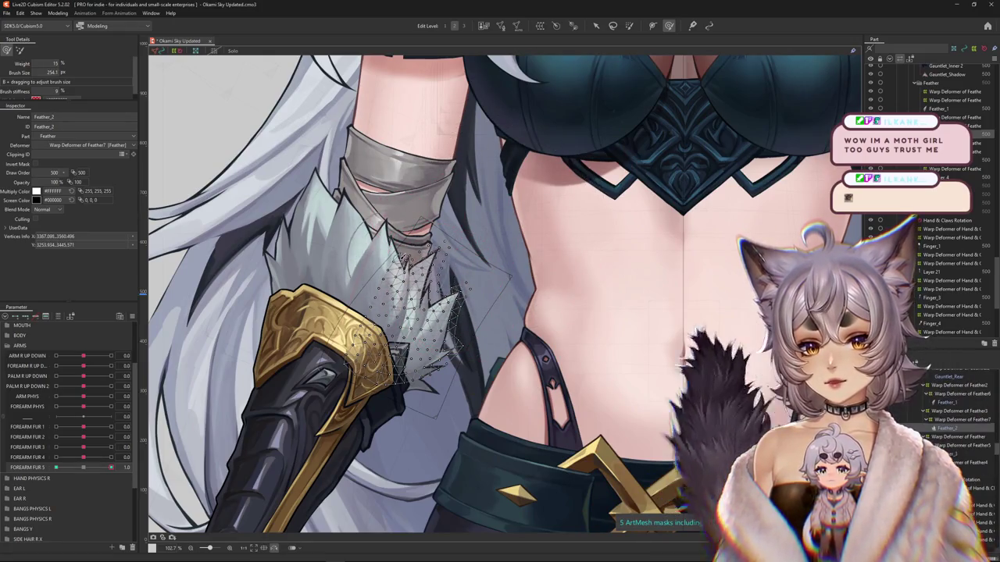
drag(414, 281, 421, 264)
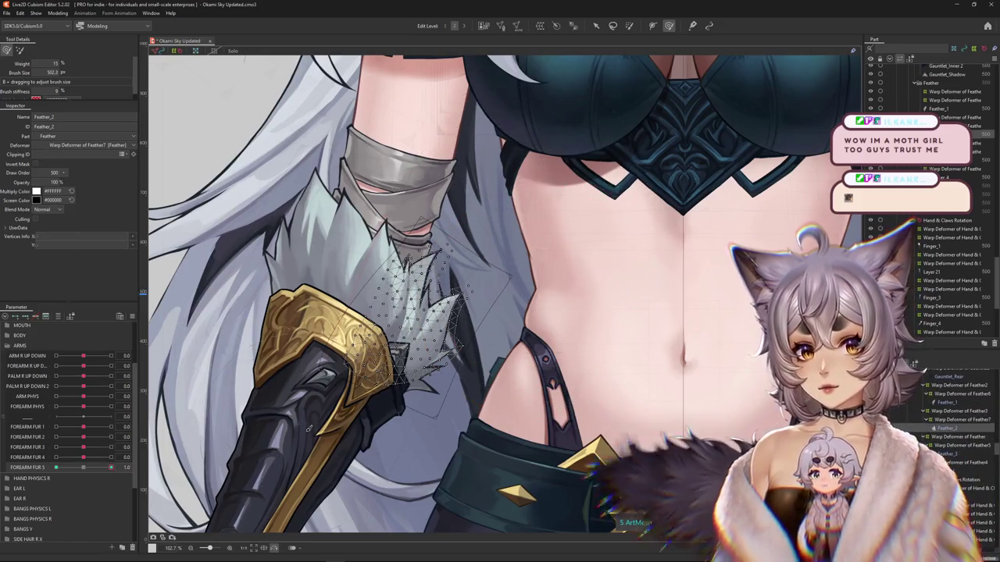
mouse_move(424, 279)
mouse_down()
mouse_move(406, 235)
mouse_move(444, 243)
mouse_up()
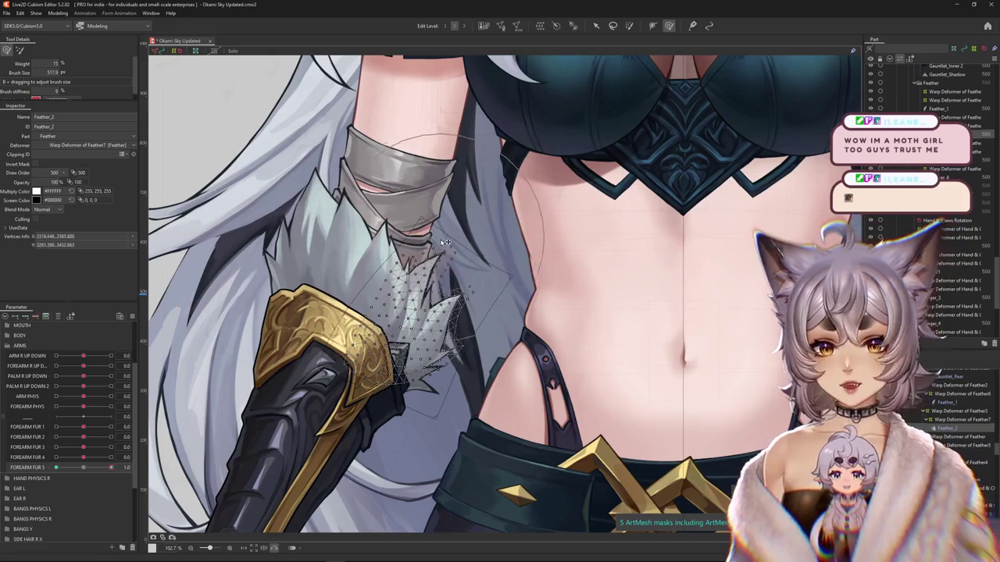
drag(531, 271, 468, 273)
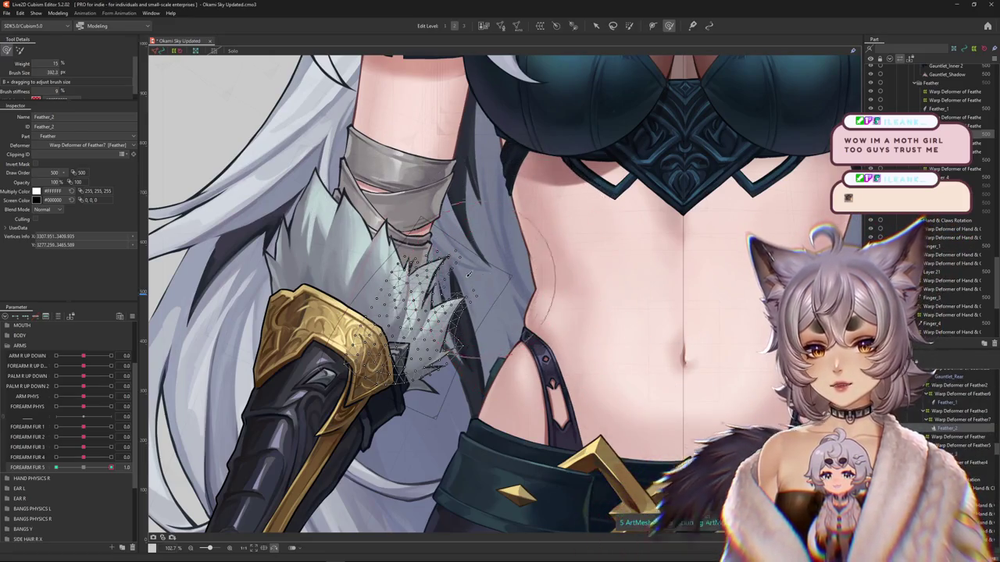
- Deform the Feather_2 mesh slightly and set FOREARM FUR 5 to its 1.0 key
scroll(461, 295, up, 3)
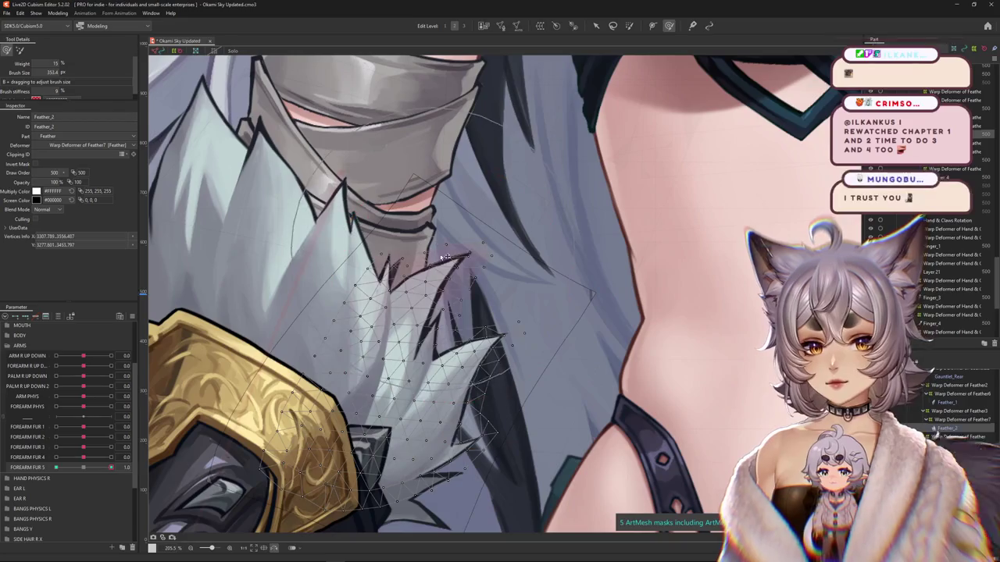
drag(444, 257, 500, 285)
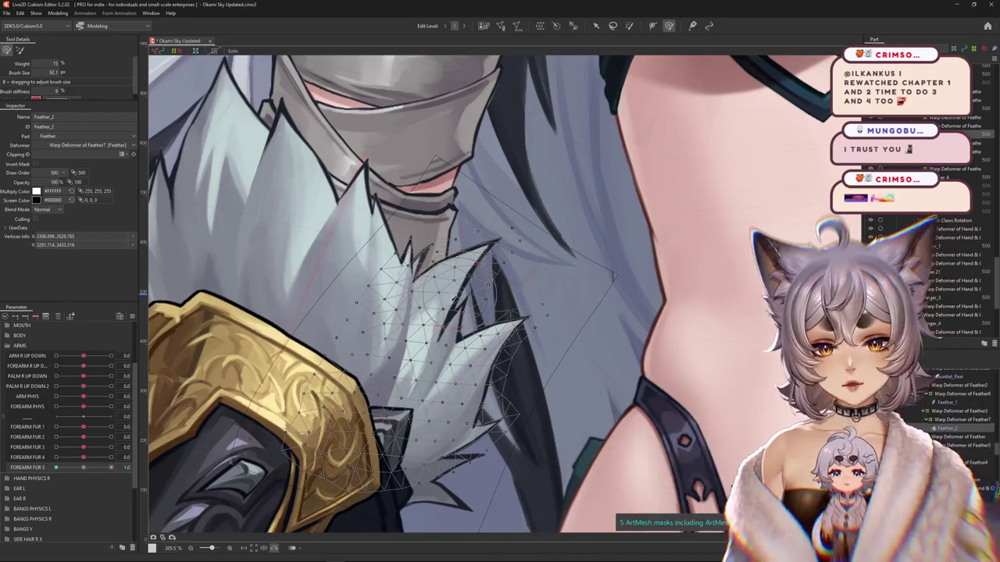
scroll(227, 390, down, 2)
click(84, 471)
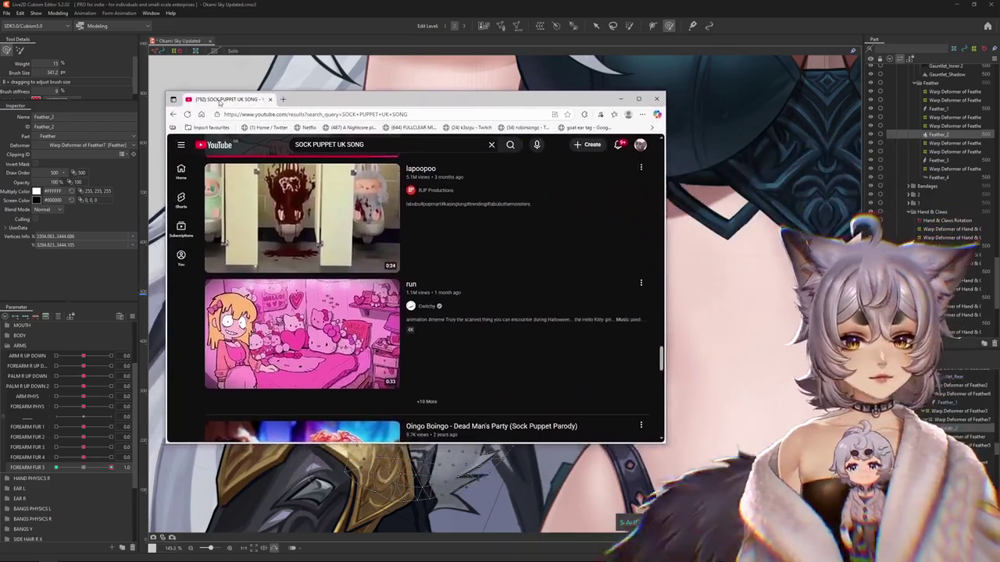
- Scroll through the YouTube results for 'SOCK PUPPET UK SONG'
scroll(363, 263, up, 1)
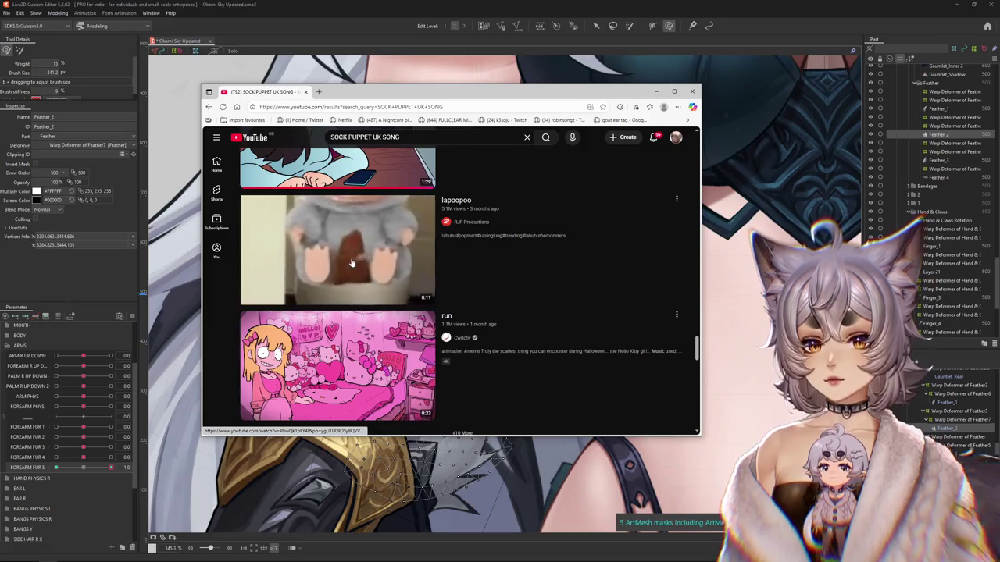
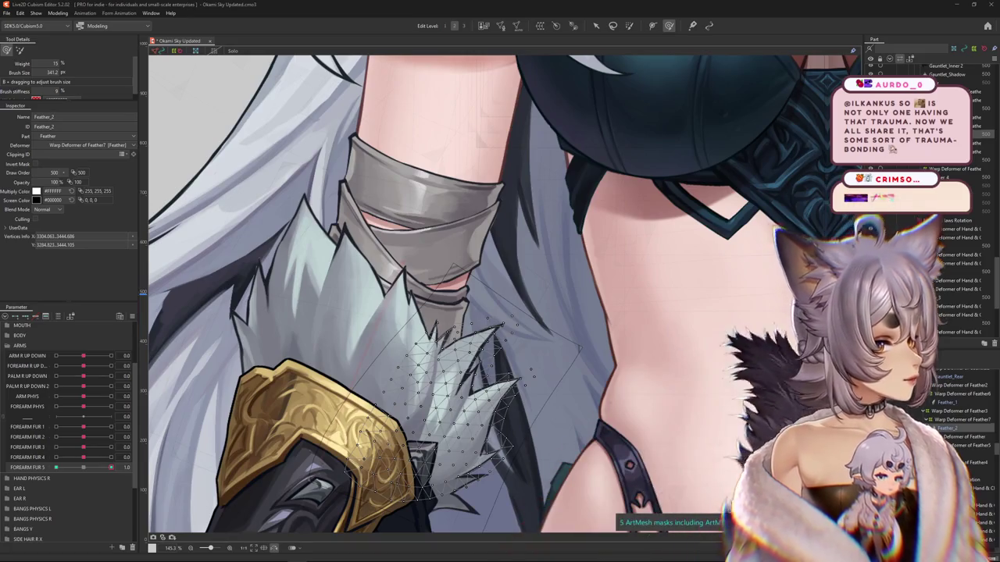
- Set FOREARM FUR 5 to 1.0 and hide the Feather_2 mesh wireframe
scroll(650, 282, down, 3)
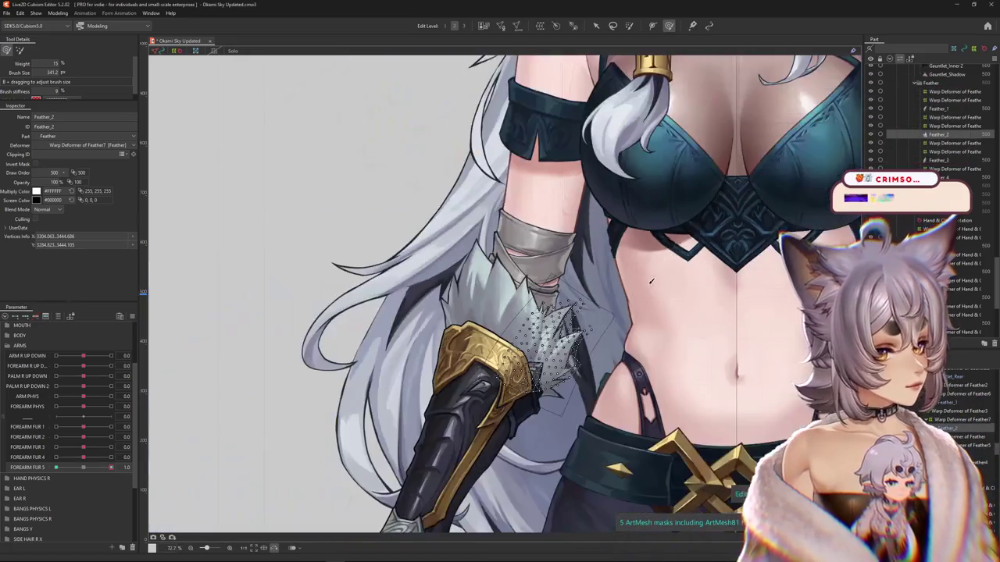
scroll(631, 299, up, 1)
scroll(536, 258, up, 1)
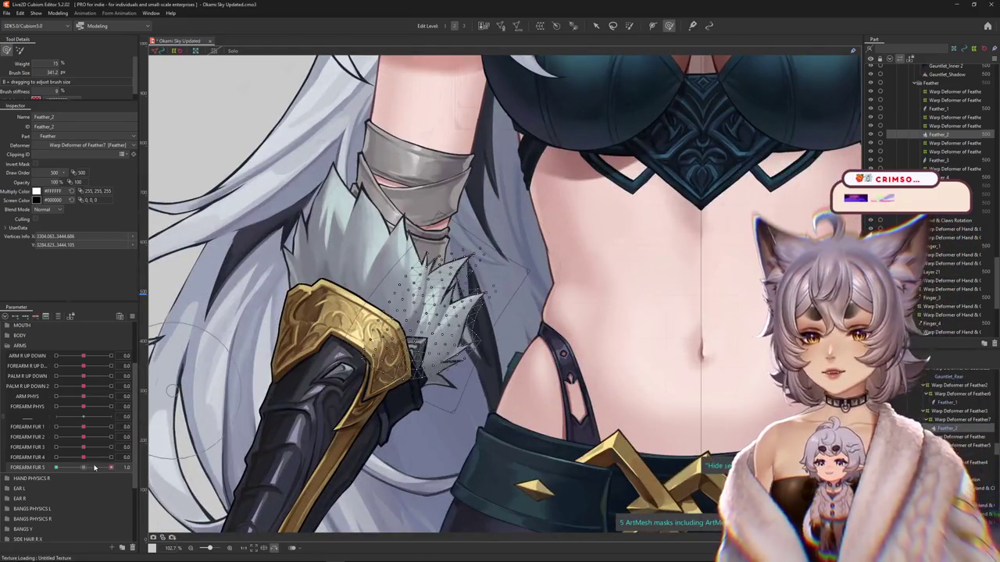
drag(63, 468, 111, 467)
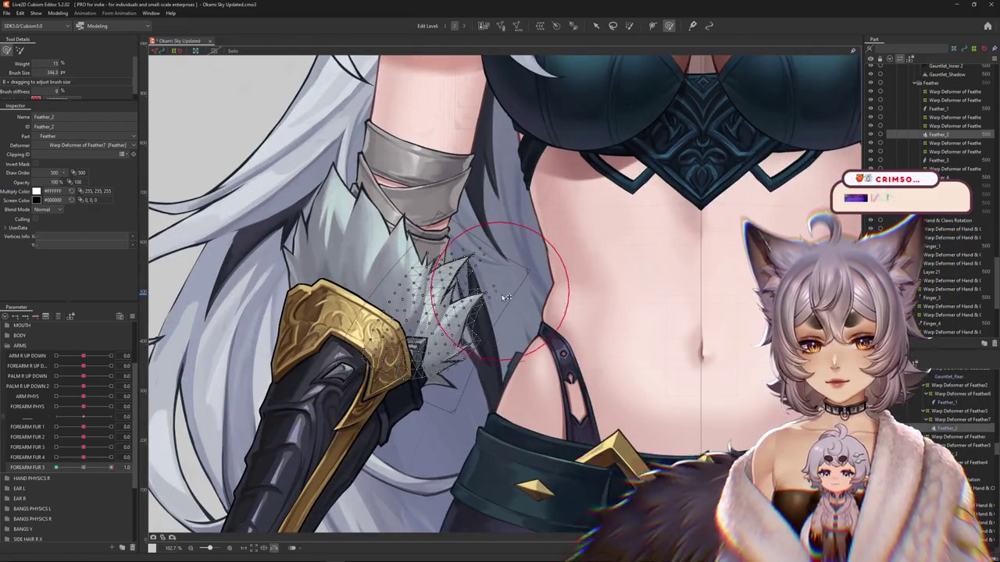
key(ctrl+h)
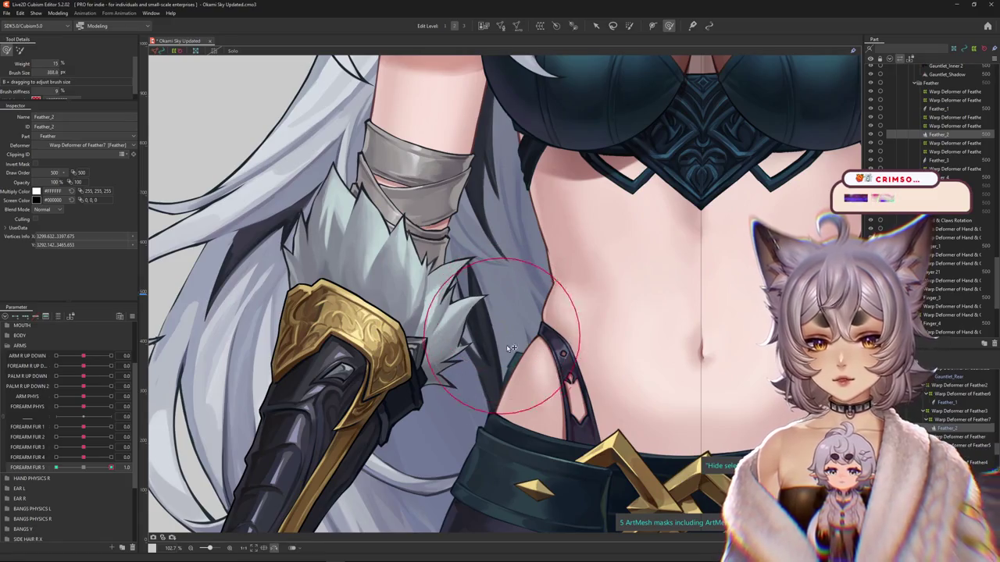
- Resize the deform brush, push the Feather_2 vertices into a bend, and recheck it at 1.0
drag(528, 358, 558, 271)
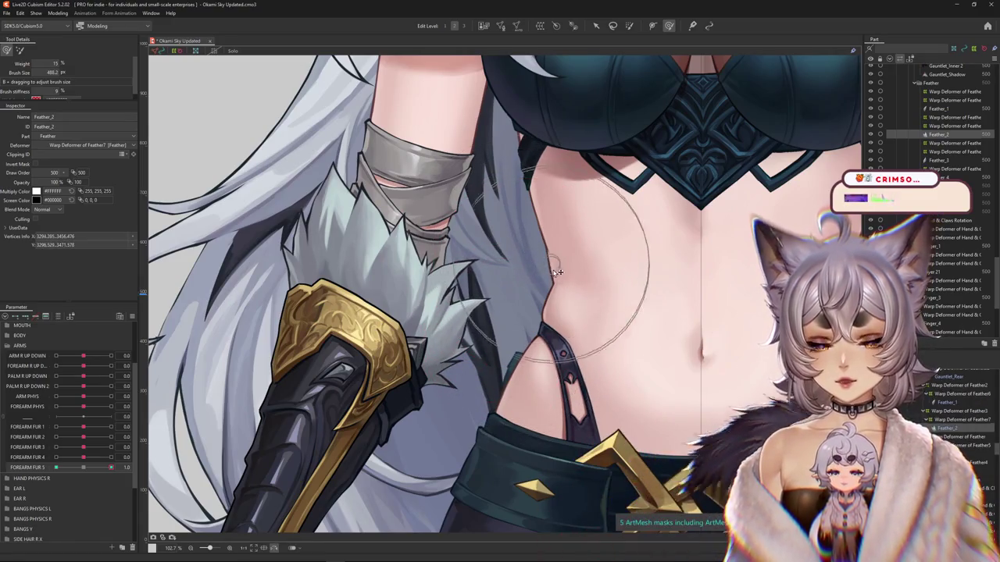
key(Escape)
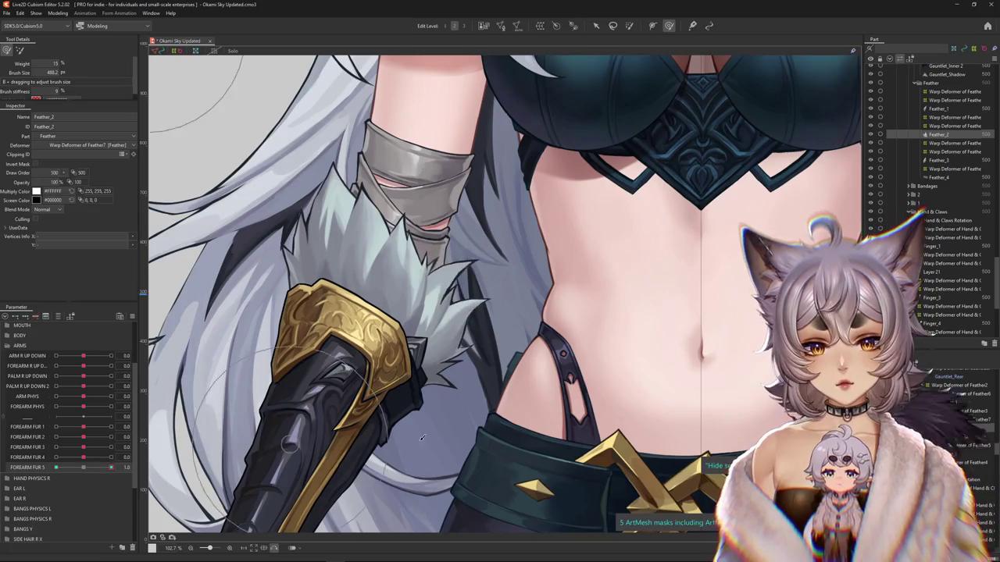
drag(422, 437, 513, 313)
click(520, 318)
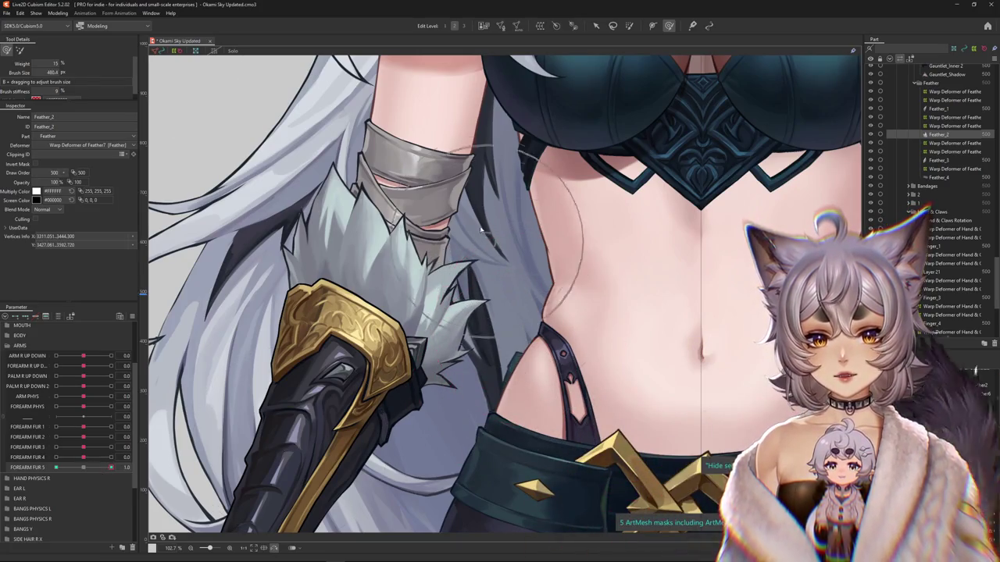
scroll(500, 312, up, 2)
click(526, 388)
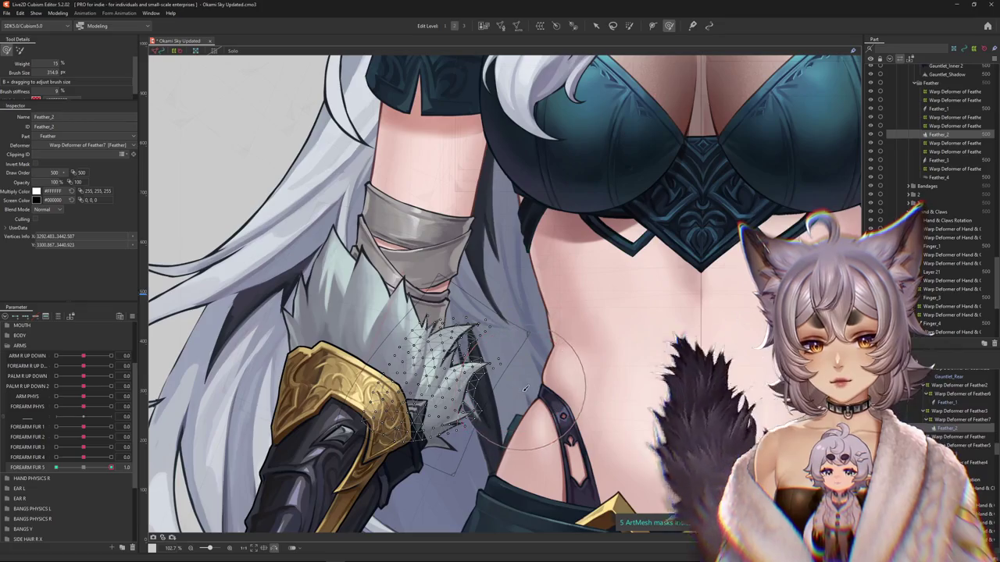
click(508, 243)
click(566, 420)
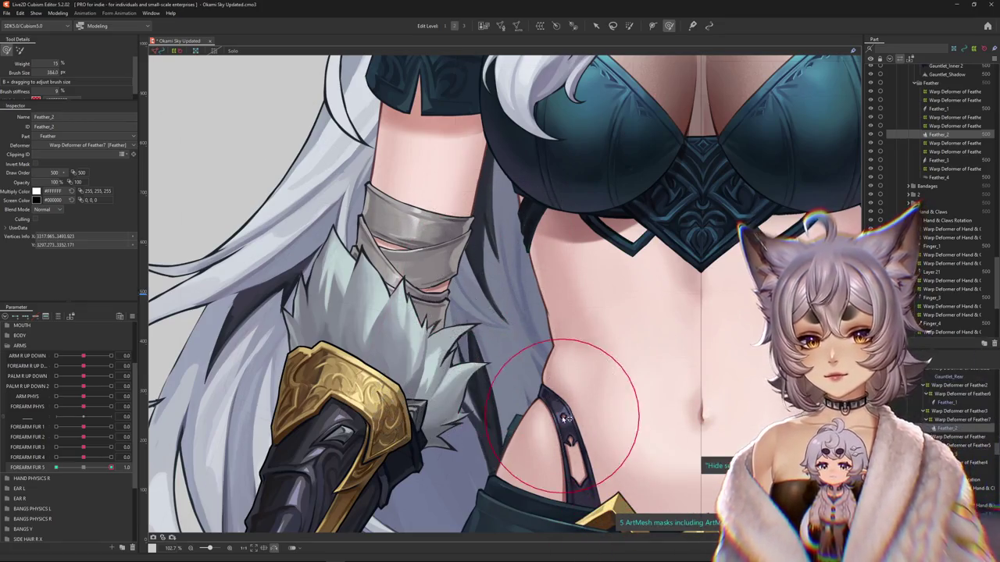
drag(84, 467, 111, 467)
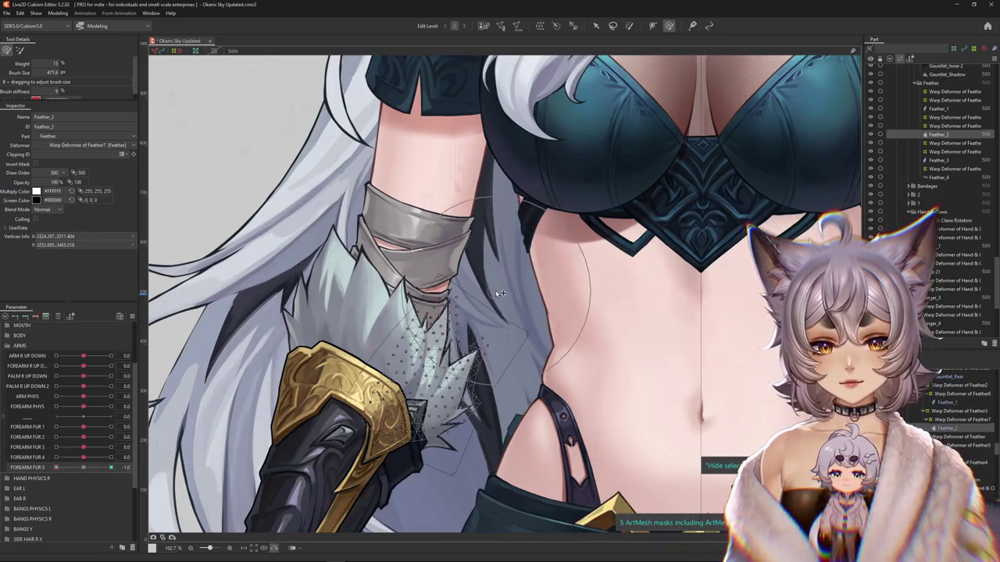
right_click(25, 469)
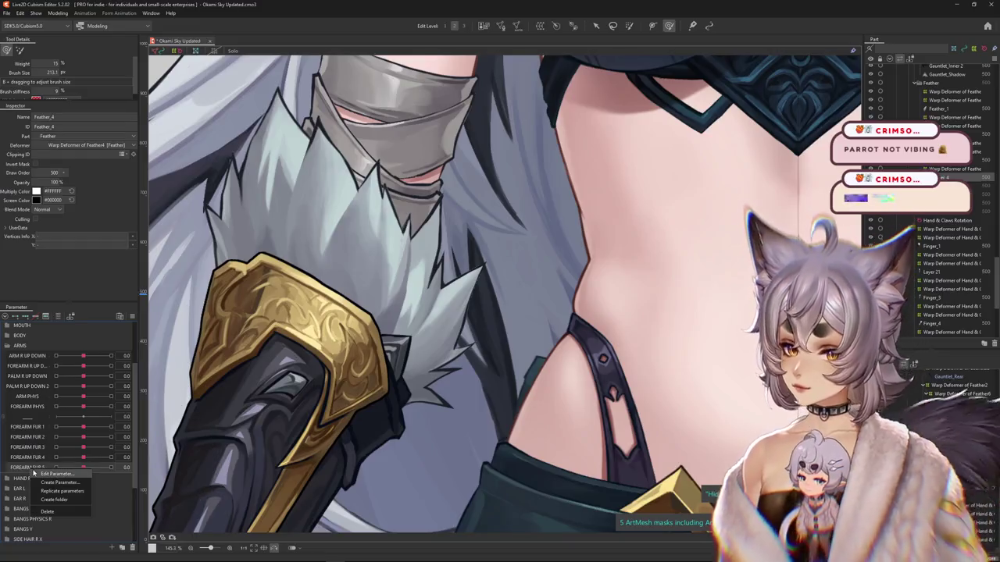
- Brush-deform the Feather4 warp deformer's fur at FOREARM FUR 4 values 1.0 and -1.0
click(77, 445)
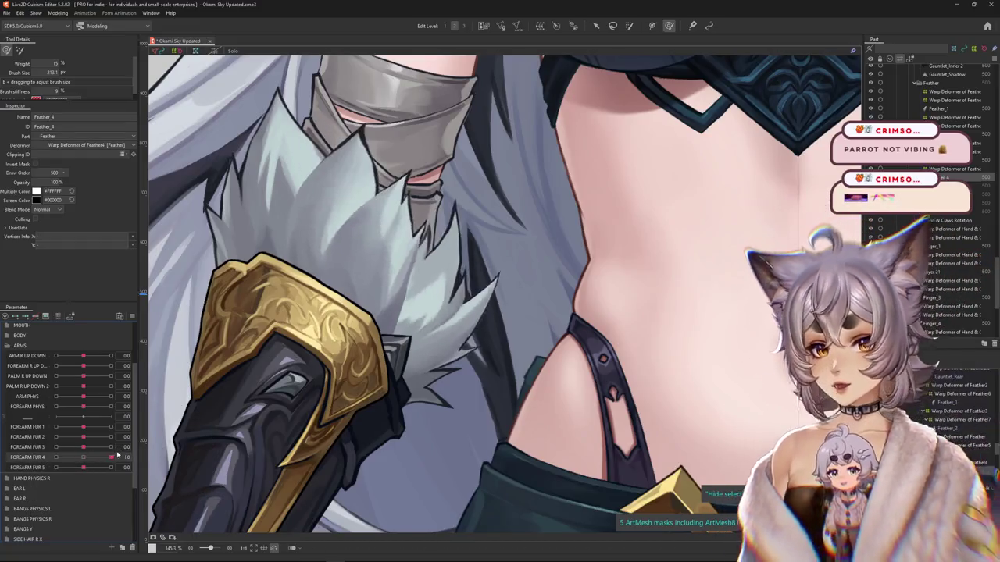
click(195, 457)
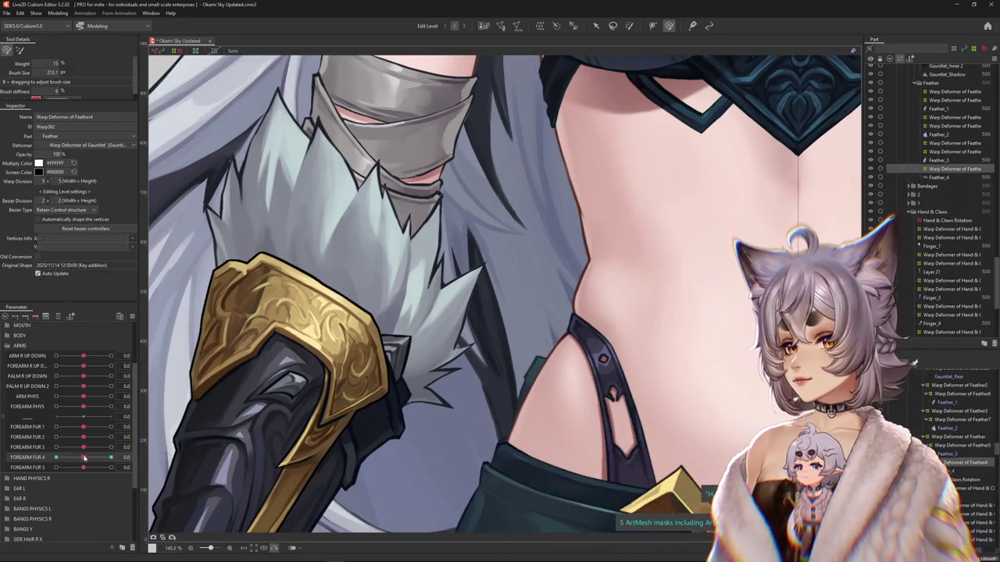
drag(84, 457, 111, 457)
drag(426, 383, 438, 391)
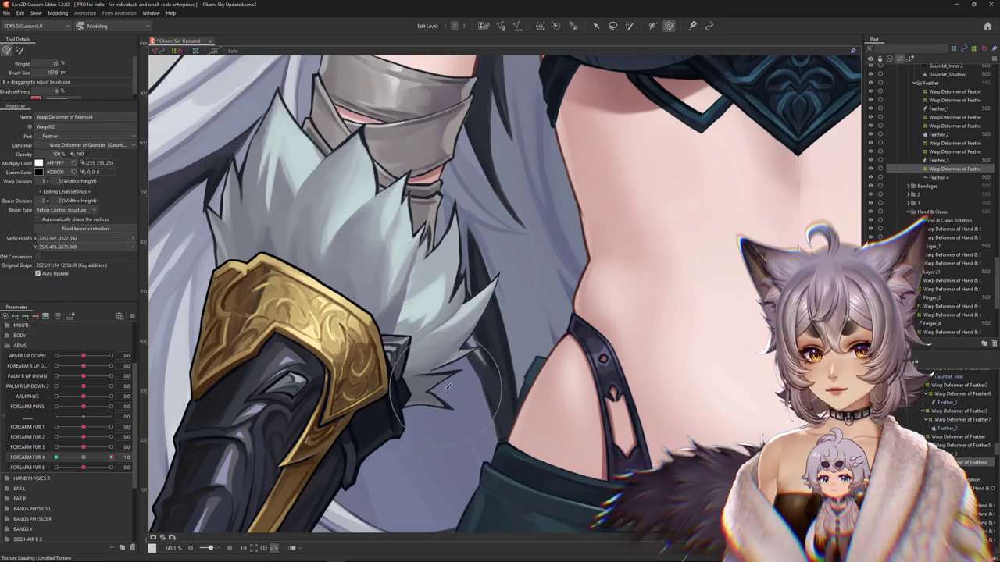
click(56, 458)
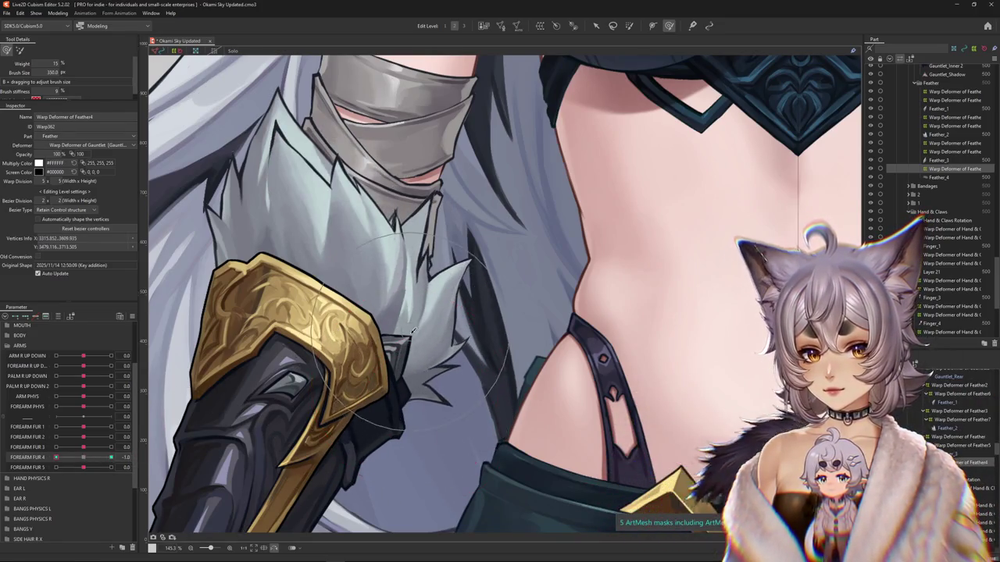
drag(413, 331, 406, 368)
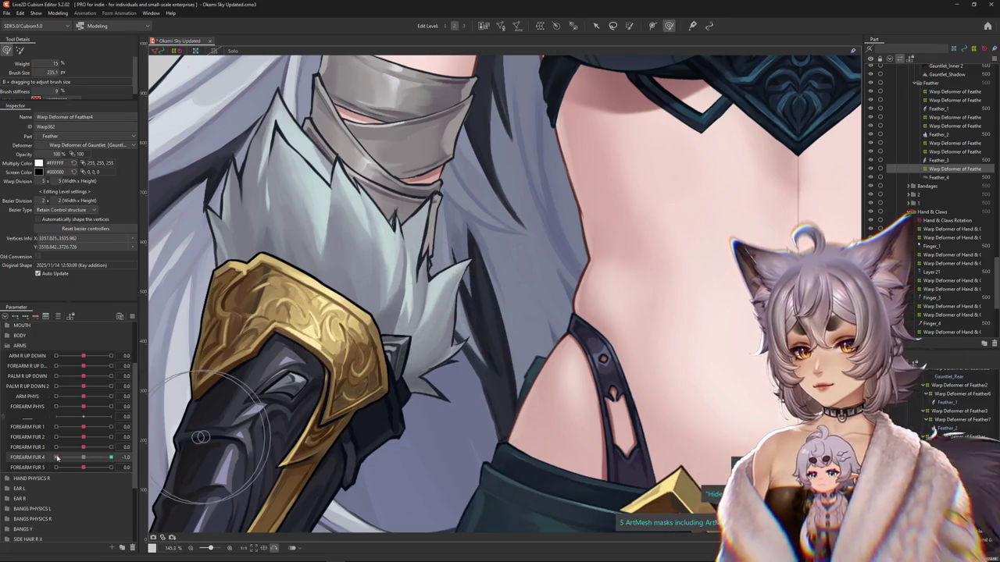
click(110, 458)
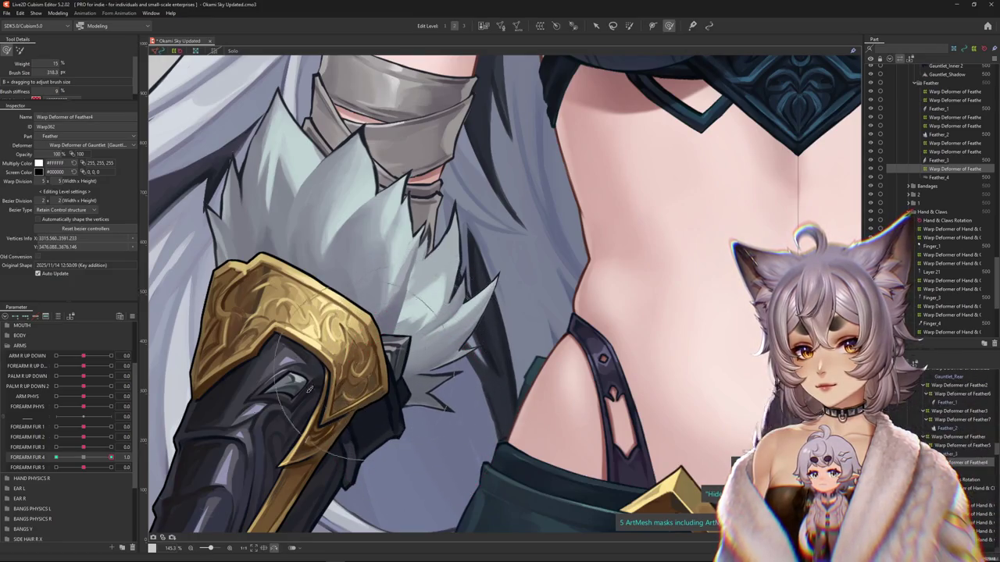
click(132, 460)
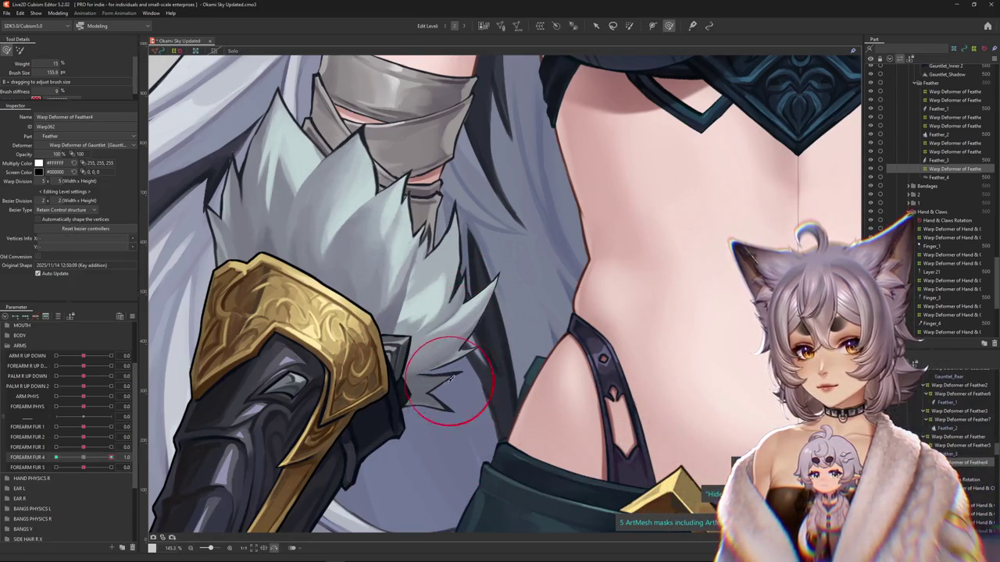
click(100, 456)
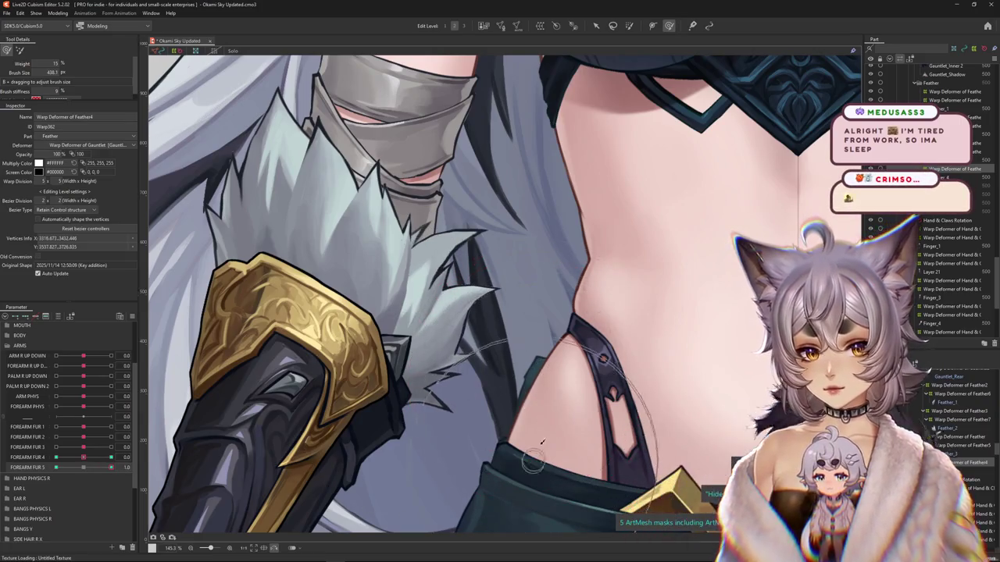
- Set FOREARM FUR 5 to -1.0 and select the fur deformer's vertices to adjust
scroll(539, 391, down, 2)
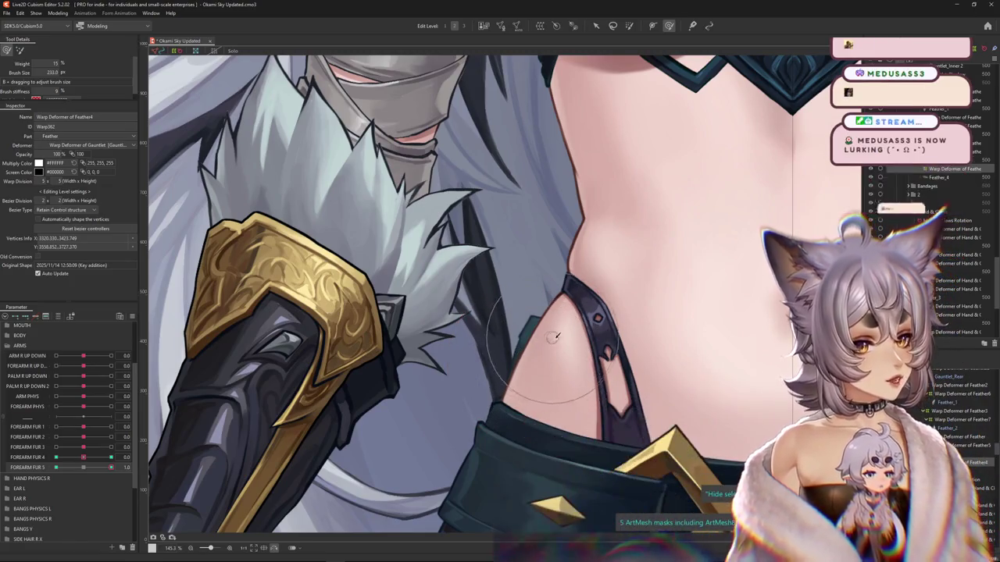
scroll(518, 373, up, 1)
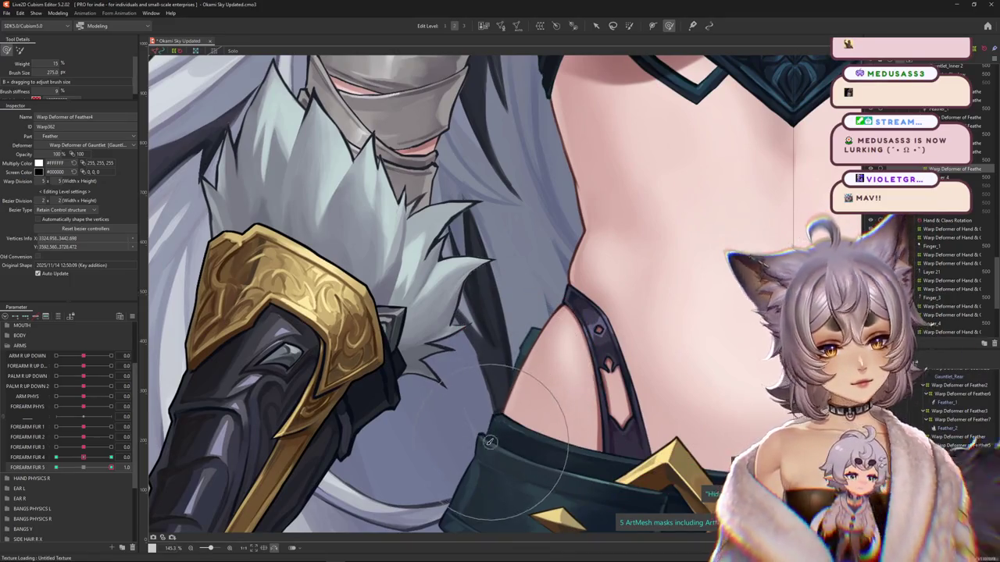
scroll(490, 442, up, 1)
scroll(532, 432, up, 1)
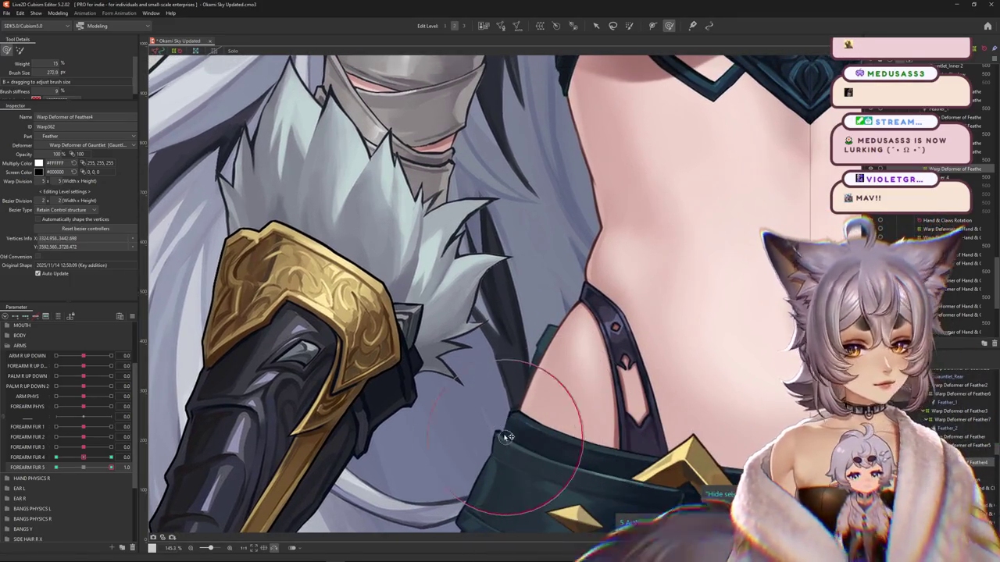
drag(111, 467, 36, 469)
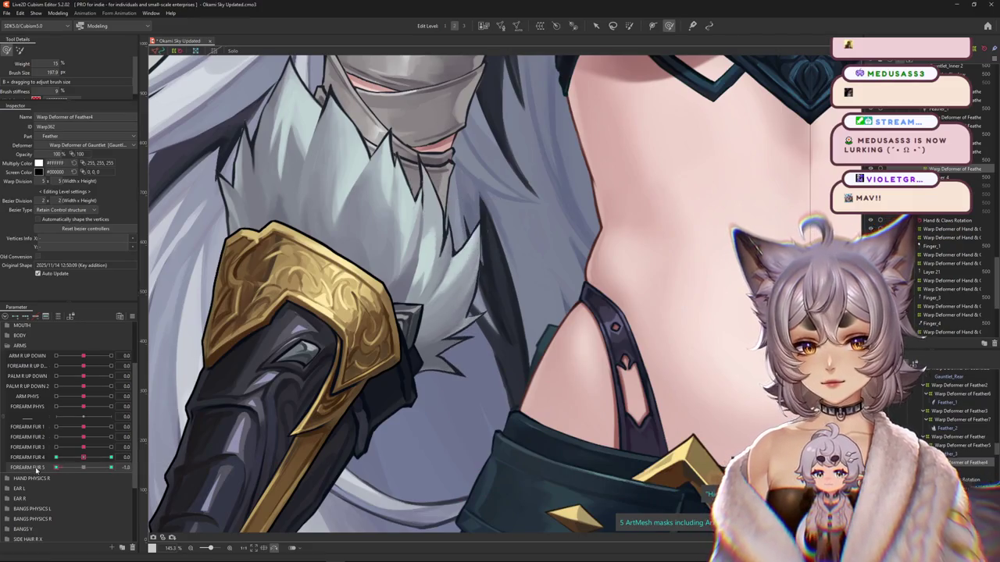
drag(549, 372, 506, 207)
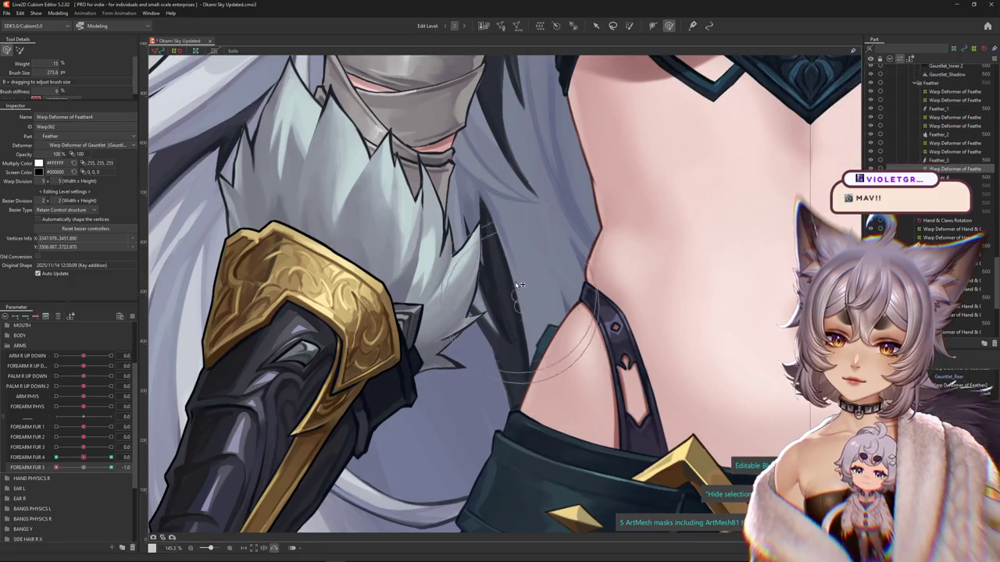
scroll(392, 254, down, 5)
click(57, 13)
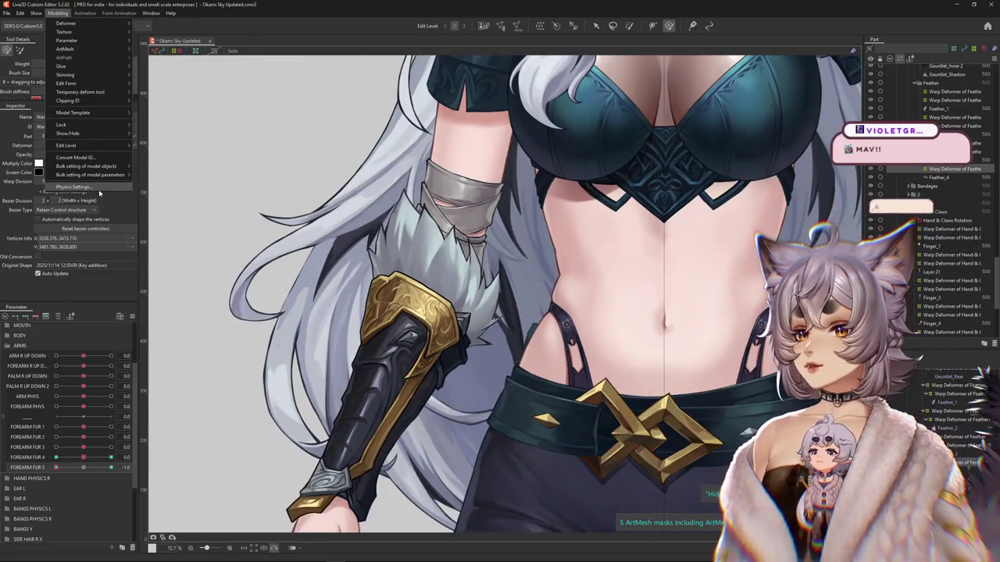
- In Physics Settings, add a new group named 'GAUNTLET FUR'
click(78, 125)
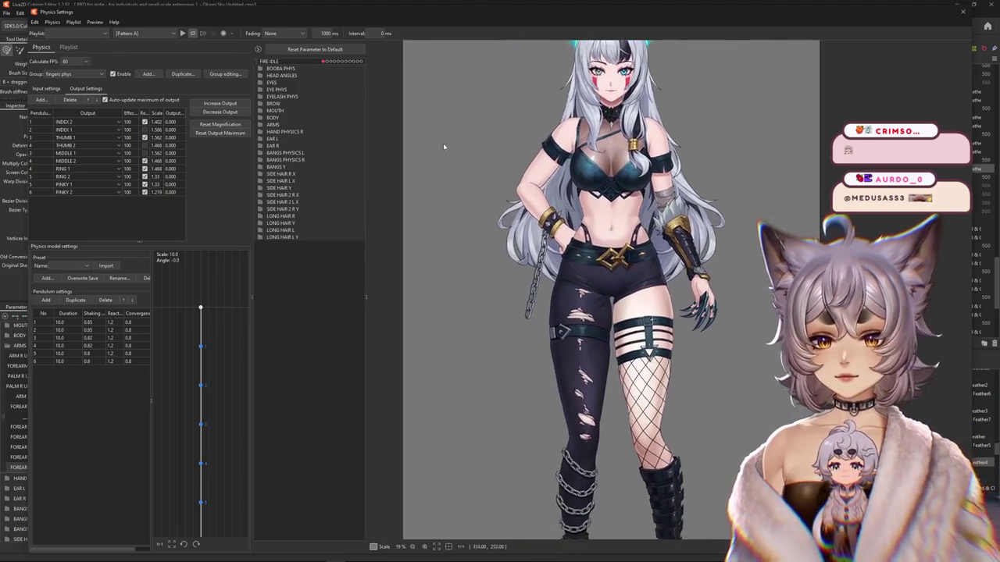
click(148, 73)
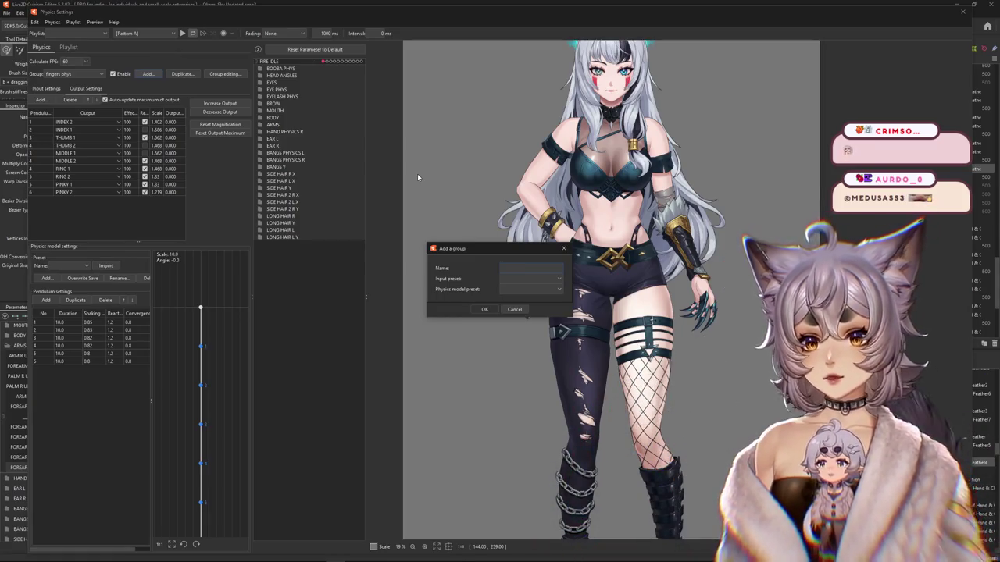
text(GAUNT)
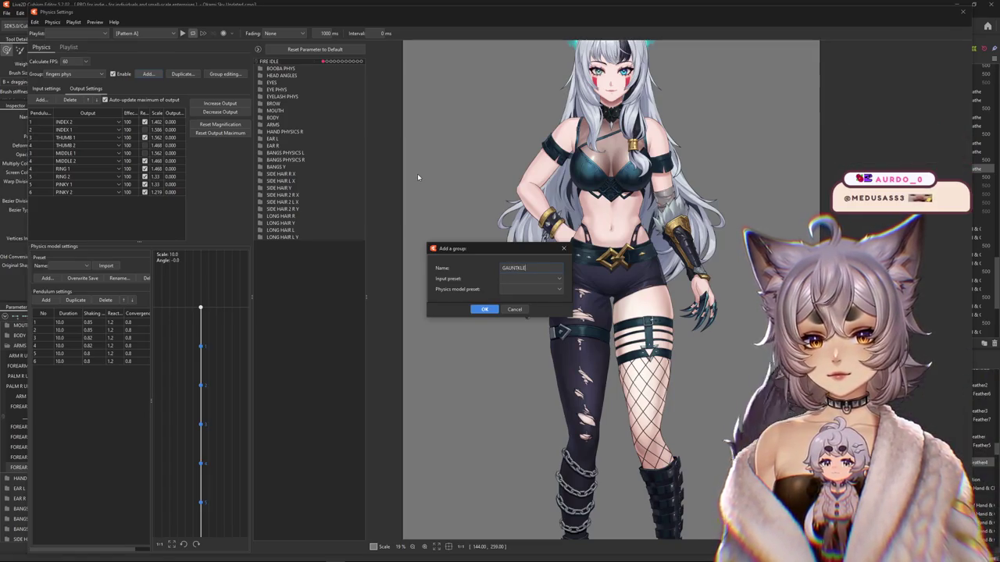
text(LET)
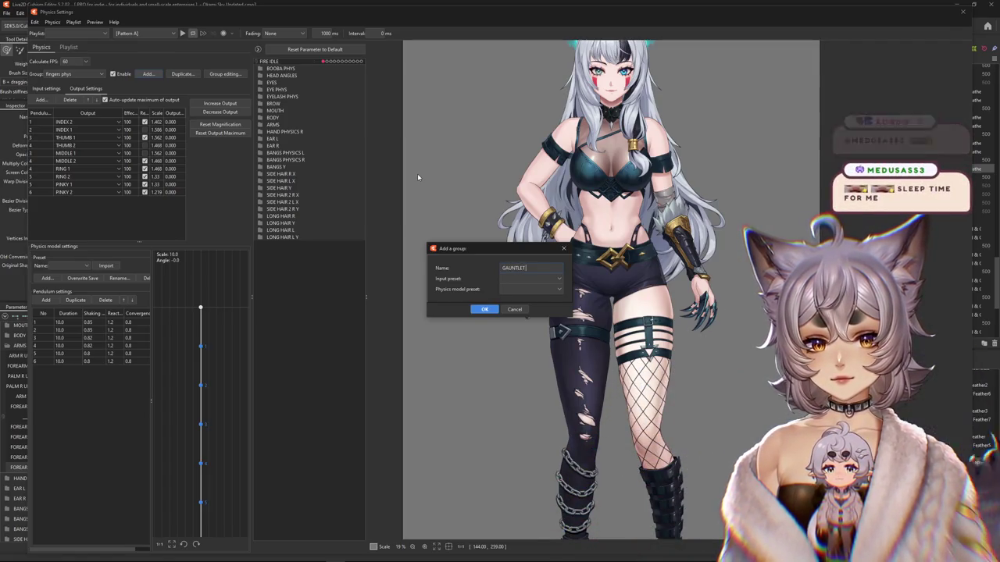
text( FUR)
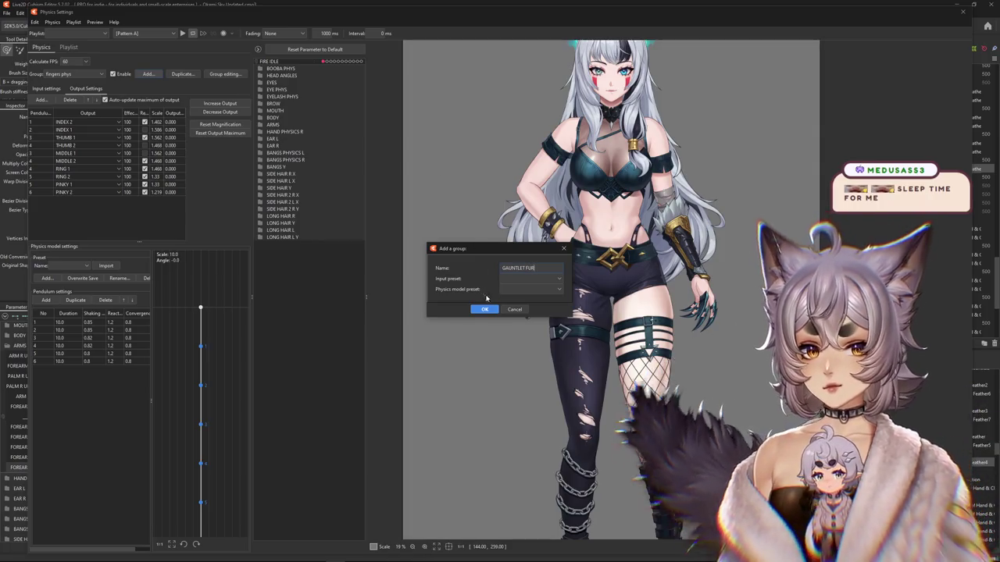
click(482, 309)
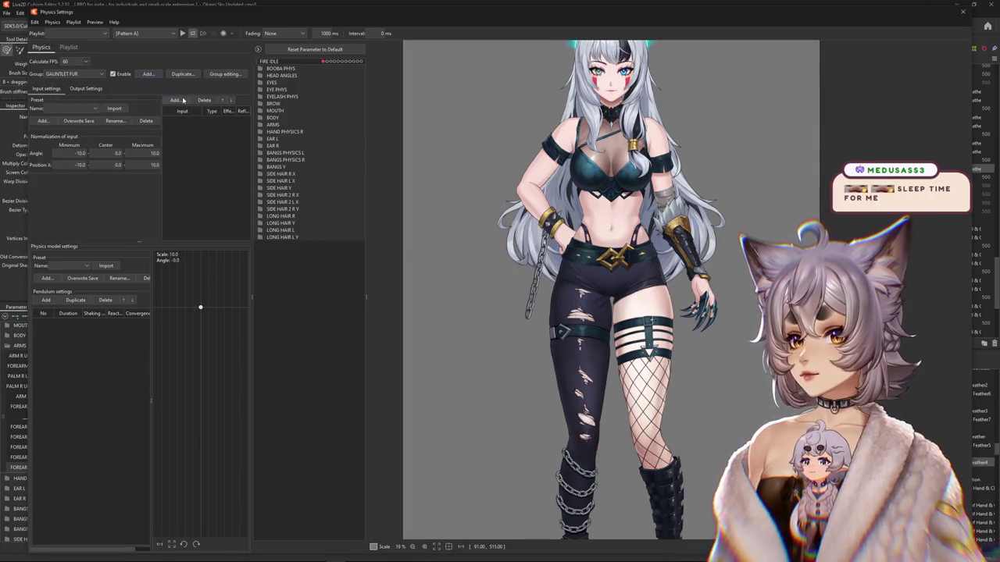
- Add a forearm parameter from the ARMS group as the physics input
click(177, 100)
click(426, 193)
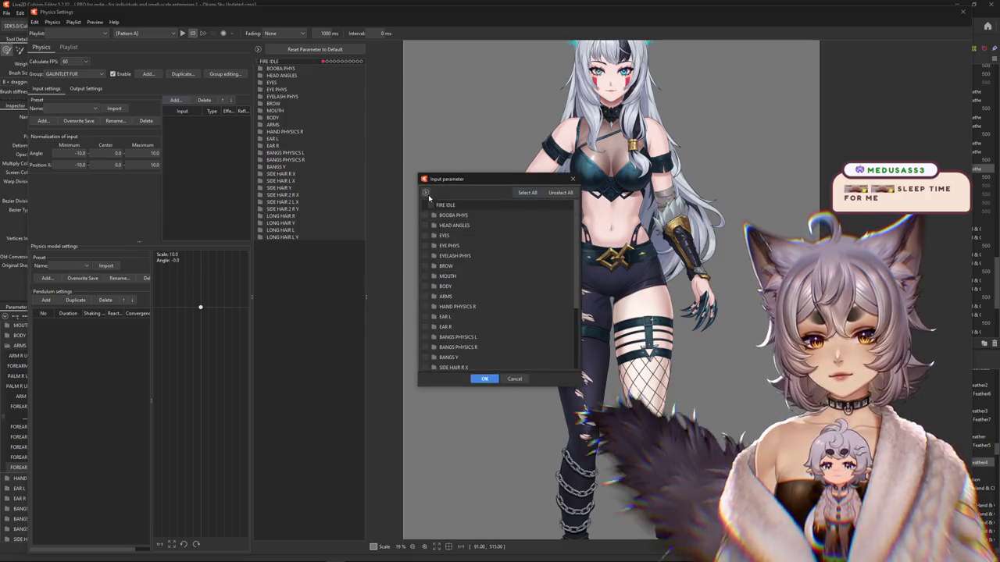
click(434, 296)
scroll(490, 350, down, 1)
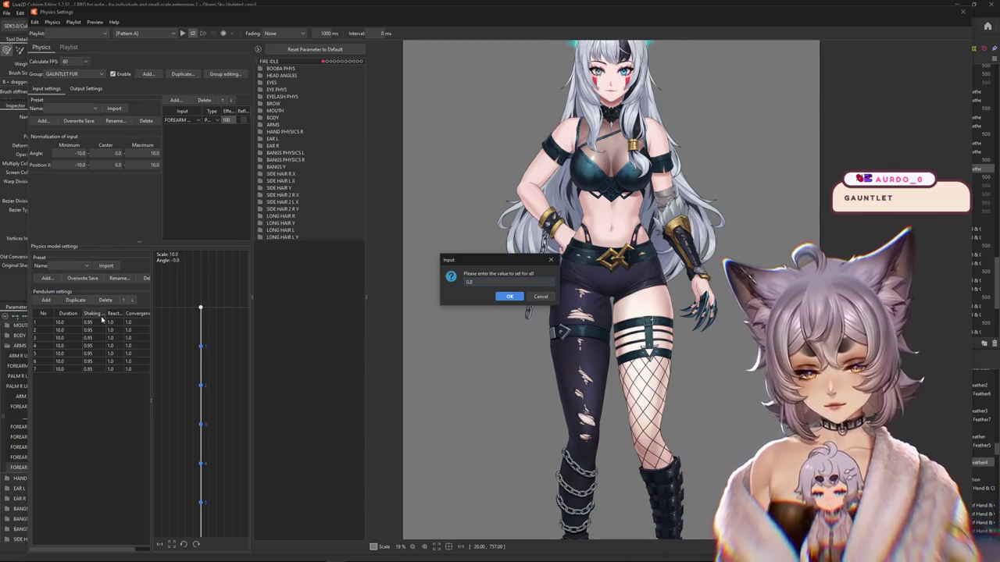
- Set every pendulum's shaking to 0.89 and reaction to 1.2
key(Return)
click(115, 315)
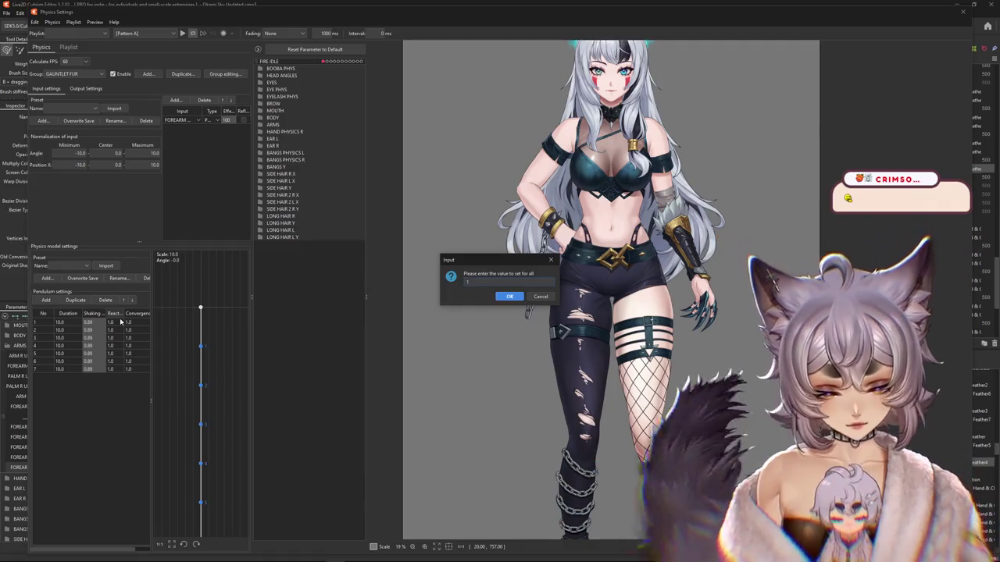
key(Return)
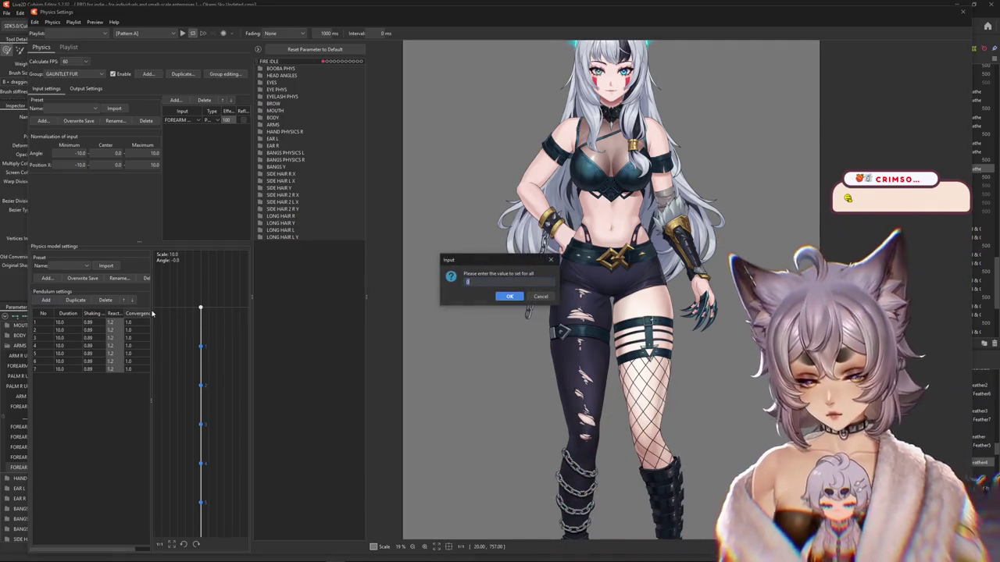
click(47, 89)
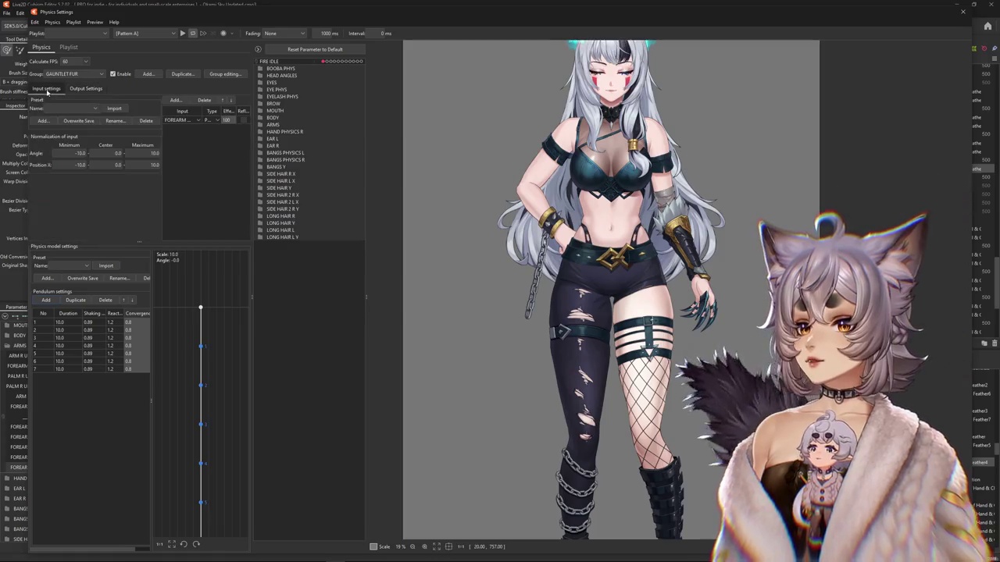
click(86, 88)
- Add FOREARM FUR 1–5 as outputs of the GAUNTLET FUR group
click(41, 100)
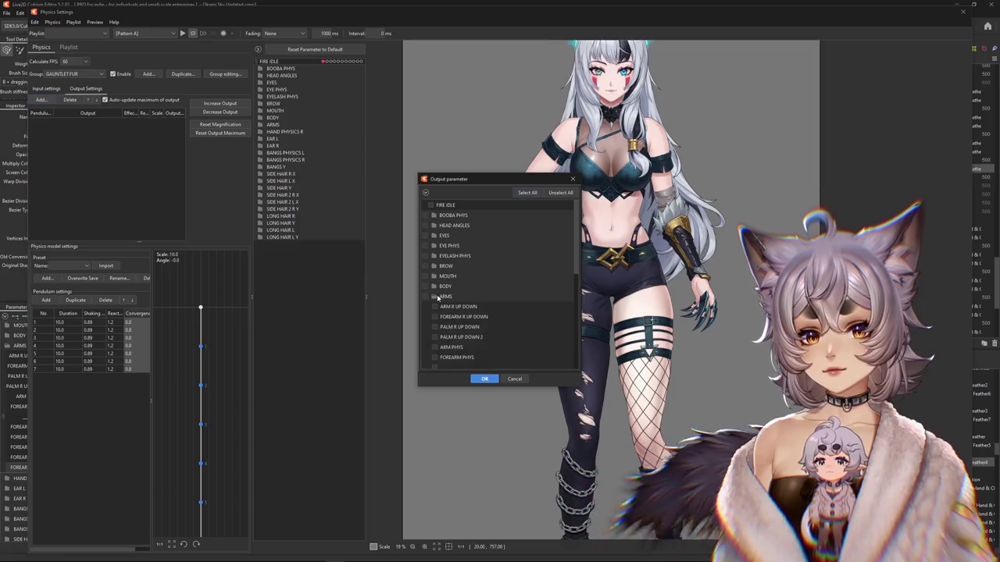
scroll(484, 301, down, 3)
click(435, 294)
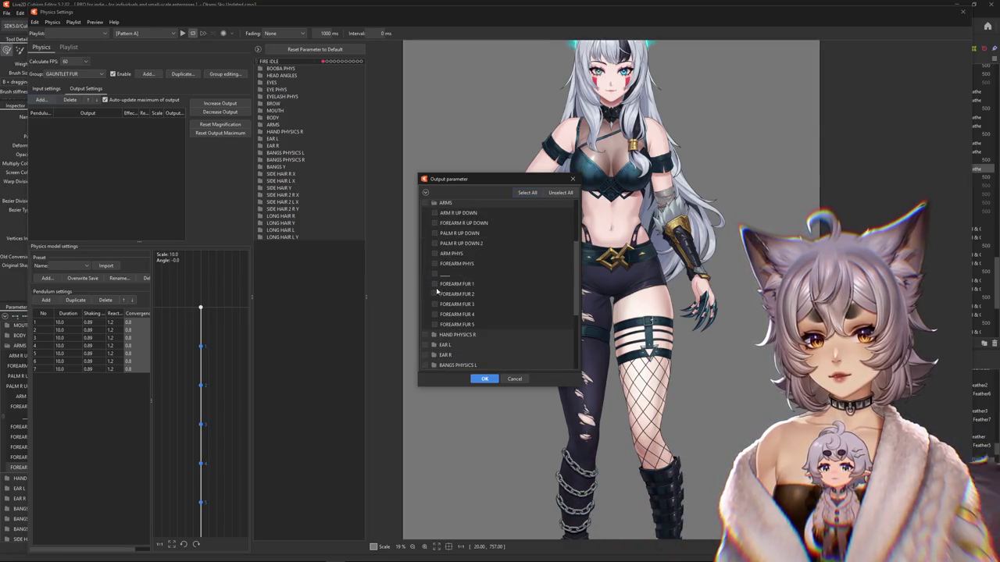
click(484, 379)
scroll(560, 320, up, 2)
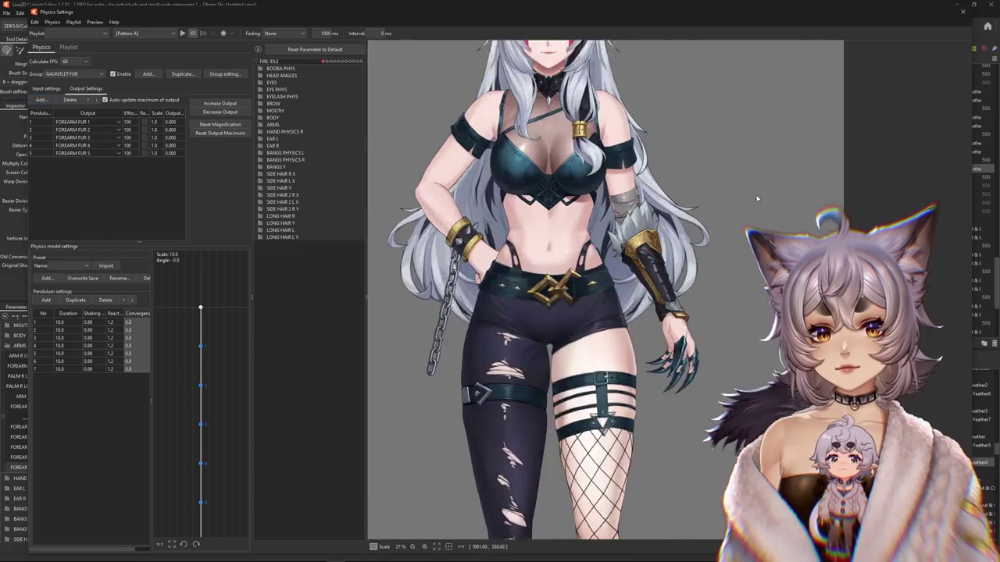
scroll(561, 320, up, 2)
scroll(561, 321, up, 2)
- Sway the preview model and reset the fur outputs' maximum output
mouse_move(560, 321)
mouse_down()
mouse_move(598, 312)
mouse_move(661, 239)
mouse_move(596, 72)
mouse_move(254, 132)
mouse_up()
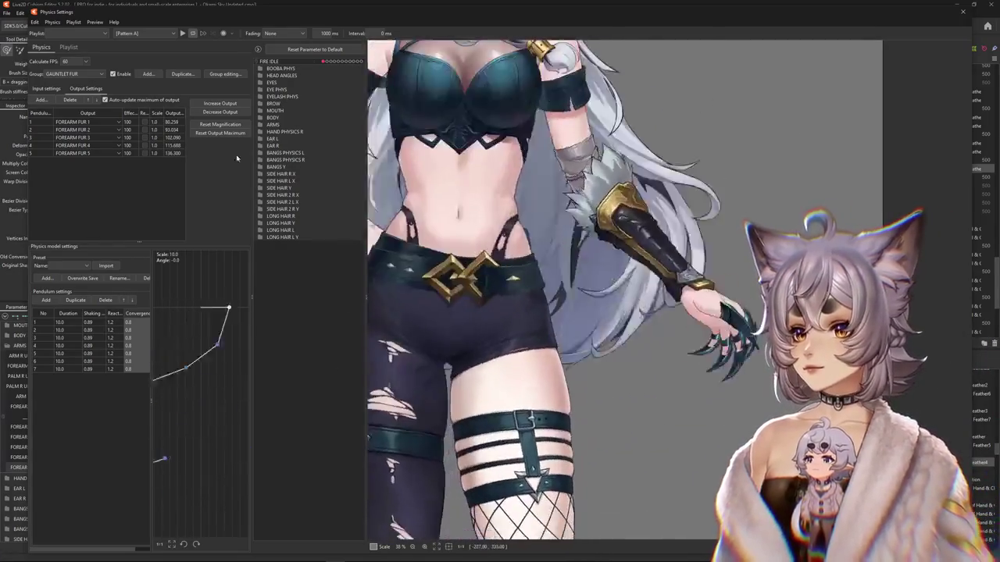
click(227, 133)
click(515, 290)
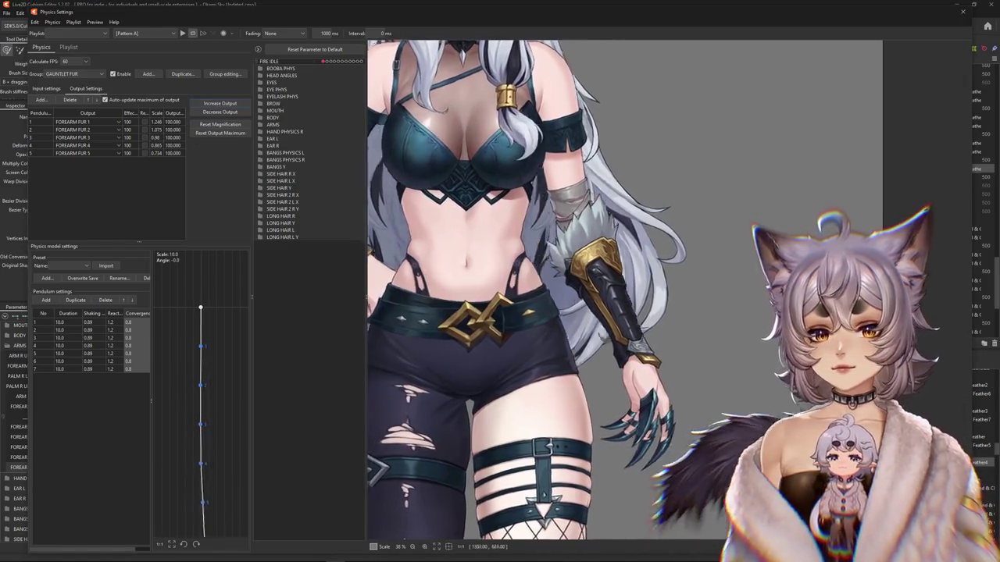
click(46, 89)
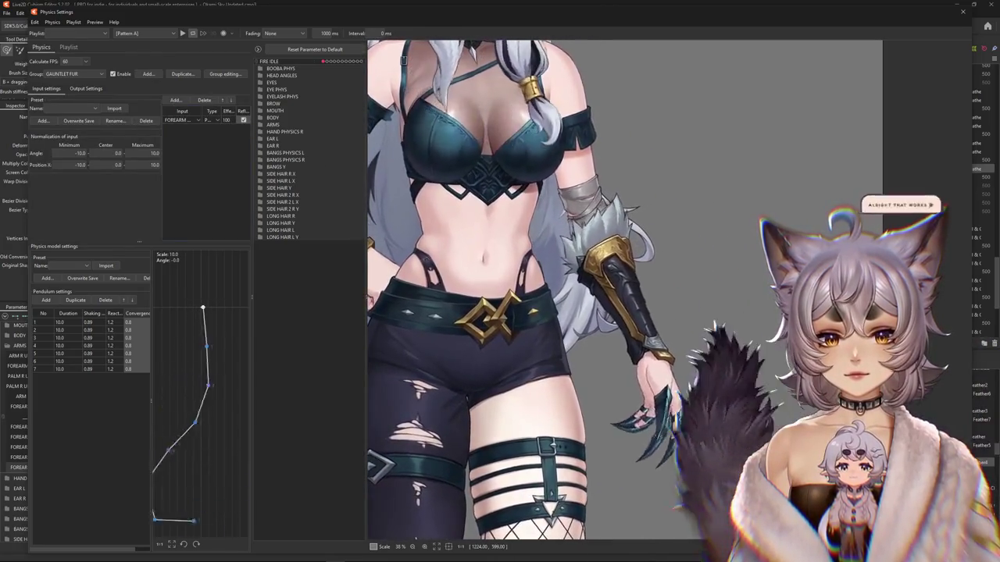
click(86, 89)
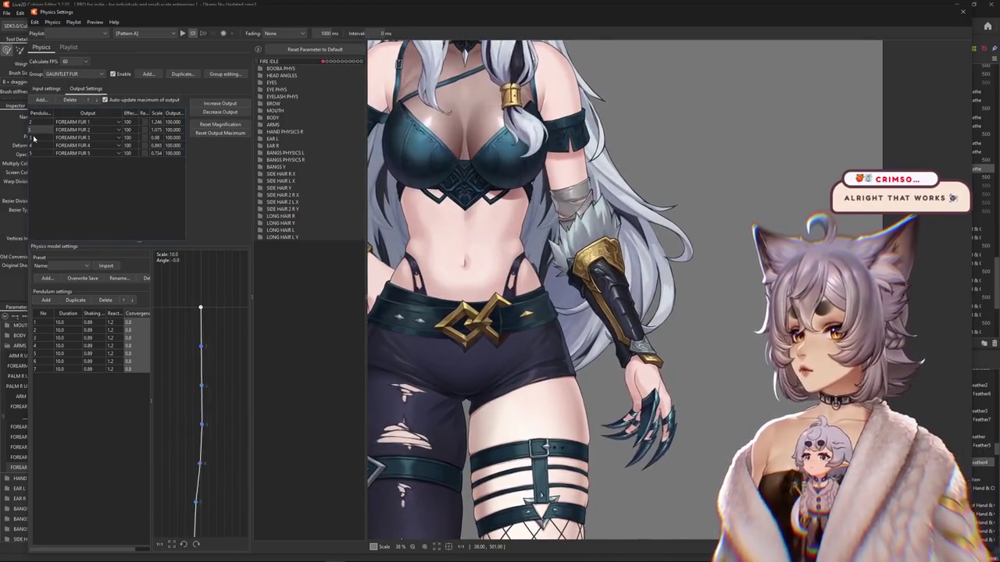
click(44, 88)
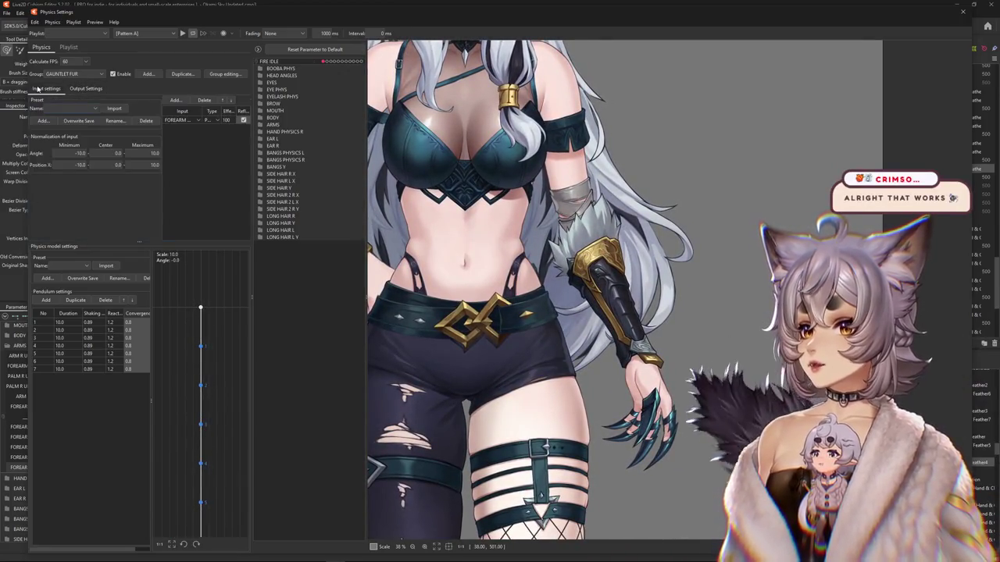
click(91, 90)
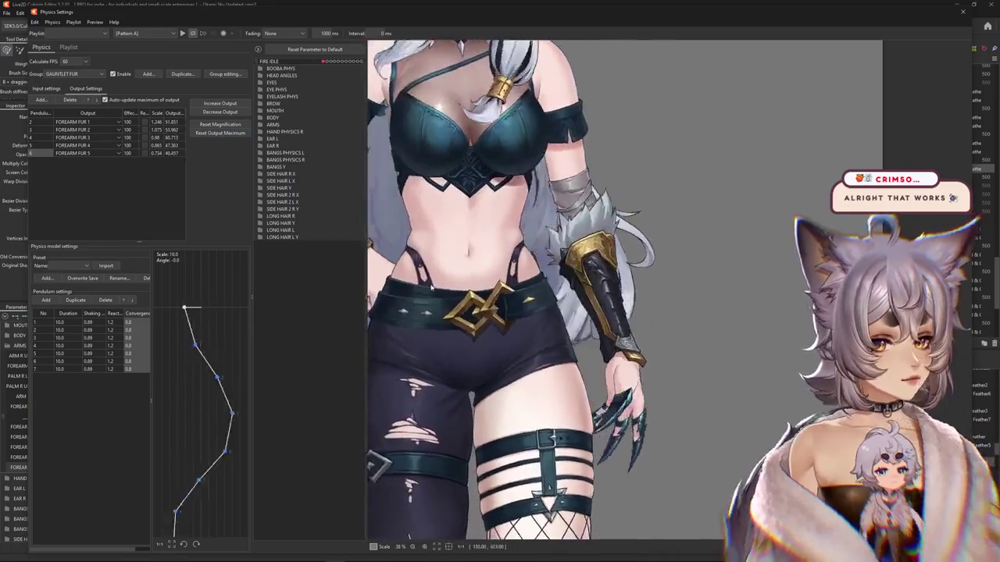
- Sway, lift and turn the preview model to test the fur swing
mouse_move(431, 289)
mouse_down()
mouse_move(691, 278)
mouse_move(803, 49)
mouse_up()
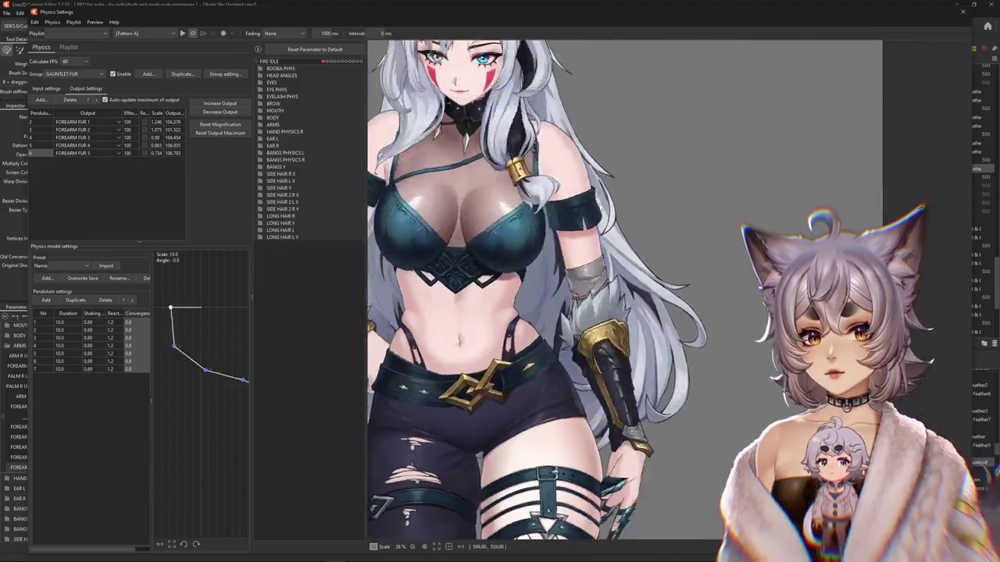
mouse_move(632, 132)
mouse_down()
mouse_move(625, 151)
mouse_move(596, 61)
mouse_move(596, 102)
mouse_up()
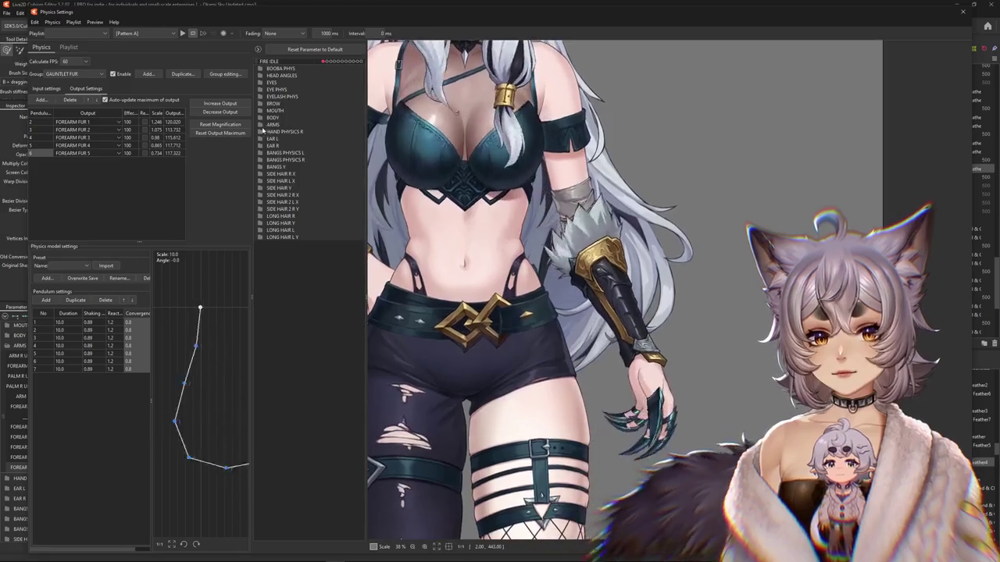
mouse_move(530, 296)
mouse_down()
mouse_move(589, 290)
mouse_move(486, 310)
mouse_move(578, 407)
mouse_move(572, 400)
mouse_move(413, 446)
mouse_move(743, 270)
mouse_up()
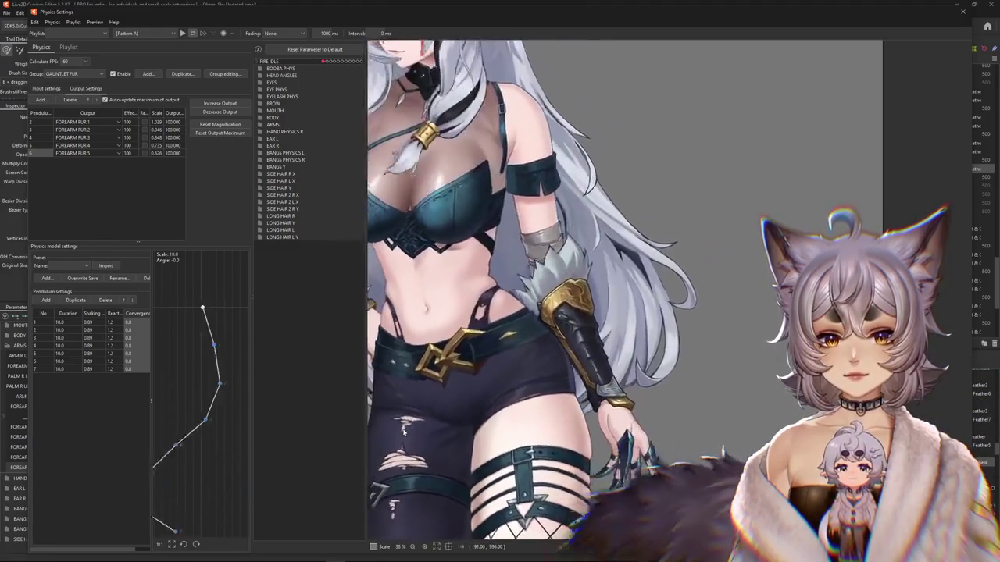
scroll(743, 271, down, 3)
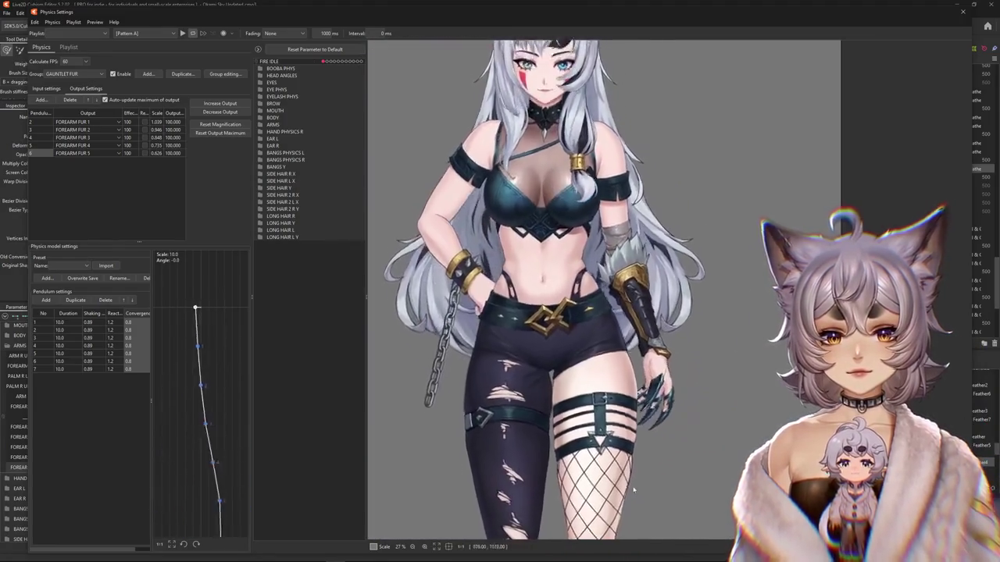
drag(583, 362, 586, 328)
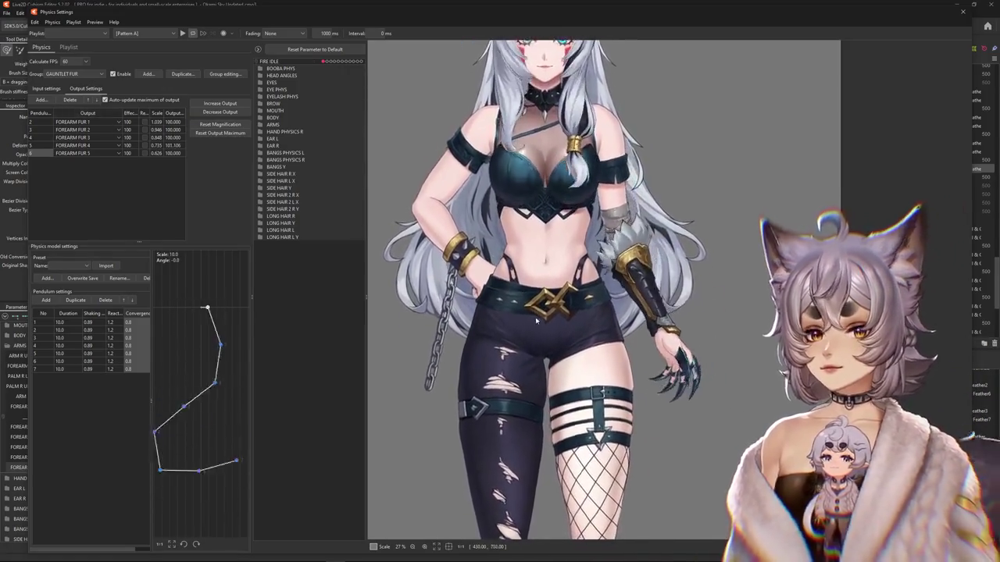
drag(547, 351, 404, 396)
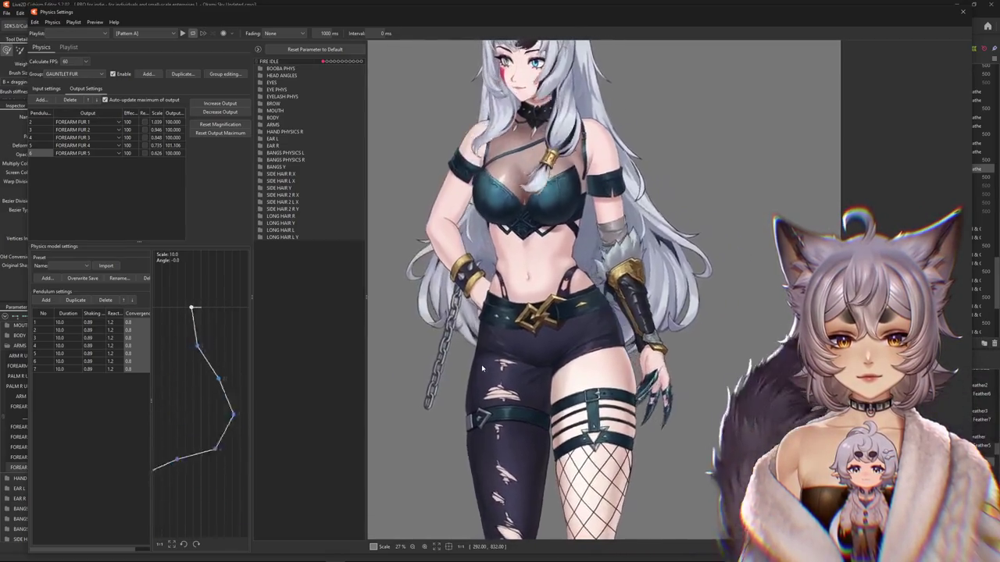
drag(469, 352, 566, 323)
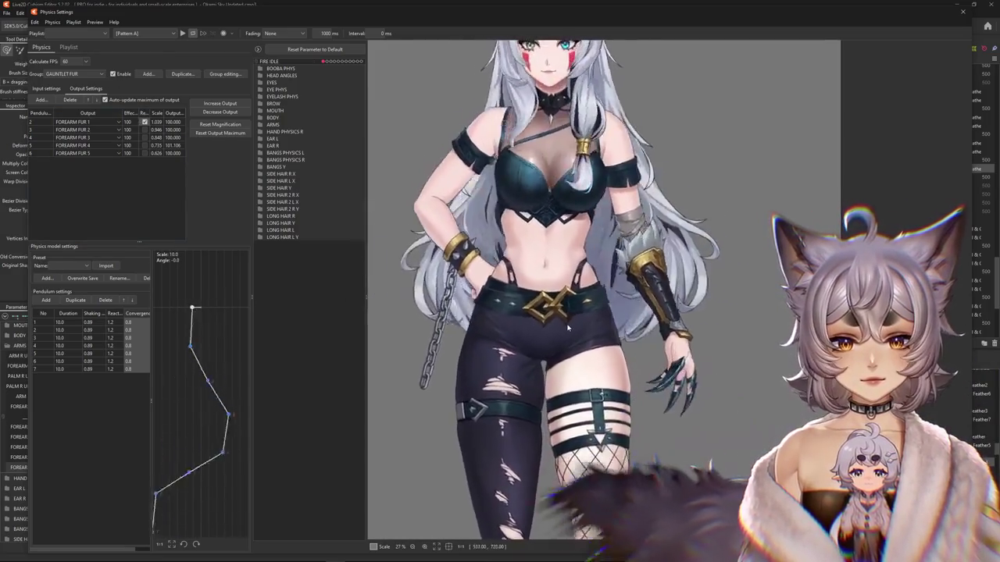
- Keep swaying the model while comparing the input and output settings
click(44, 88)
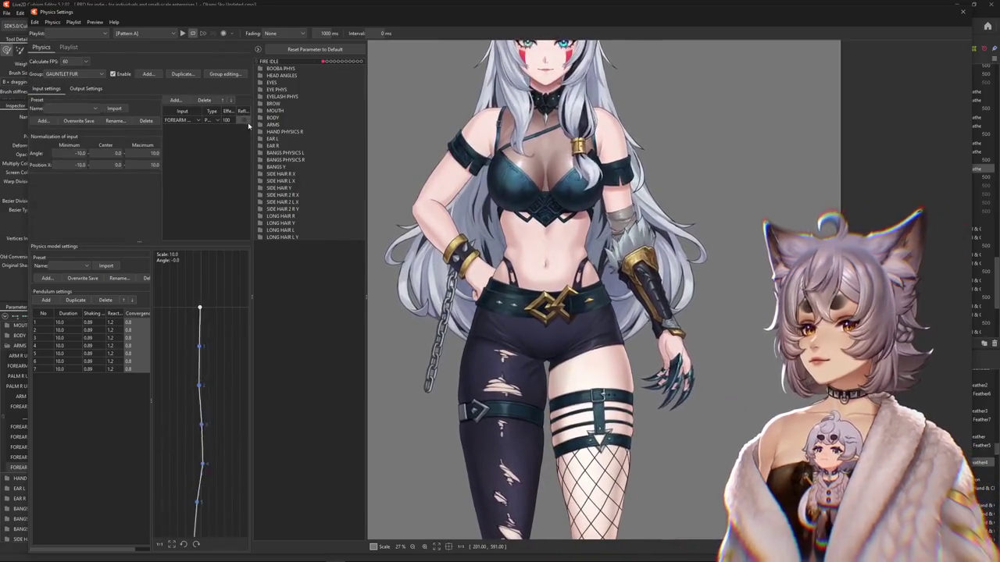
drag(720, 230, 631, 323)
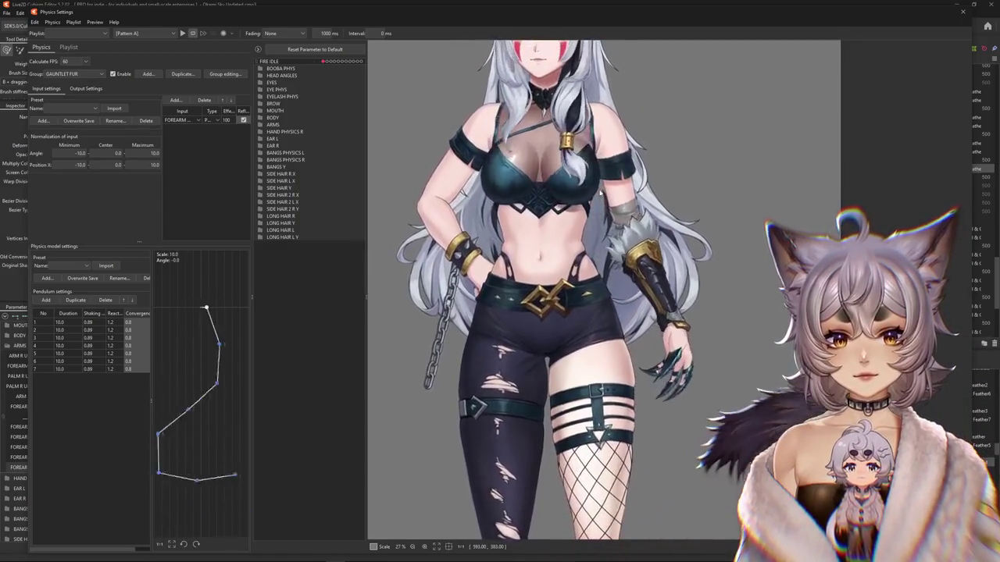
drag(631, 323, 317, 141)
click(73, 89)
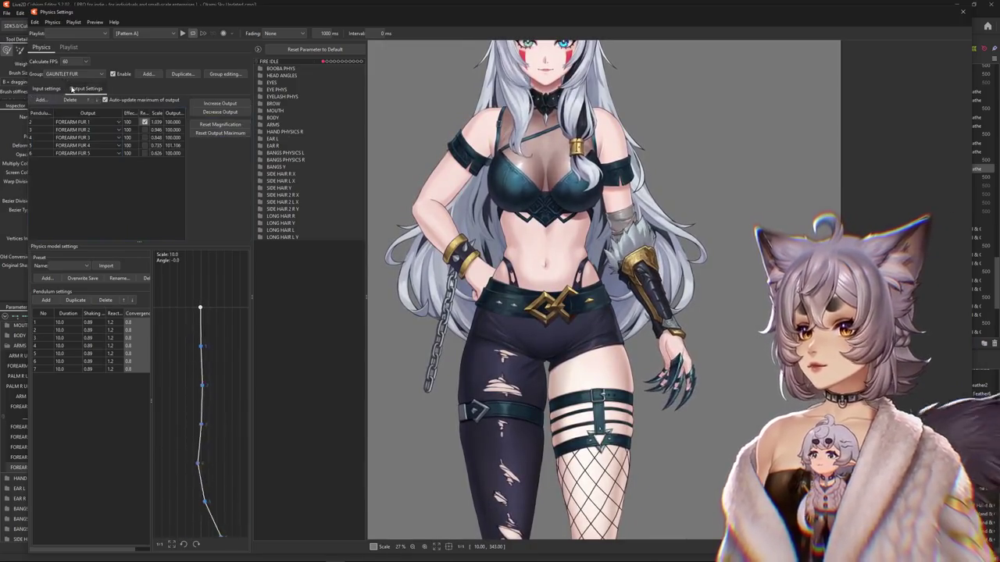
drag(428, 205, 607, 312)
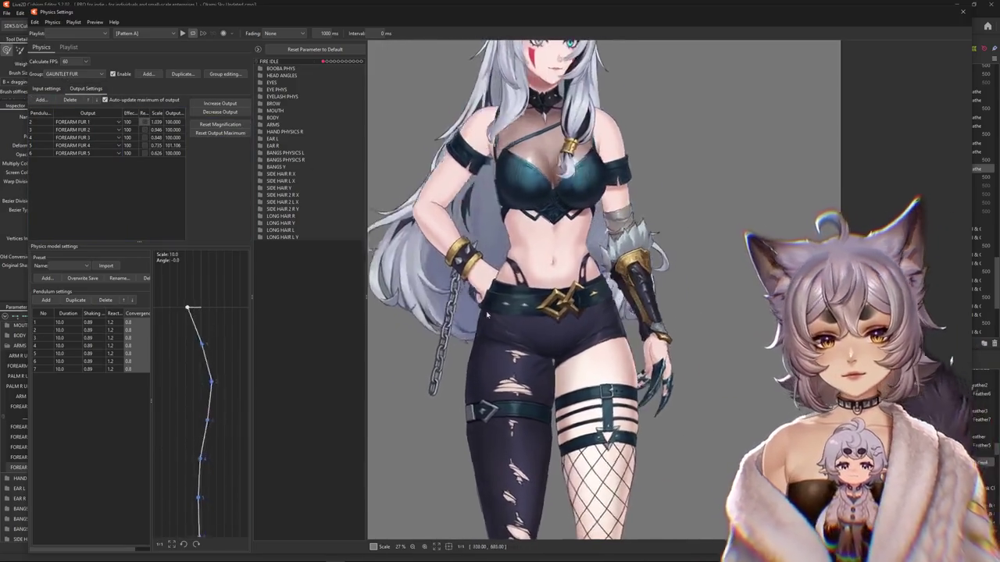
scroll(607, 312, down, 2)
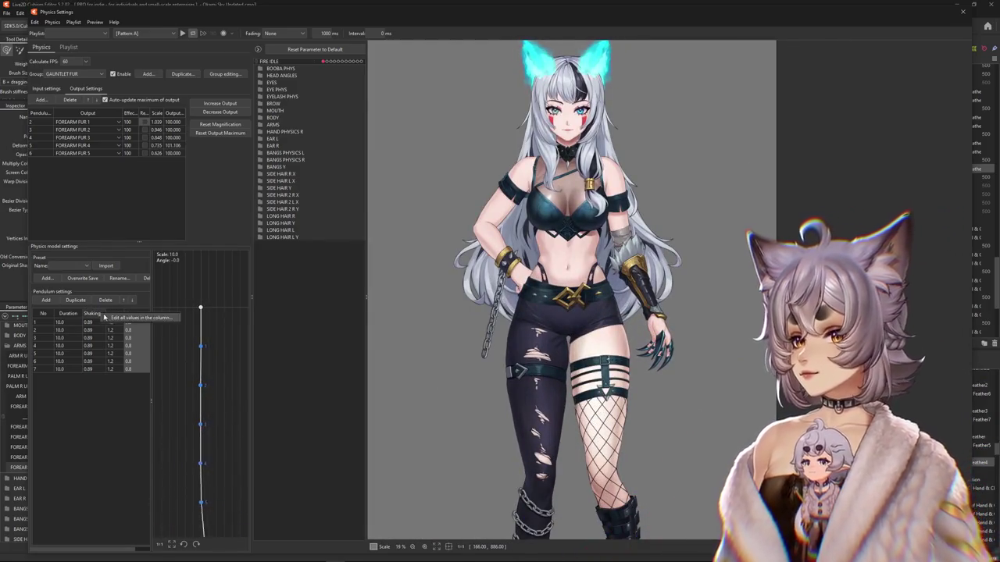
- Set all pendulums to shaking 0.85 and duration 8.0, then recalculate the output maximum
text(85)
key(Return)
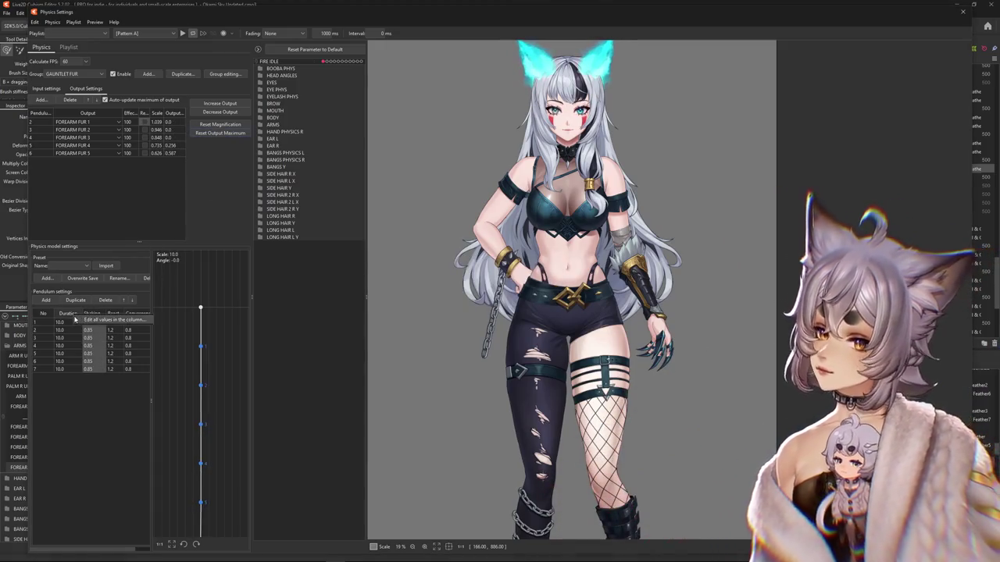
text(8)
key(Return)
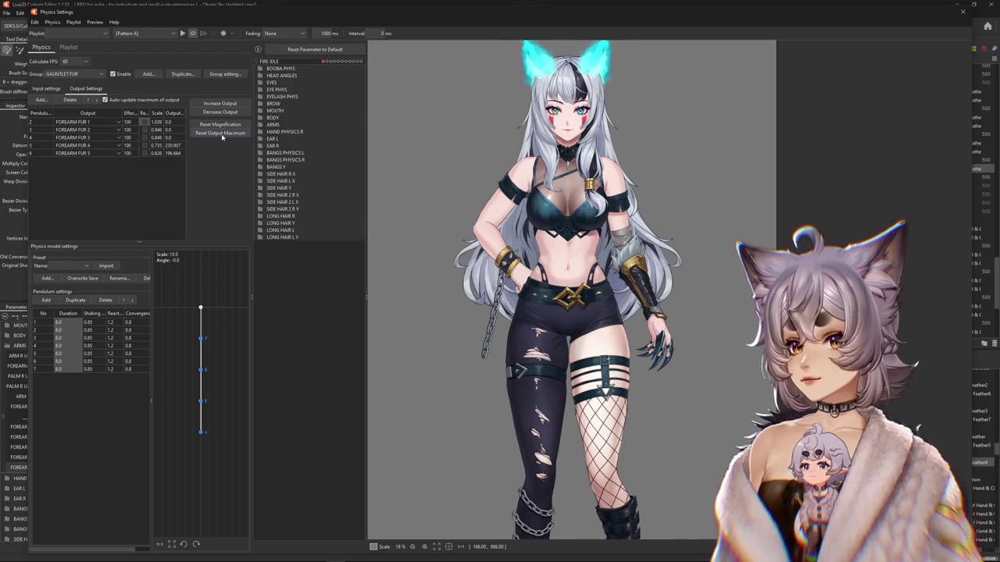
click(221, 133)
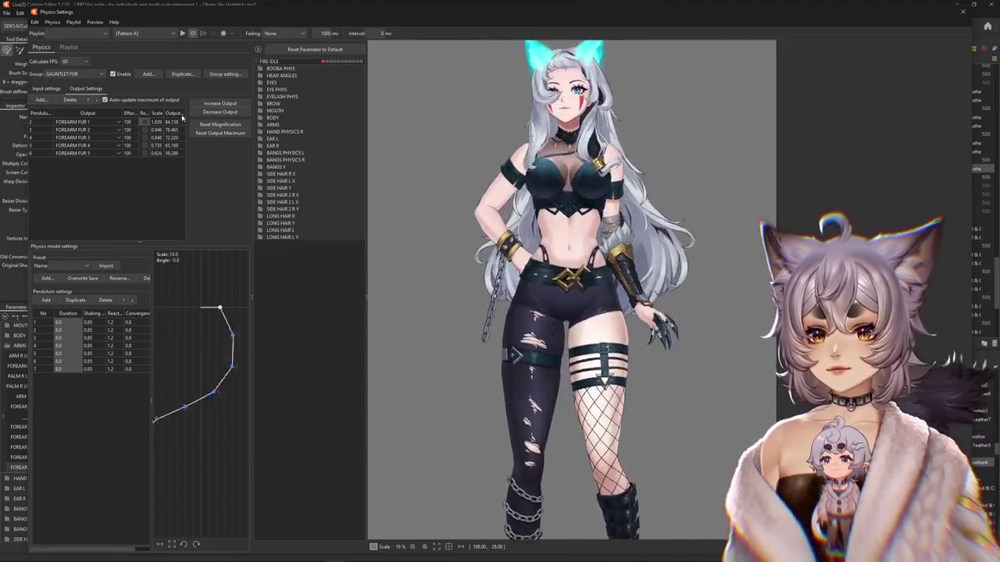
- Fit the output magnification to the parameter range, then show the input settings
click(219, 112)
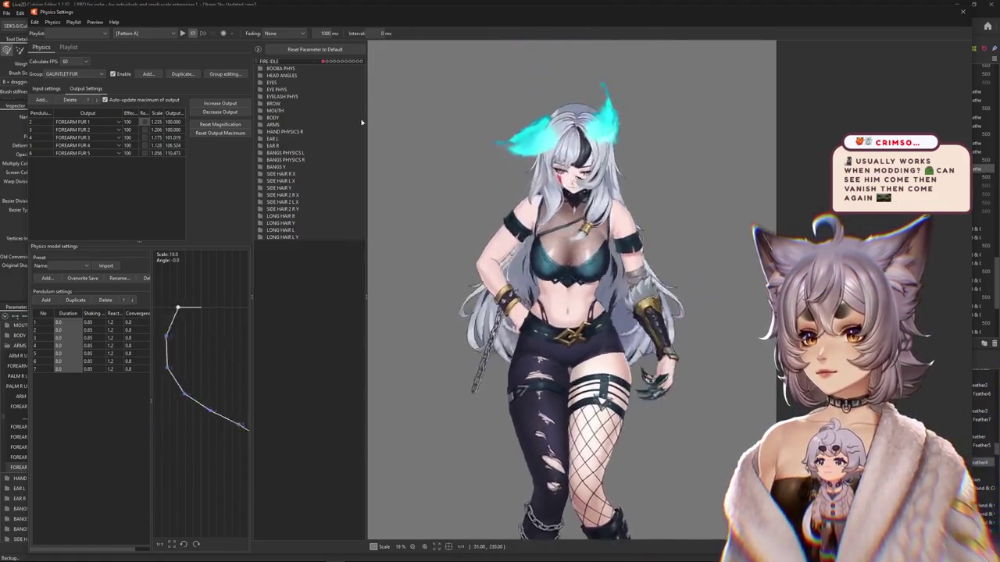
click(521, 295)
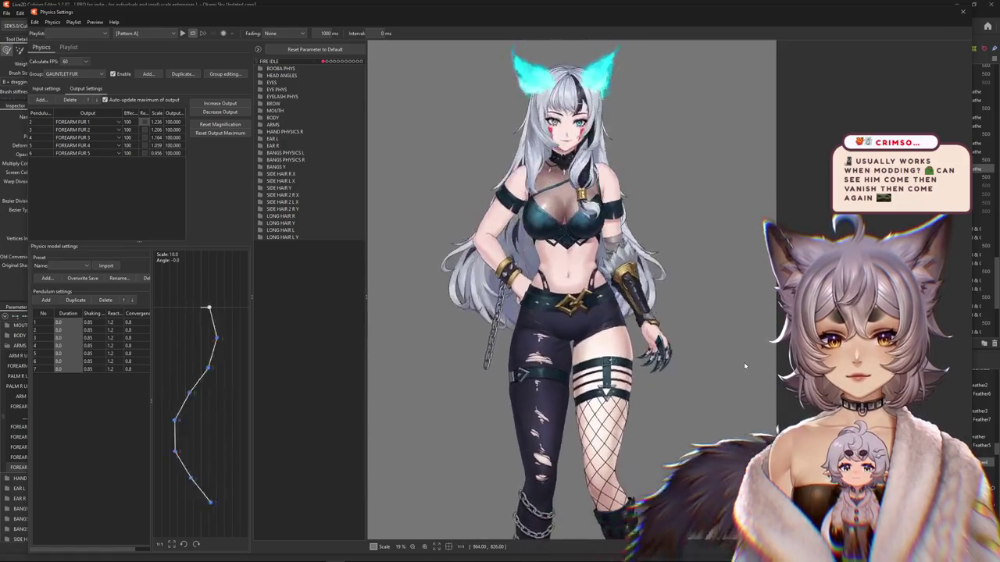
scroll(740, 366, down, 2)
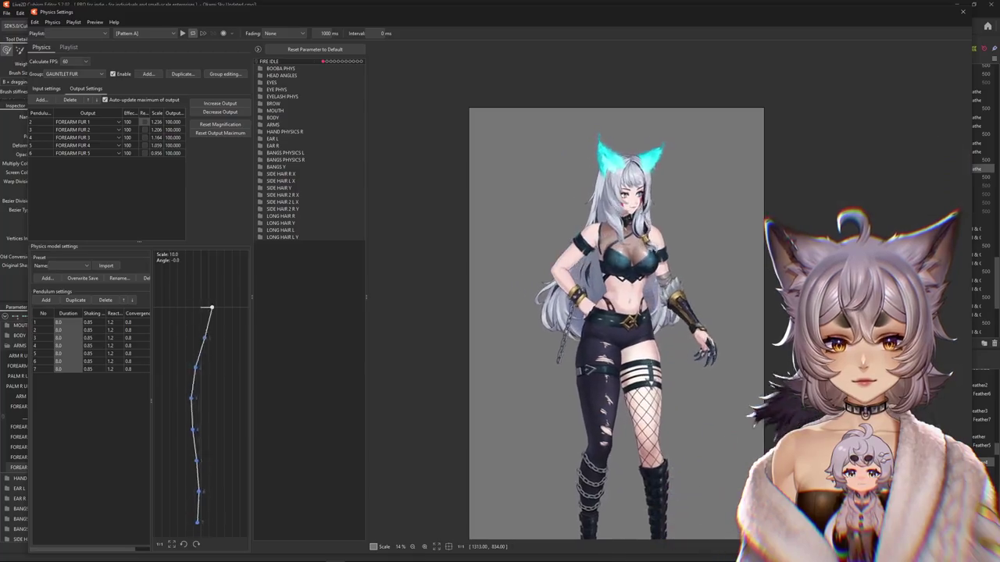
click(76, 91)
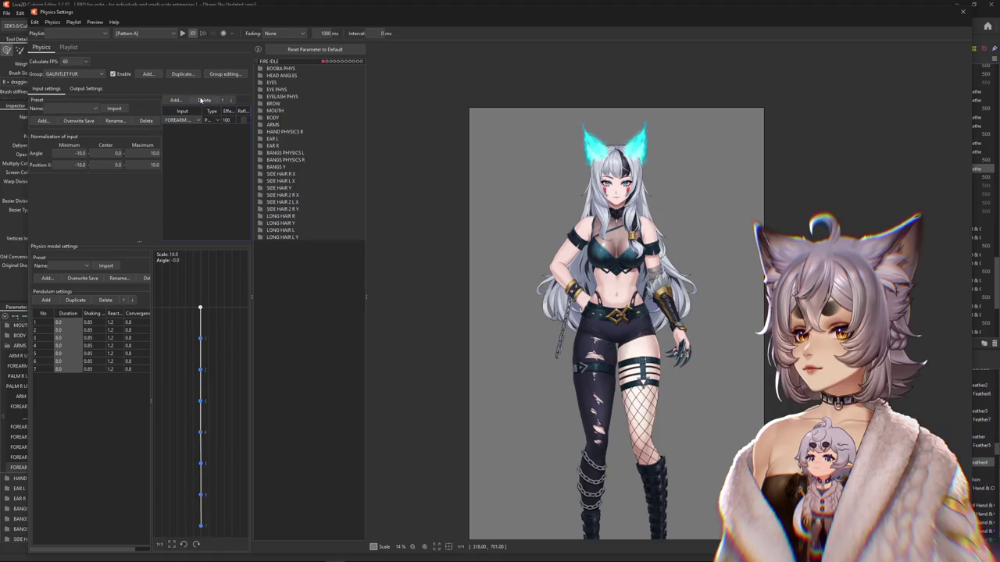
- Add ARM R UP DOWN from ARMS as the input and accept fitting outputs to the range
scroll(484, 292, down, 4)
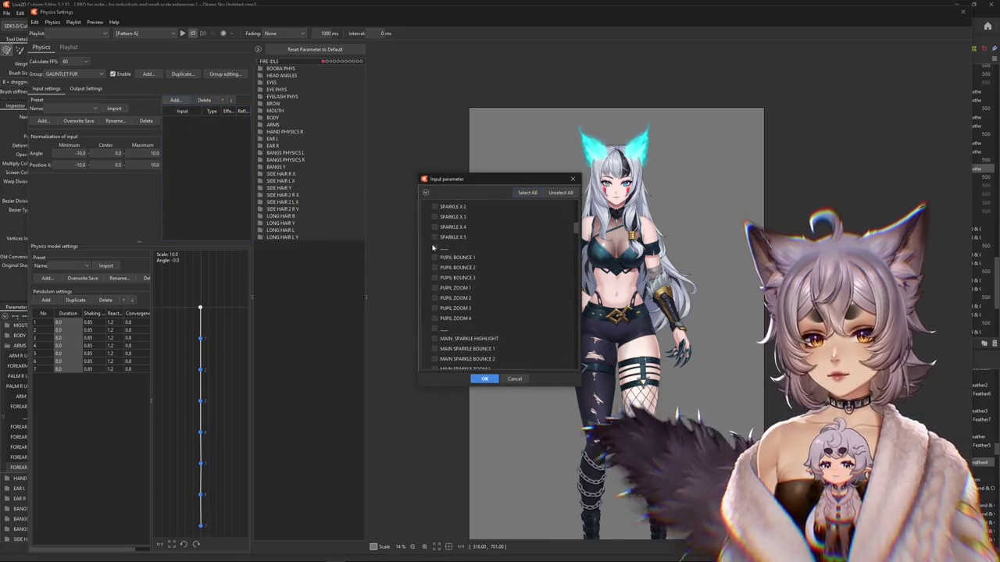
click(425, 193)
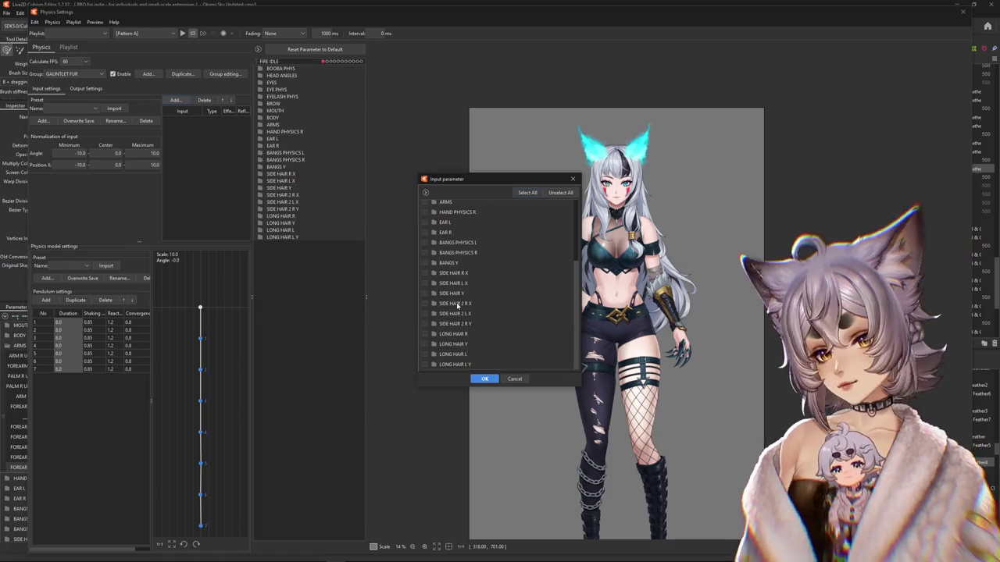
scroll(449, 268, up, 2)
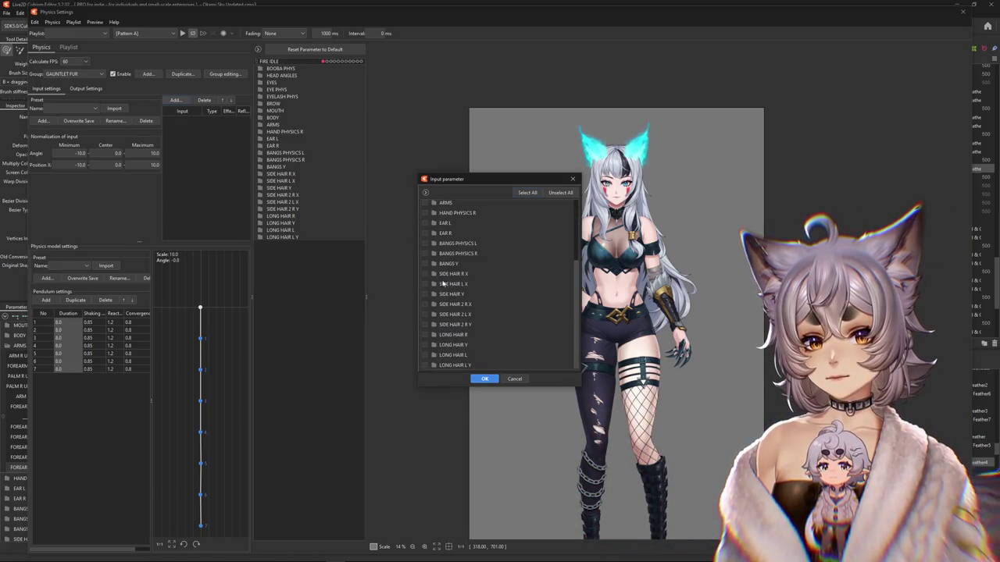
scroll(443, 321, up, 3)
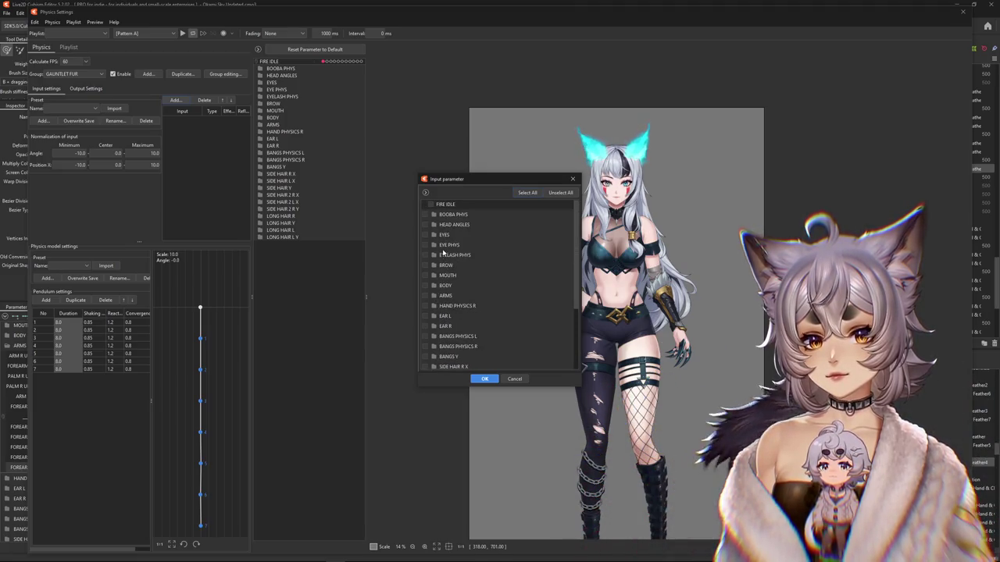
click(485, 378)
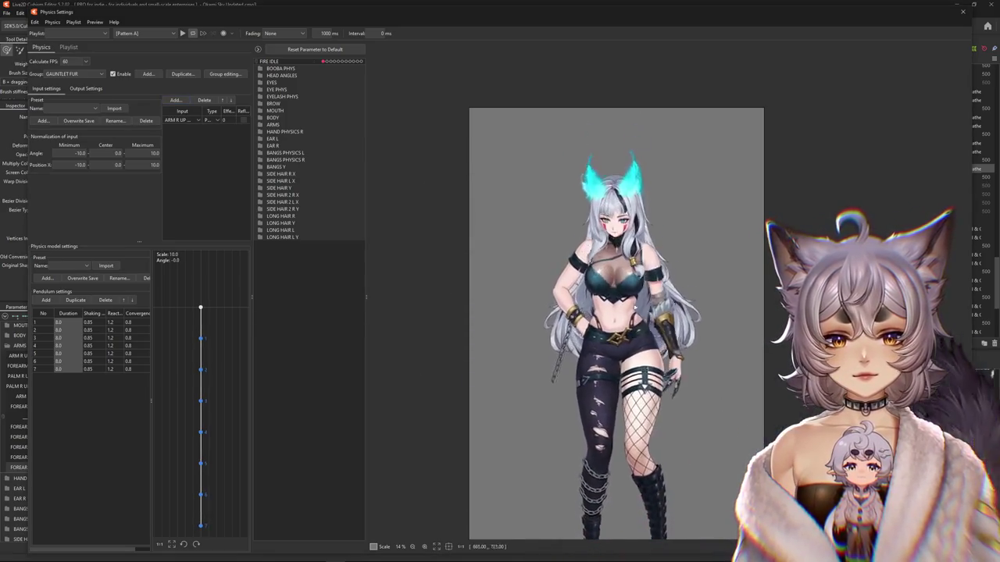
click(86, 89)
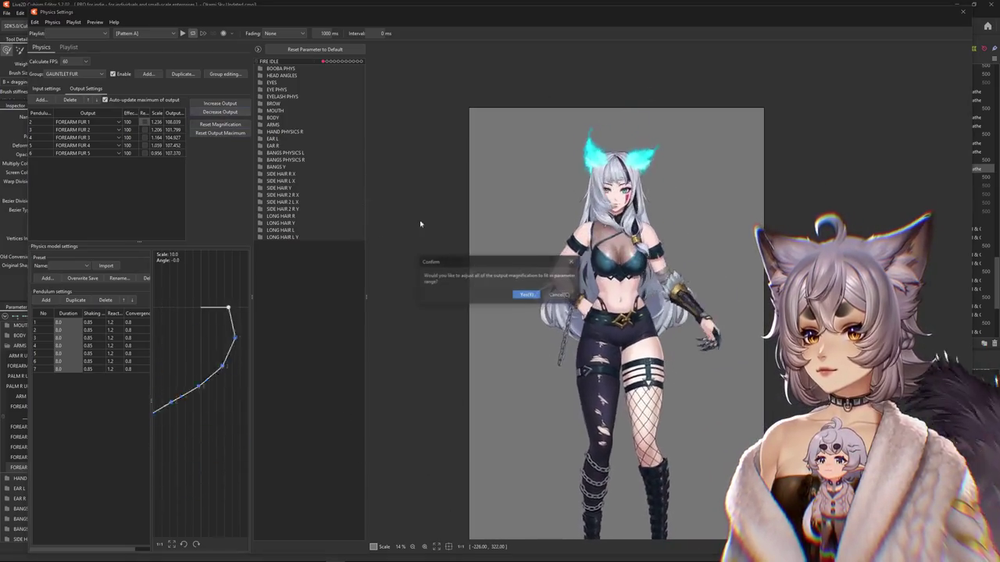
click(531, 295)
scroll(610, 314, up, 4)
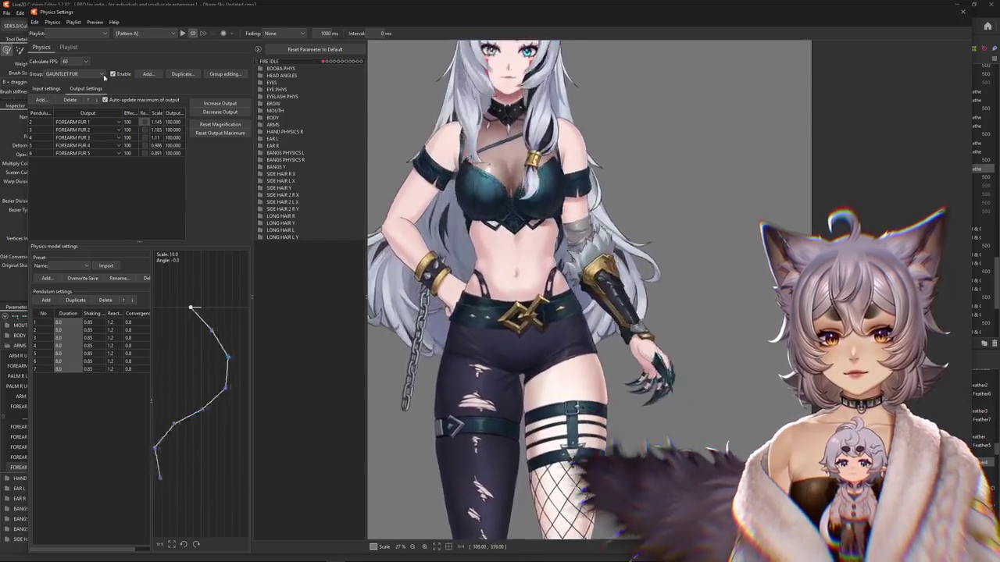
- Swing the preview model while switching input and output settings to preview the fur
click(272, 124)
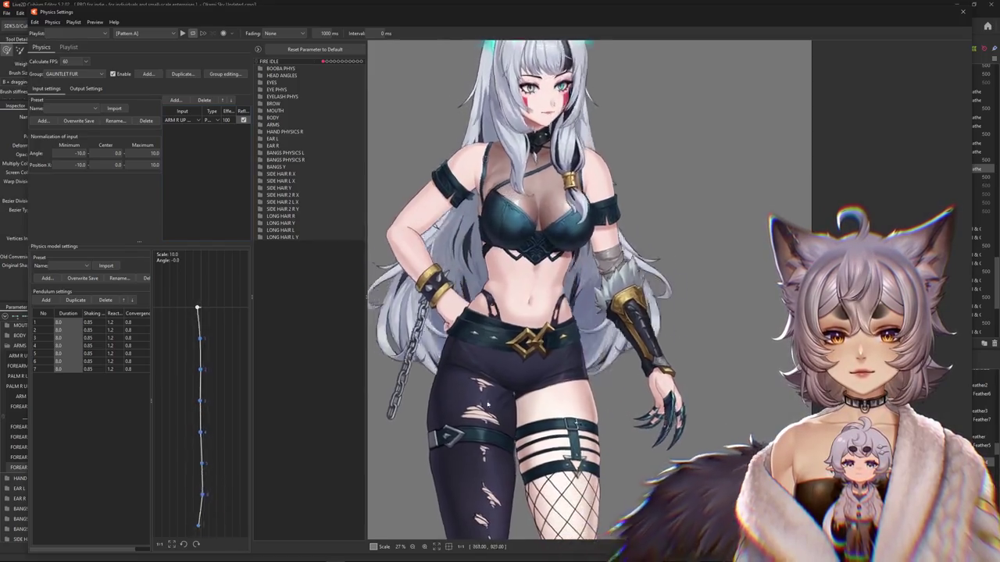
mouse_move(488, 406)
mouse_down()
mouse_move(400, 409)
mouse_move(660, 370)
mouse_up()
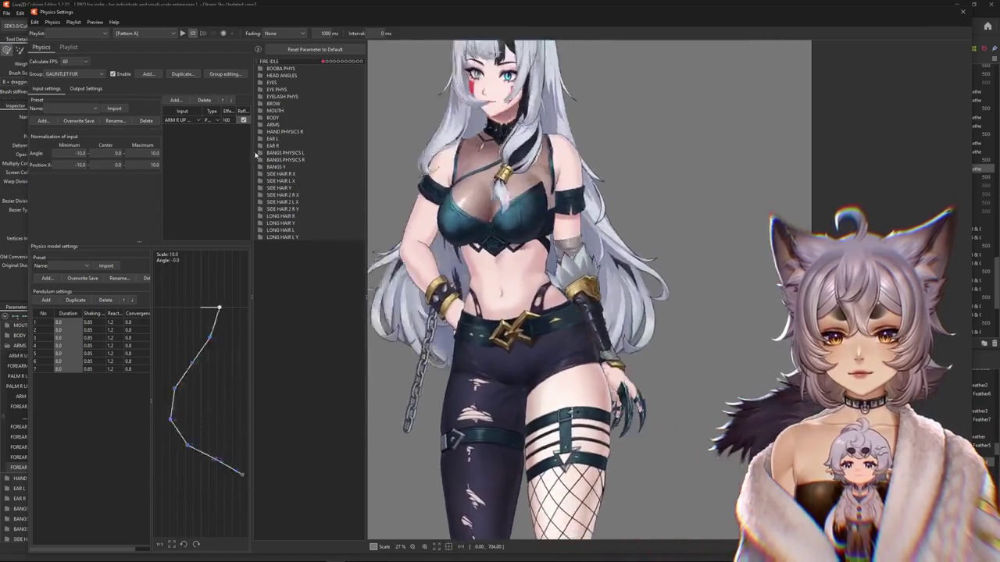
drag(660, 370, 764, 348)
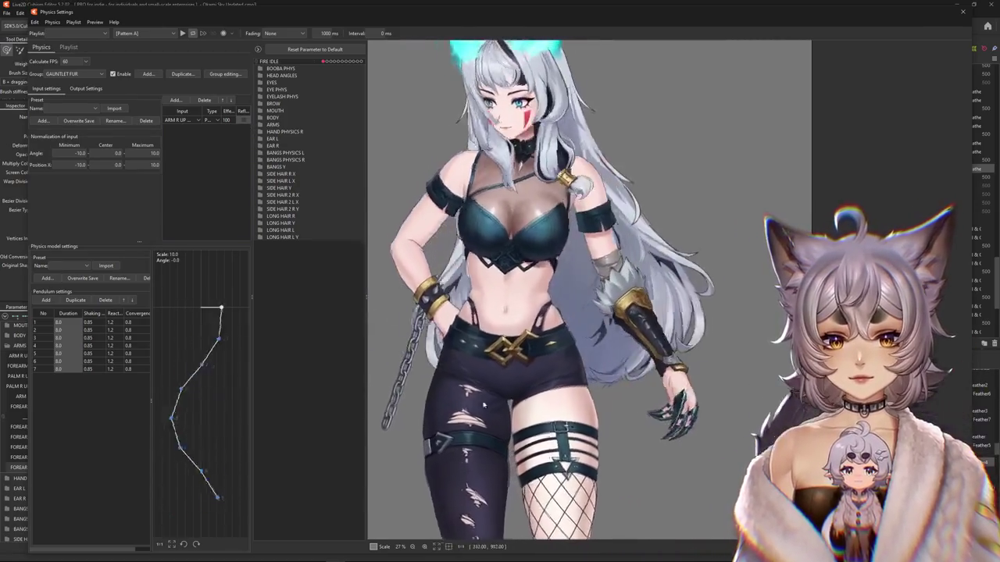
click(72, 88)
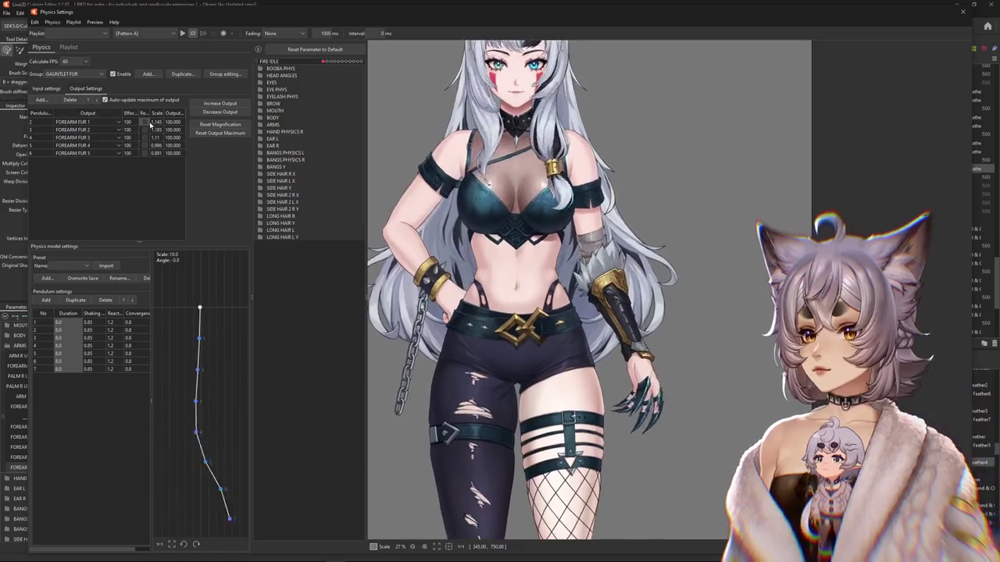
drag(563, 319, 421, 439)
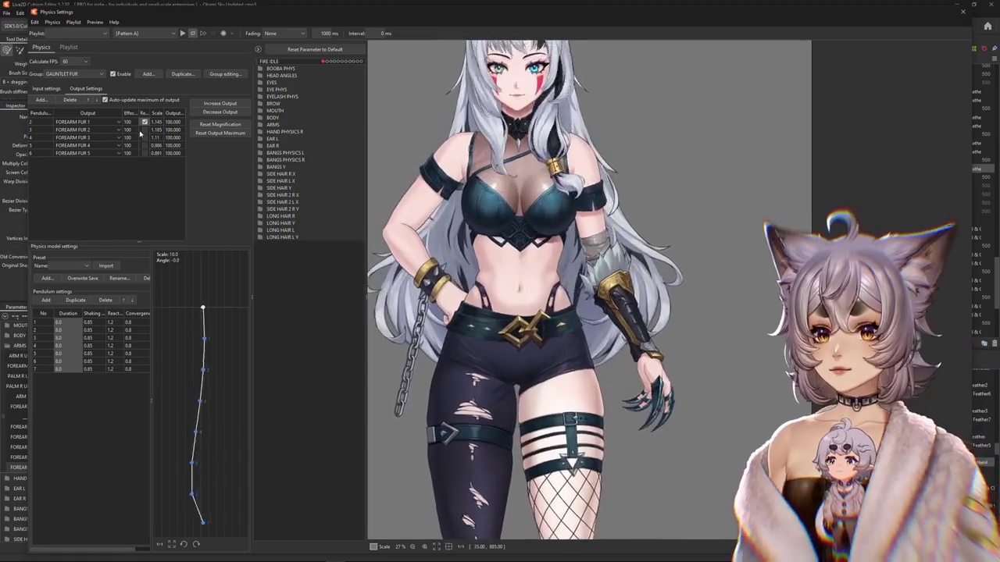
drag(401, 241, 526, 419)
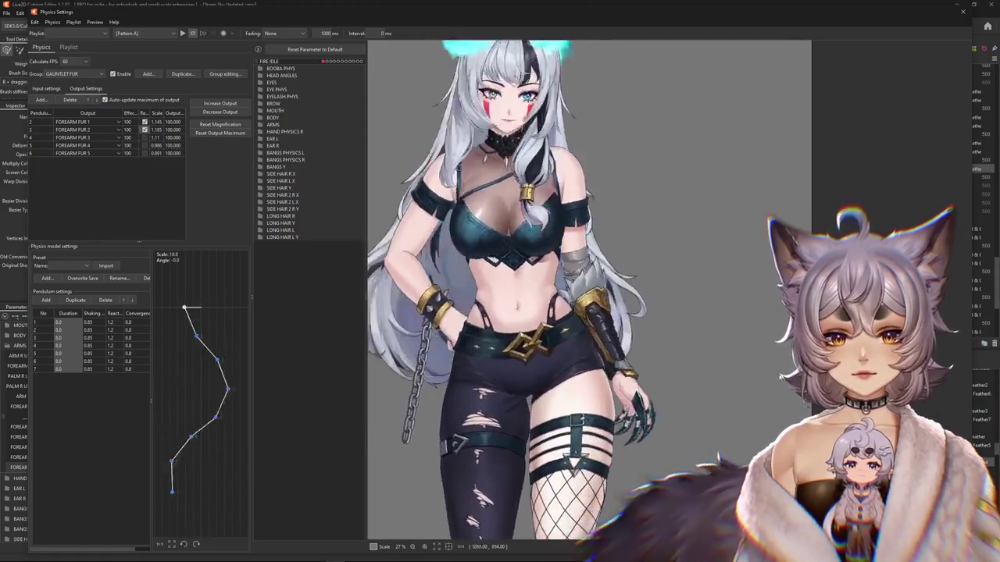
click(47, 90)
drag(572, 358, 655, 366)
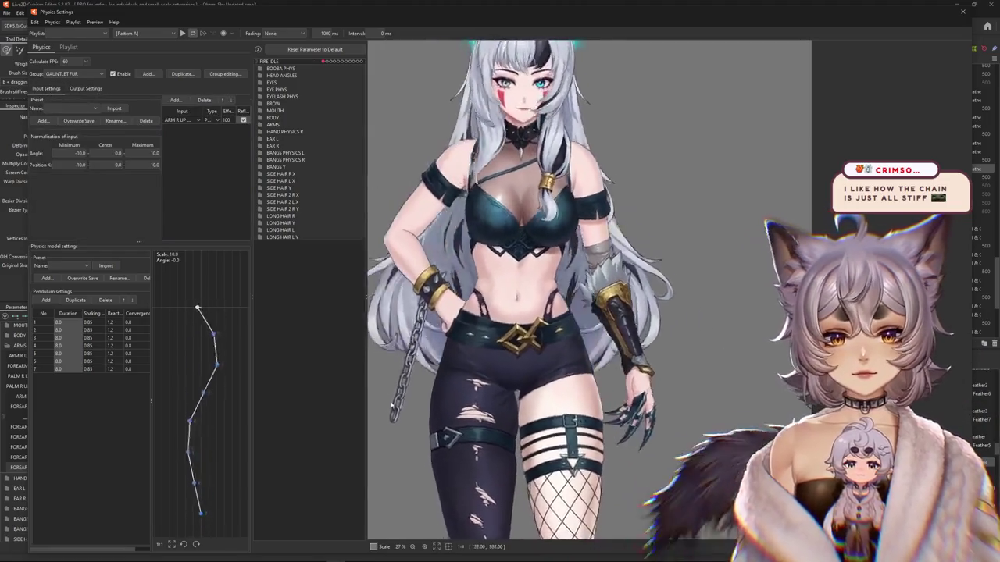
click(84, 89)
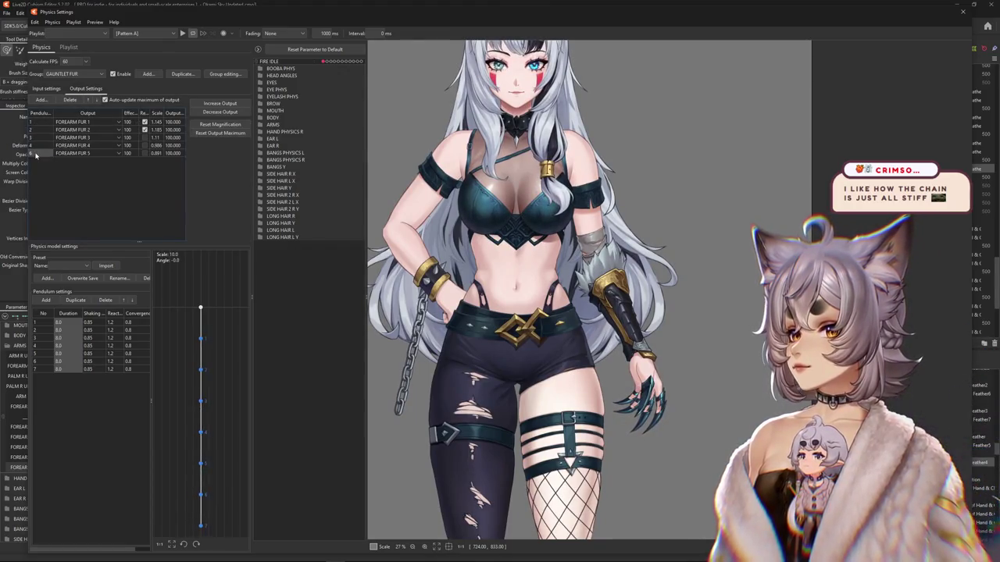
- Continue swaying the model left, right and upward to check the pendulum motion
drag(546, 313, 601, 380)
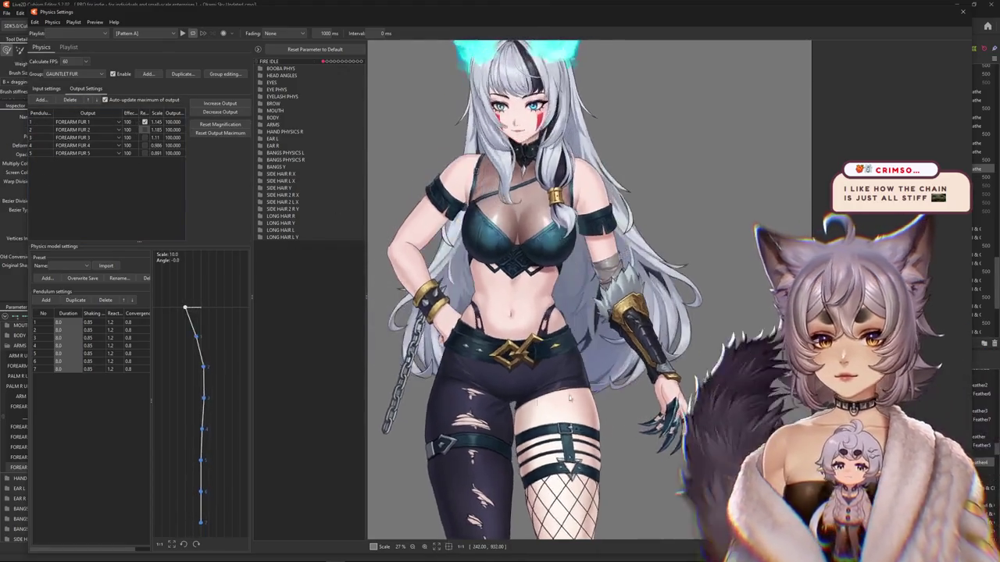
drag(668, 386, 515, 406)
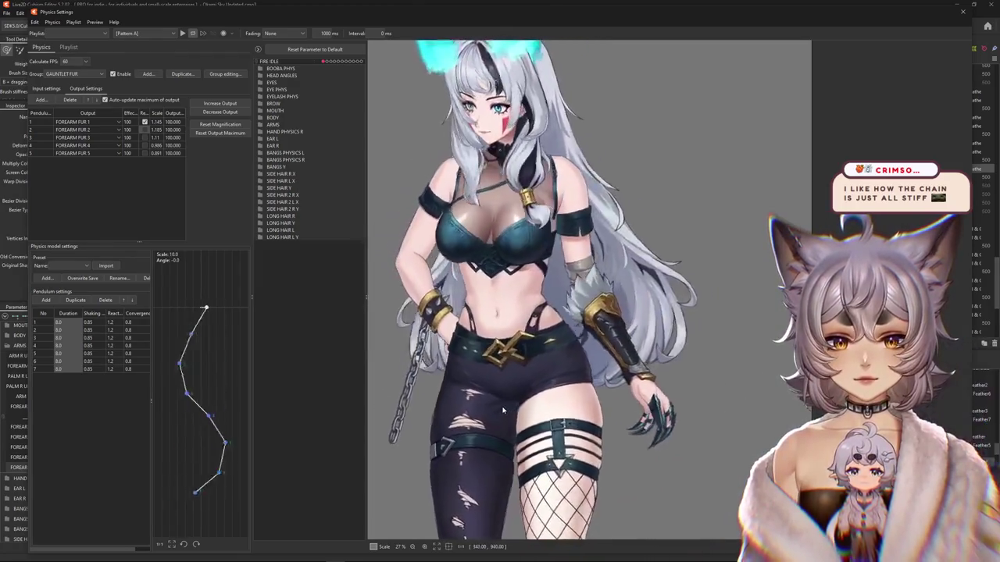
mouse_move(588, 434)
mouse_down()
mouse_move(610, 446)
mouse_move(589, 319)
mouse_up()
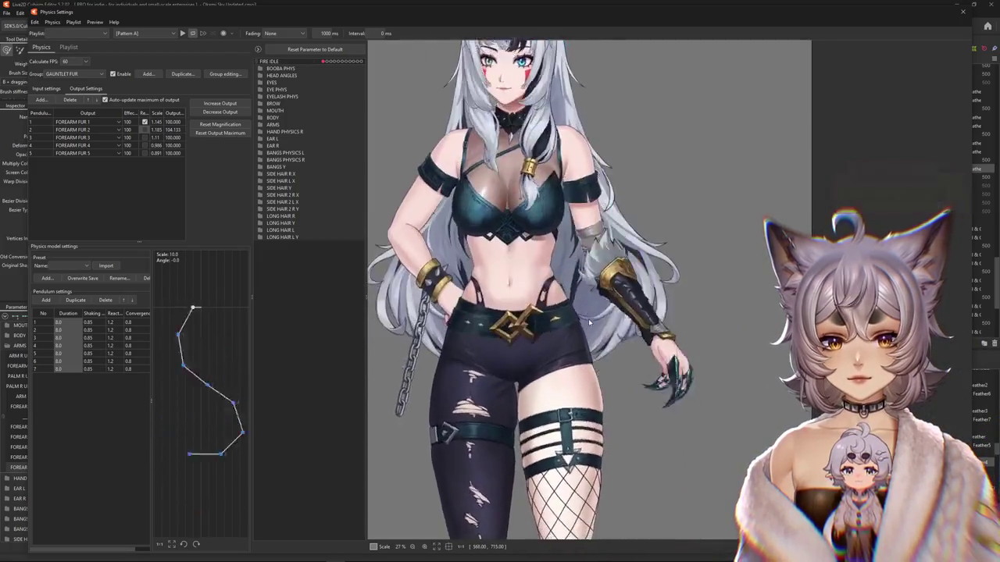
click(47, 88)
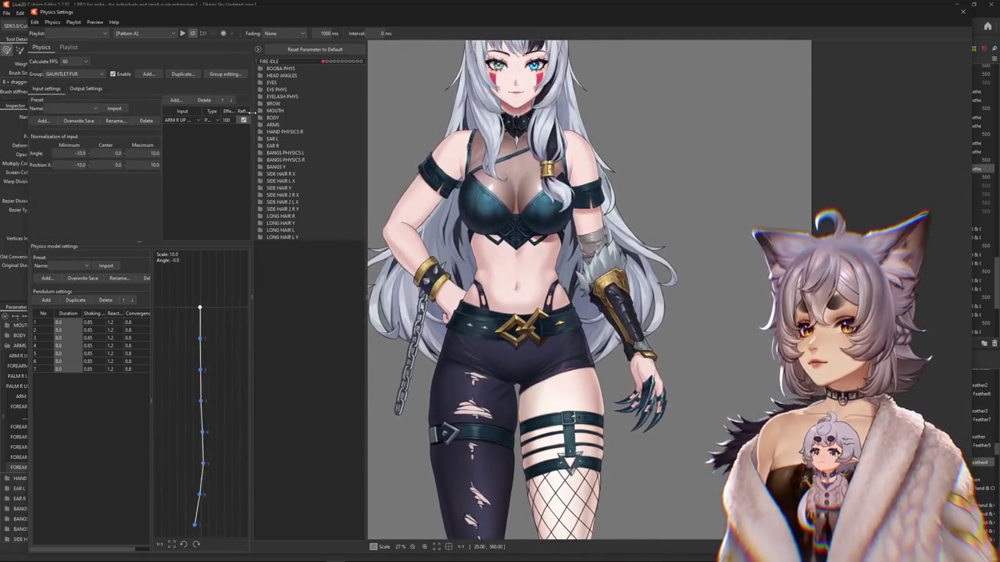
drag(551, 278, 404, 427)
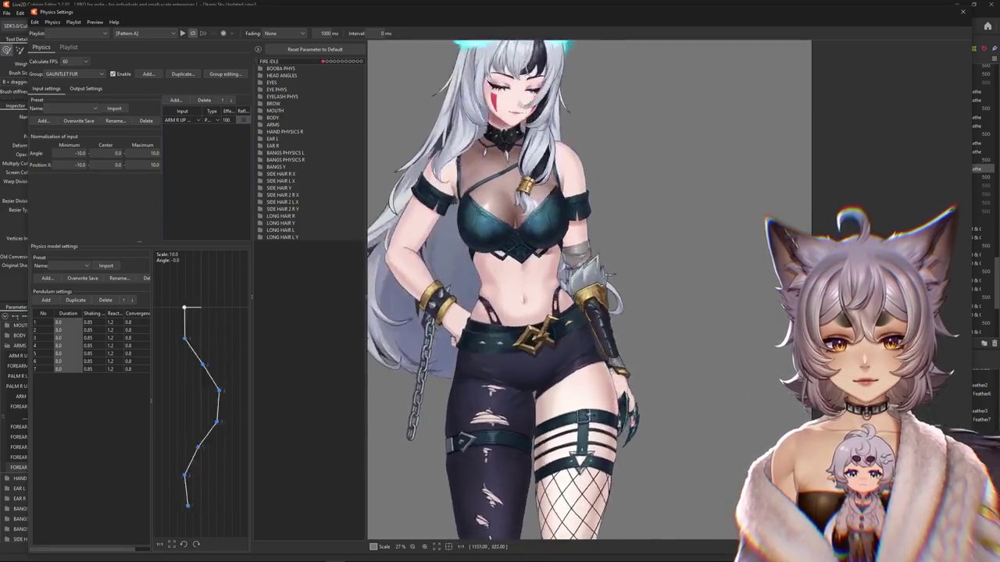
click(86, 88)
drag(433, 174, 510, 178)
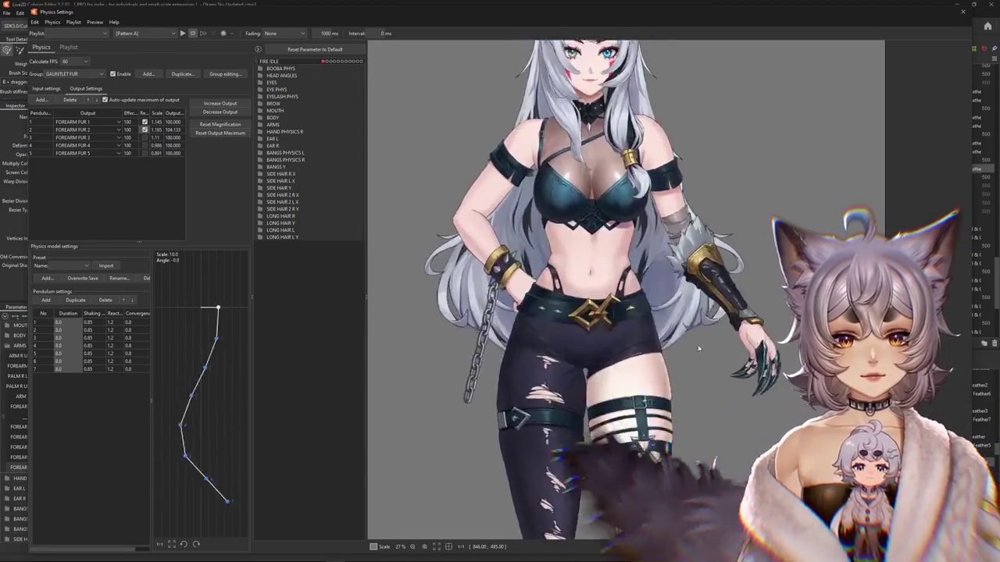
drag(665, 471, 664, 296)
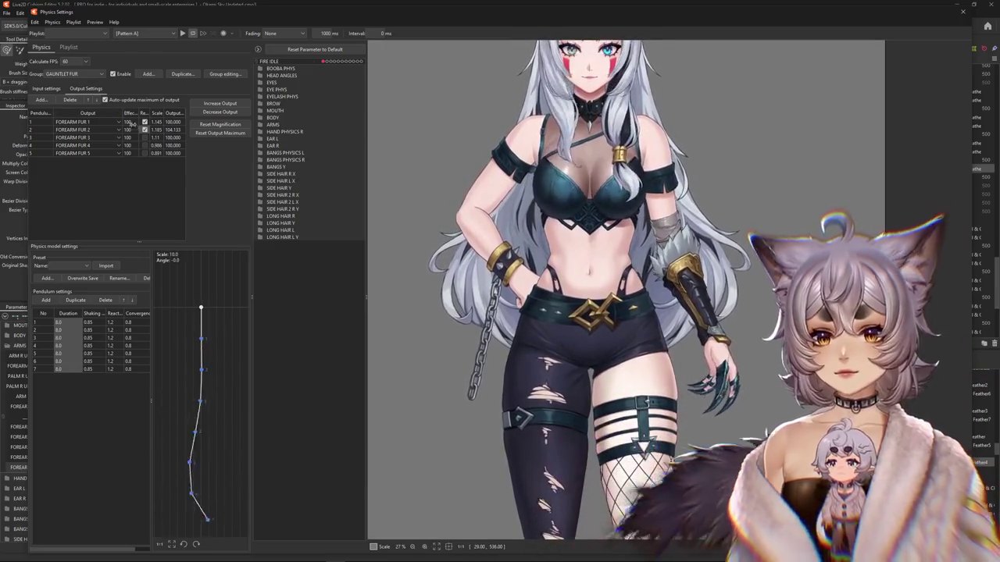
mouse_move(433, 231)
mouse_down()
mouse_move(723, 350)
mouse_move(682, 273)
mouse_move(791, 329)
mouse_up()
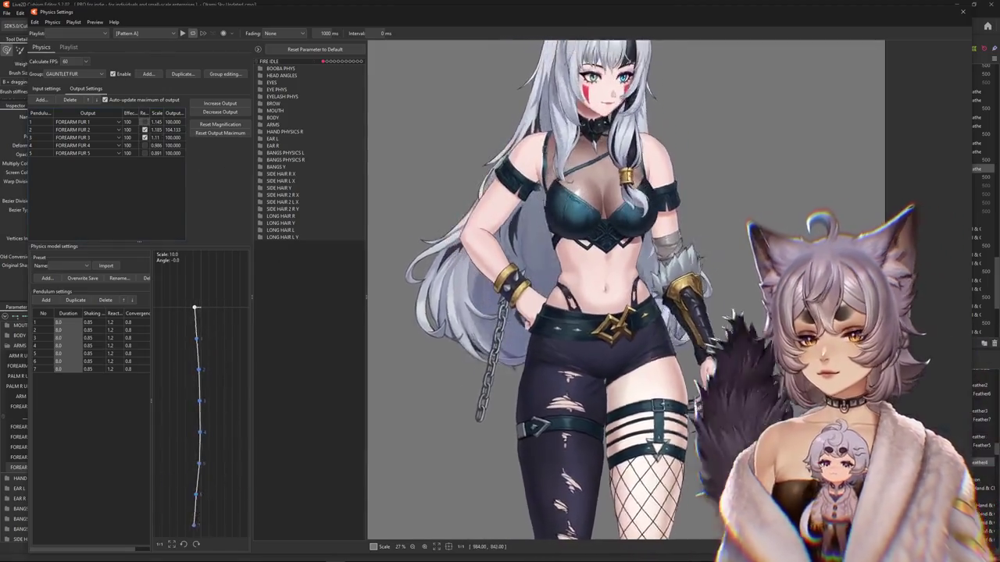
- Compare input and output settings and increase the FOREARM FUR outputs' magnification
click(49, 88)
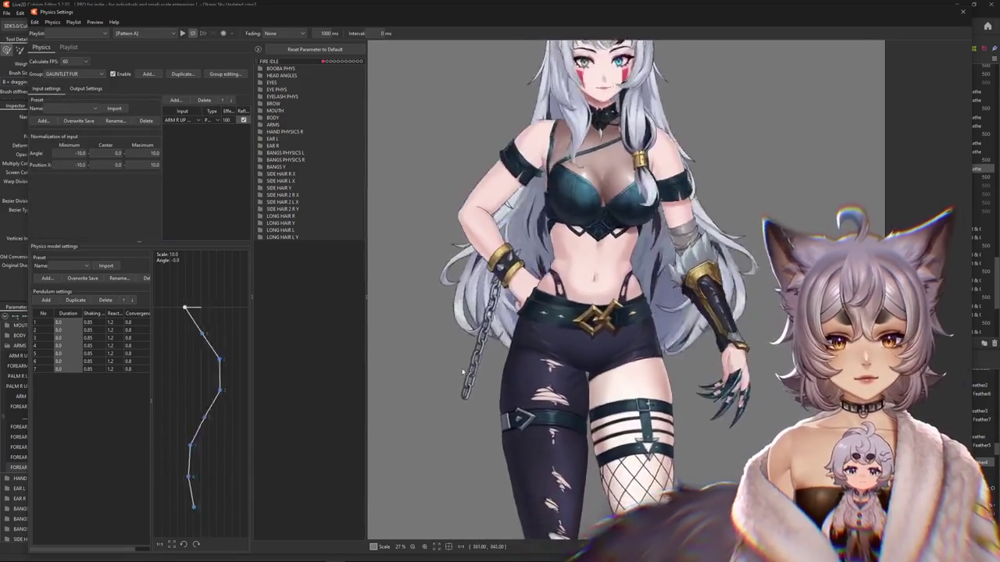
click(86, 89)
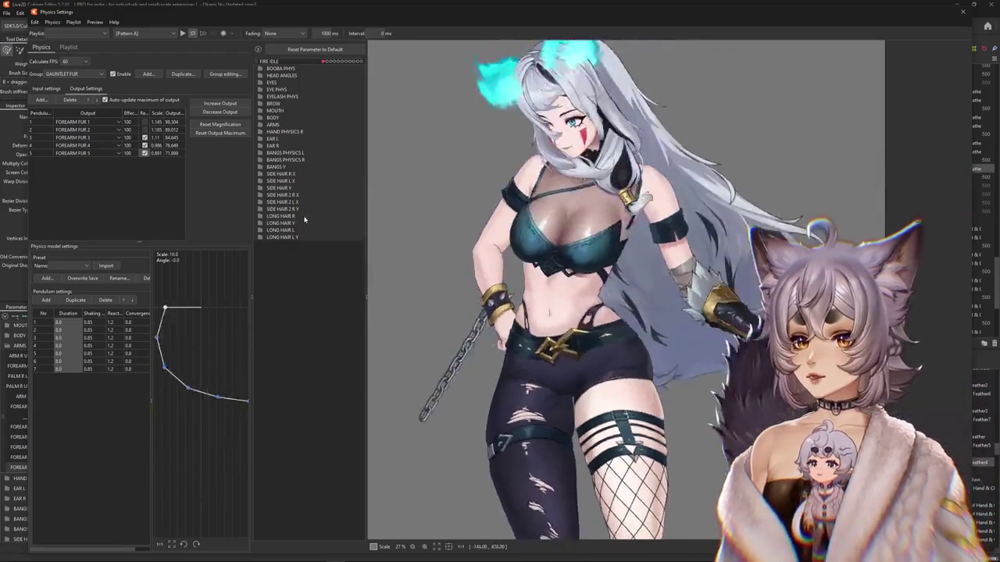
click(213, 105)
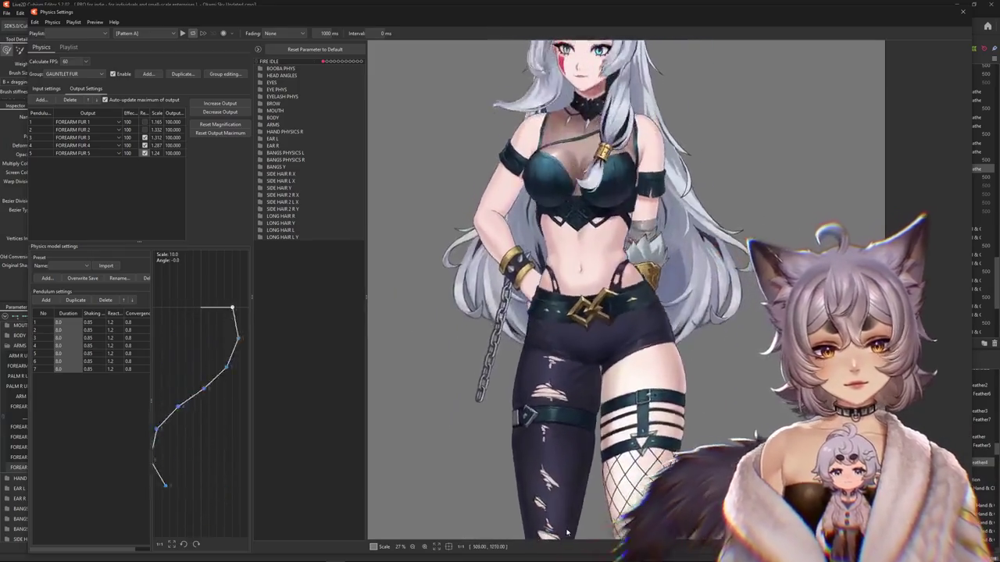
click(44, 88)
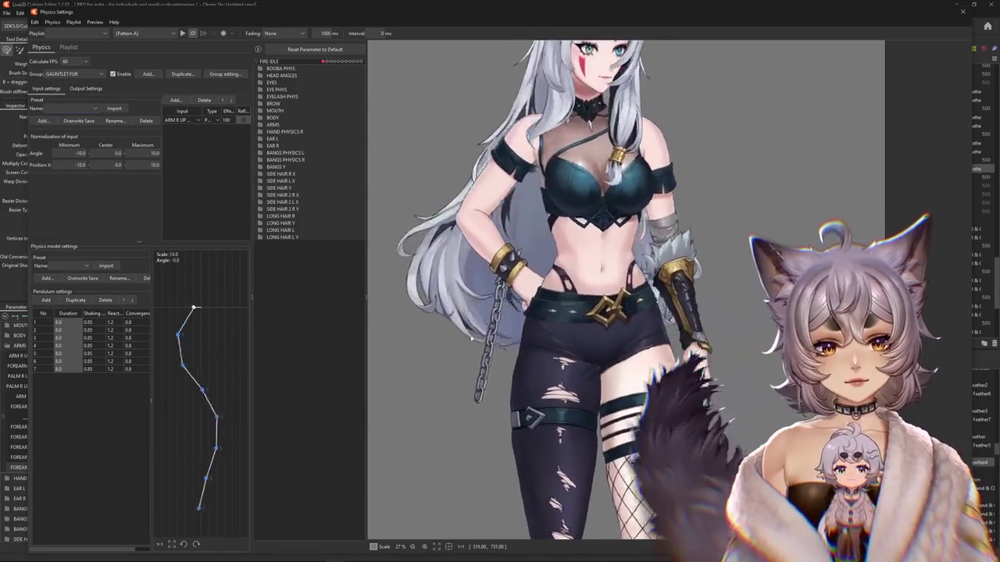
click(99, 89)
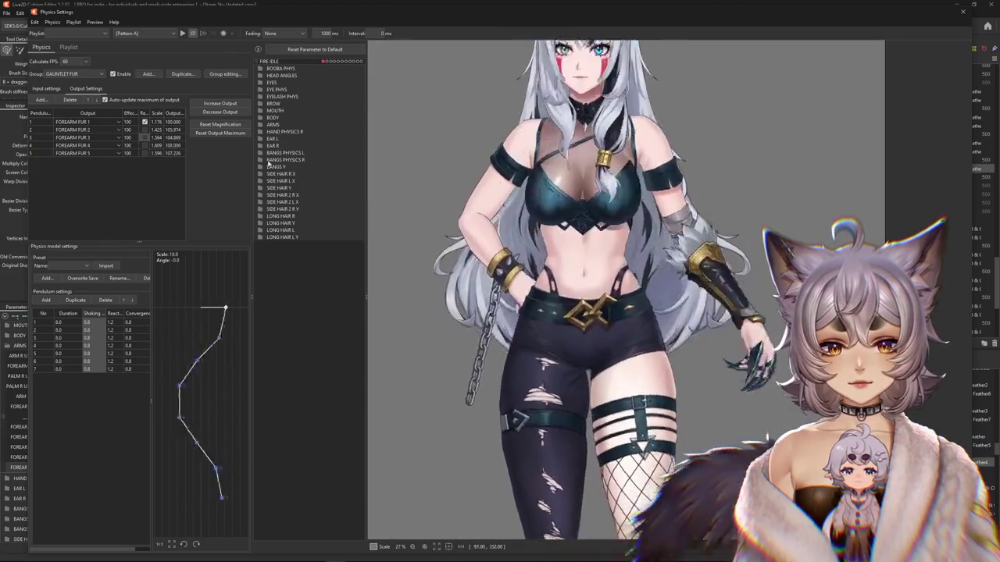
click(45, 89)
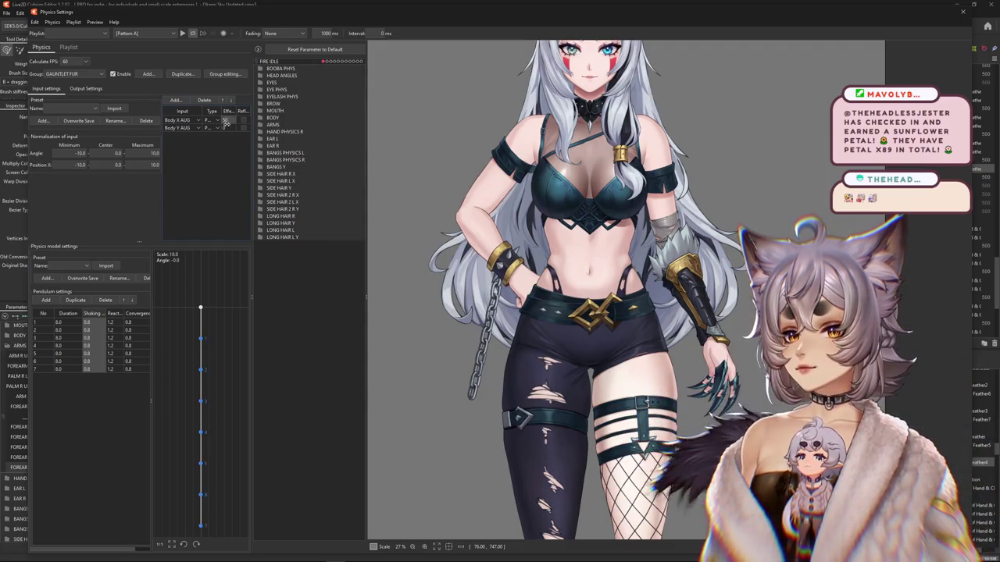
click(88, 89)
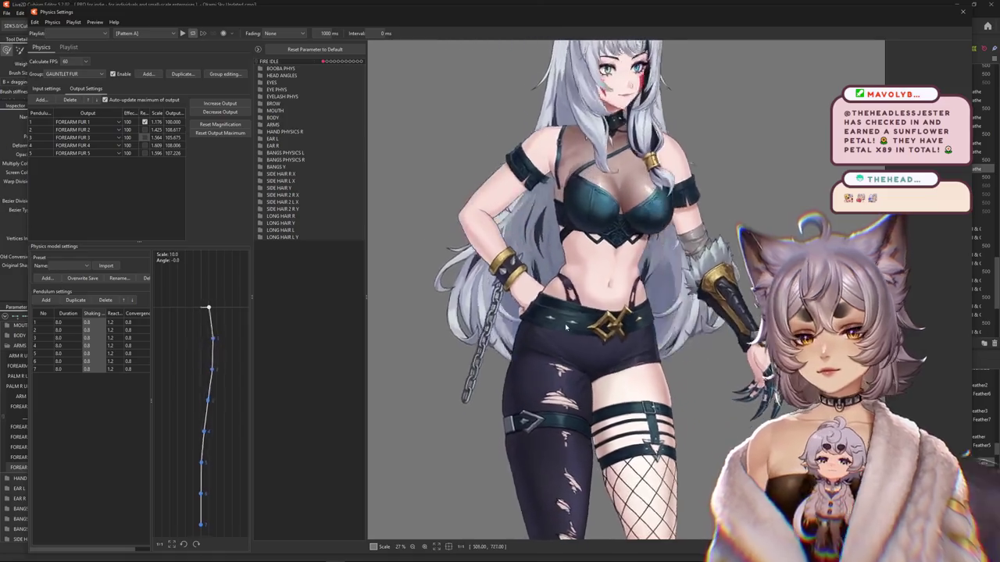
click(58, 90)
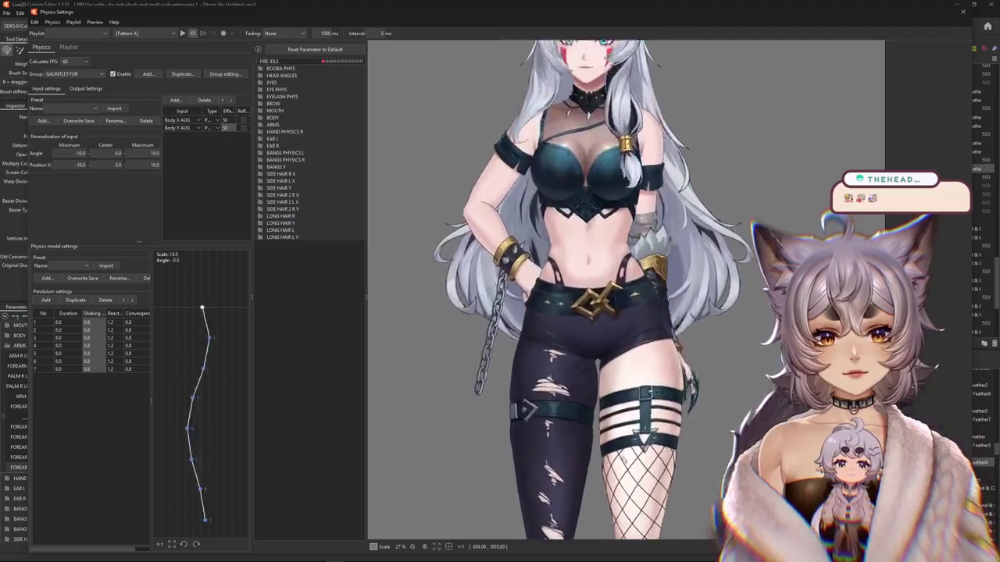
click(86, 89)
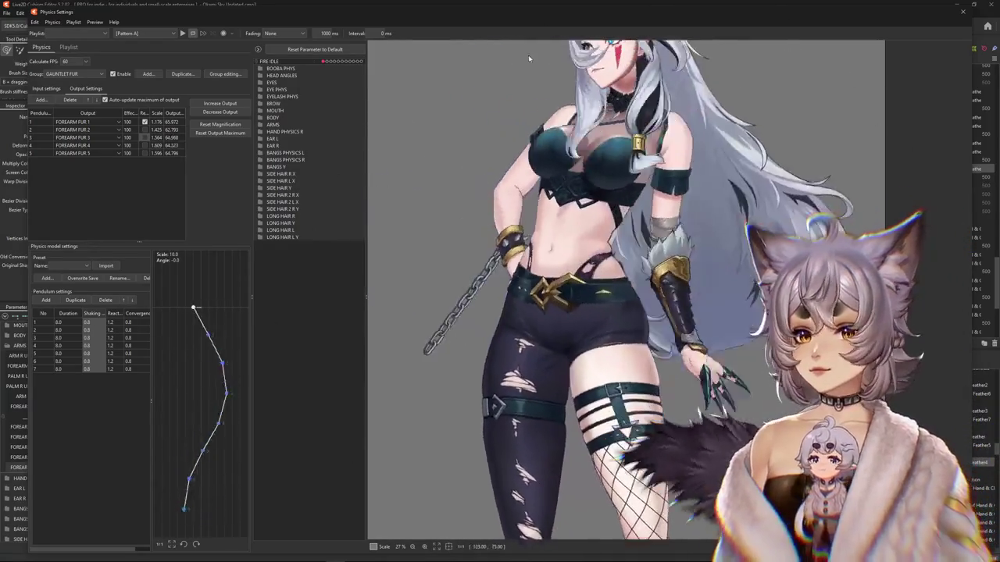
- Fit the GAUNTLET FUR output magnifications to the parameter range and enable Reflect on Body X AUG
click(219, 124)
click(526, 294)
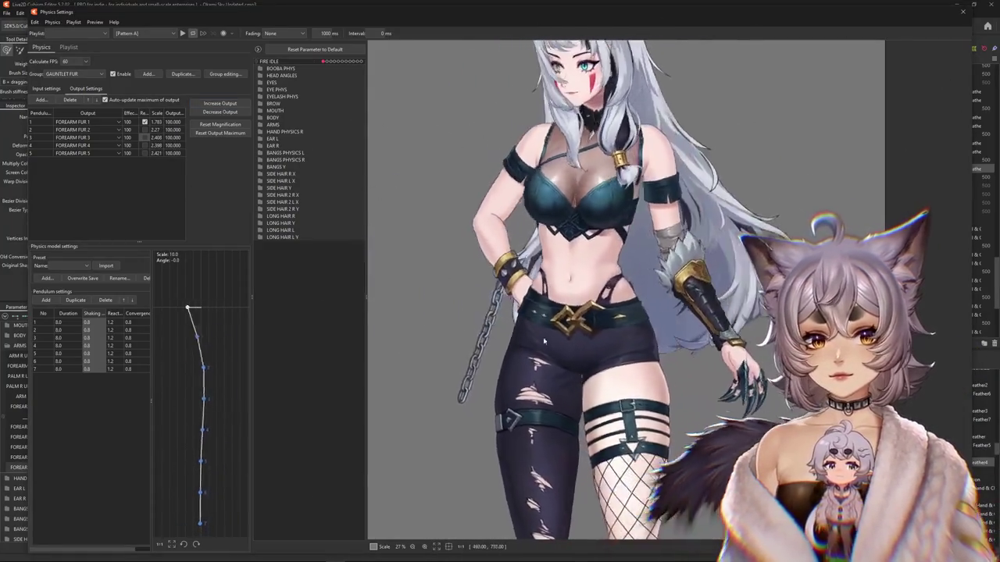
click(46, 88)
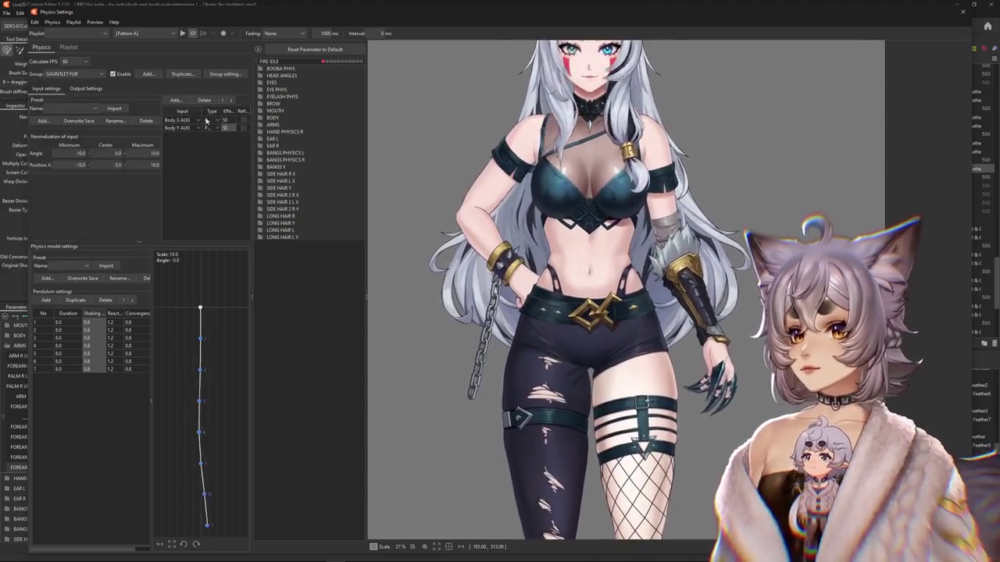
click(242, 120)
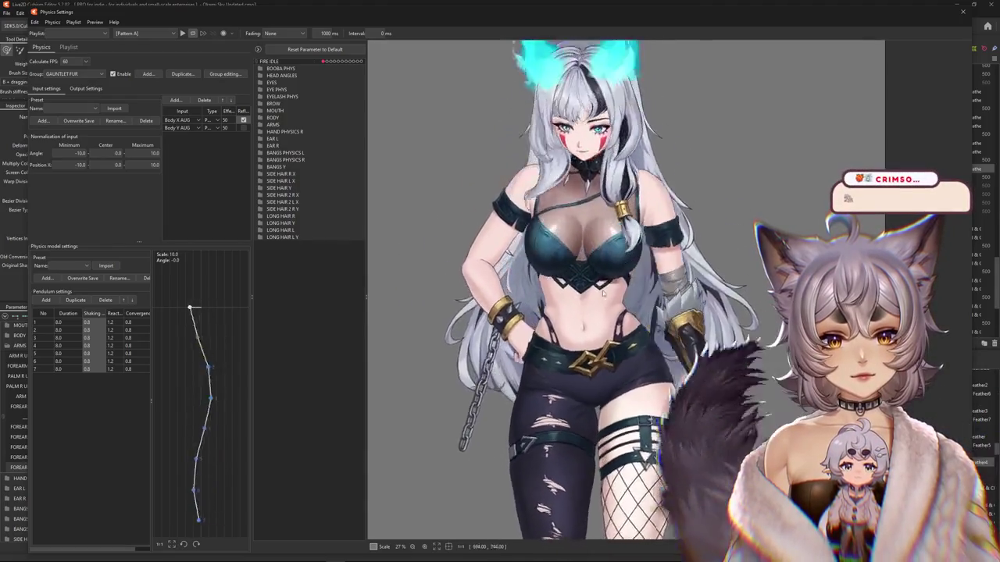
- Test the fur sway, apply one shaking value to every pendulum, and close Physics Settings
mouse_move(603, 291)
mouse_down()
mouse_move(581, 241)
mouse_move(455, 82)
mouse_move(474, 301)
mouse_up()
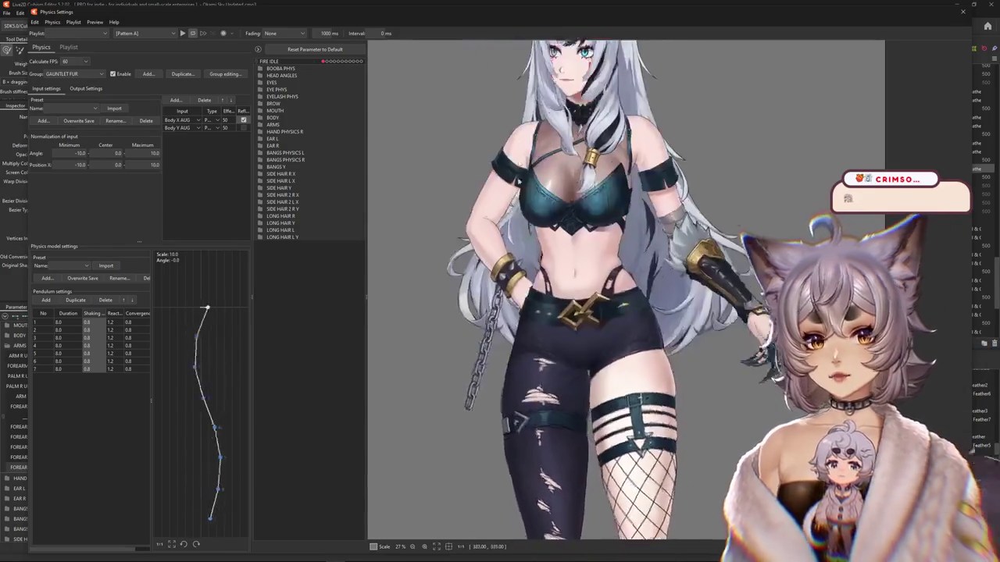
click(82, 88)
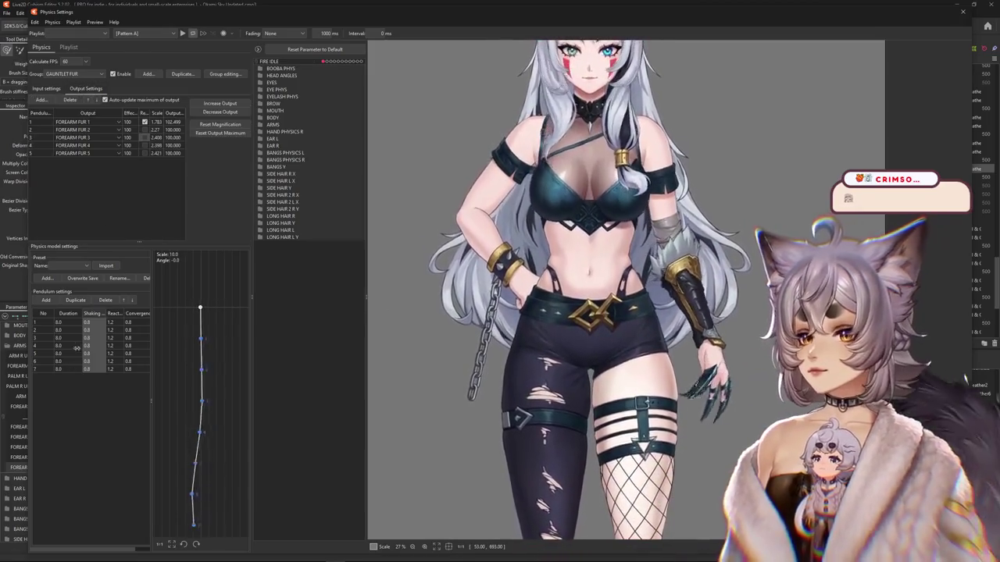
text(2)
key(Return)
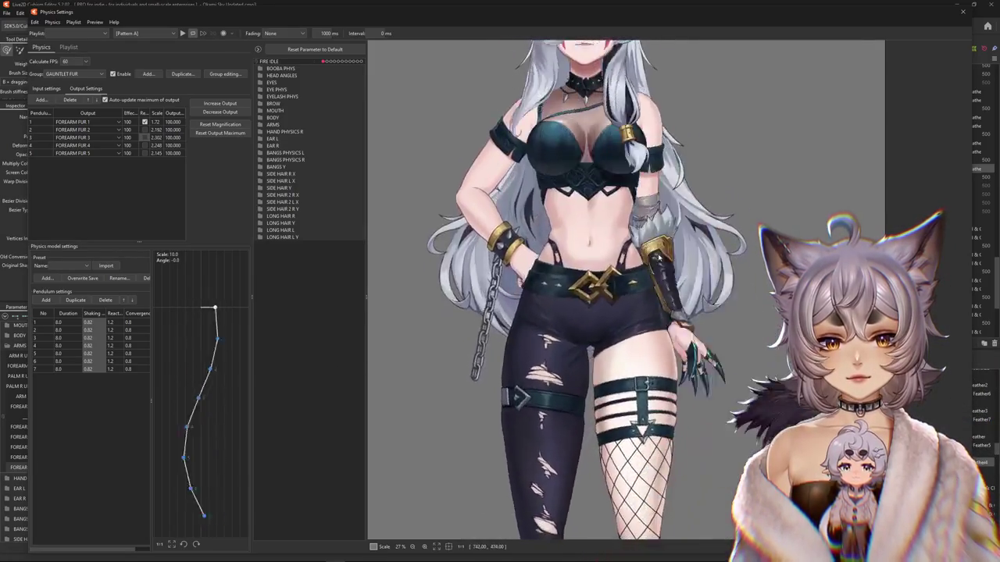
click(964, 14)
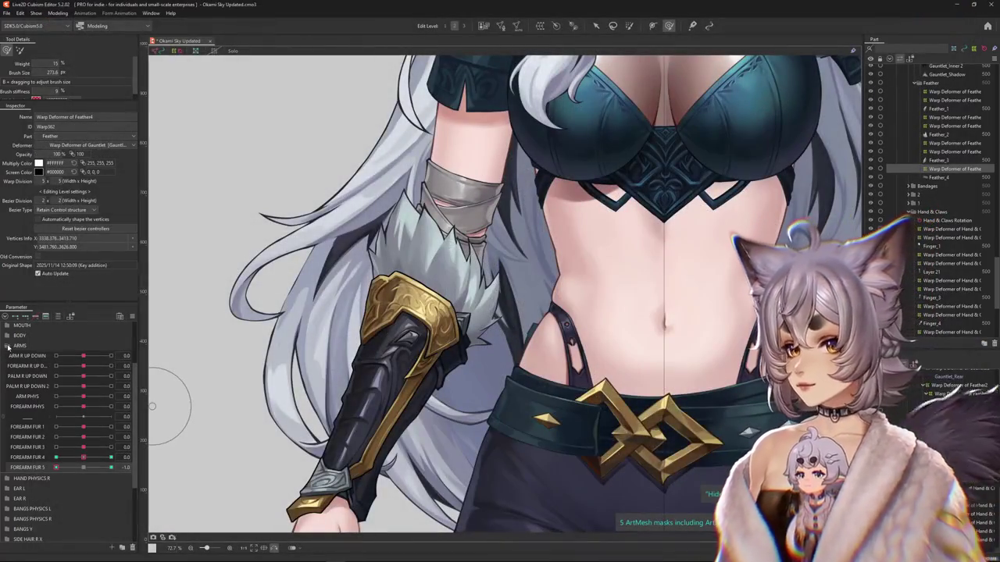
- Expand the ARMS parameter group and set FOREARM PHYS to -1.0 to preview the forearm pose
click(8, 346)
scroll(330, 377, down, 2)
scroll(189, 369, down, 1)
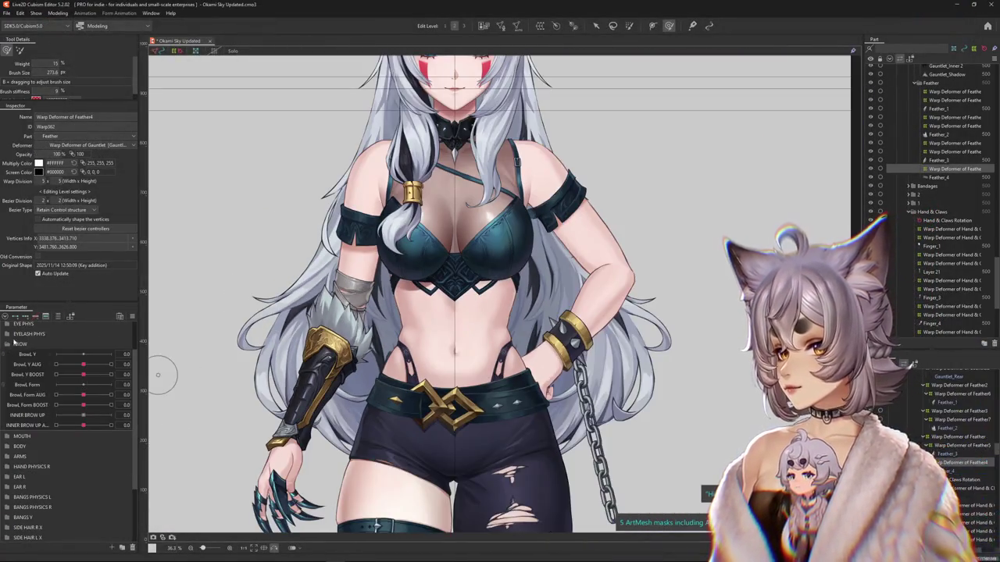
click(7, 343)
click(8, 375)
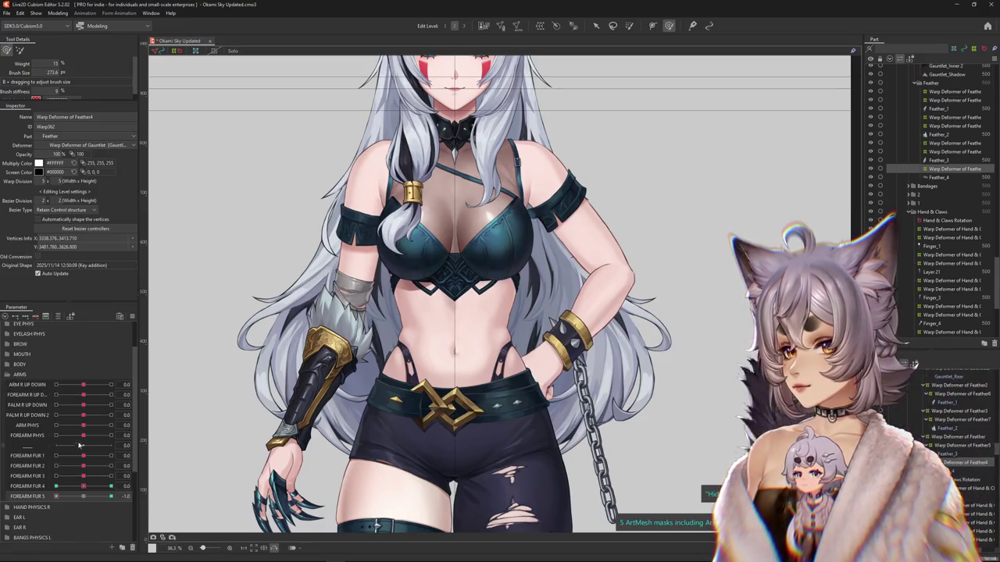
drag(87, 419, 89, 395)
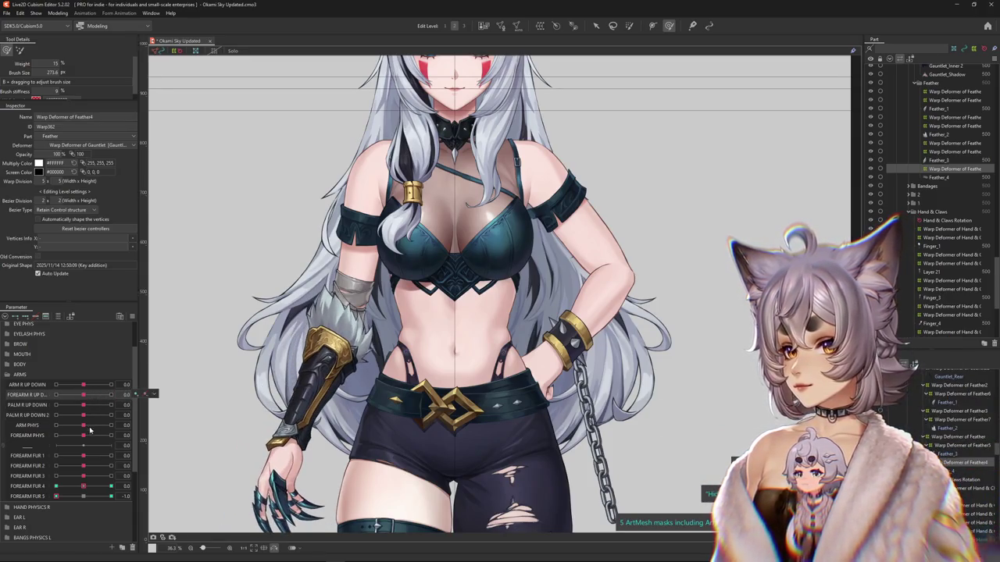
drag(90, 430, 5, 433)
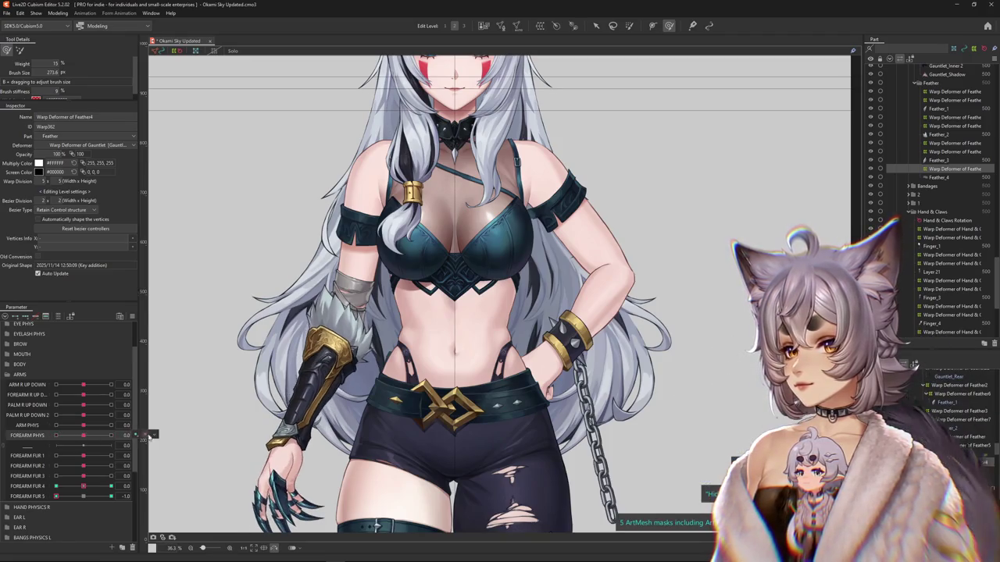
- Sculpt the gauntlet warp deformer with an enlarged deform brush, hide the selection, and view the OVERWATCH SMEAR results
right_click(156, 435)
scroll(499, 297, down, 5)
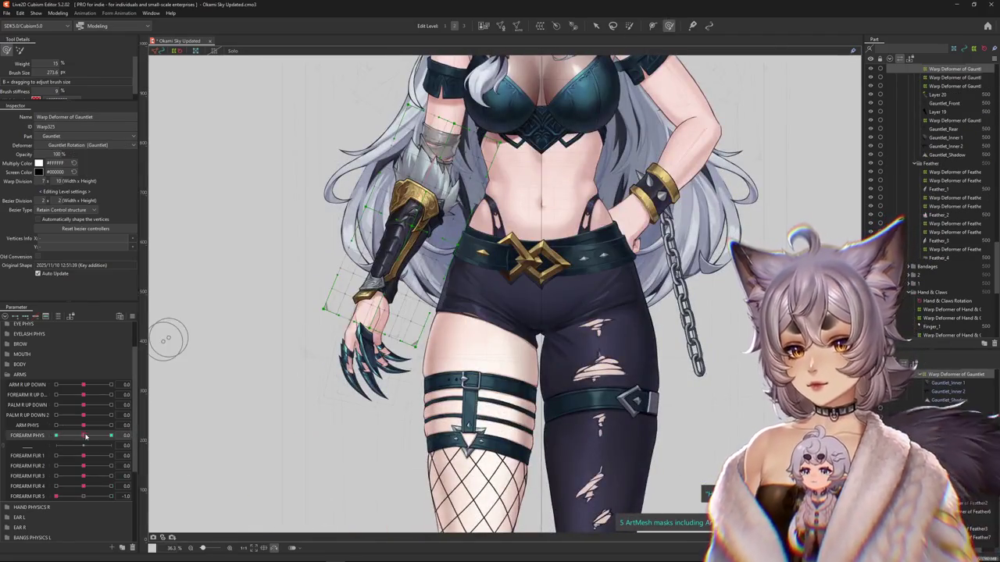
scroll(398, 300, up, 3)
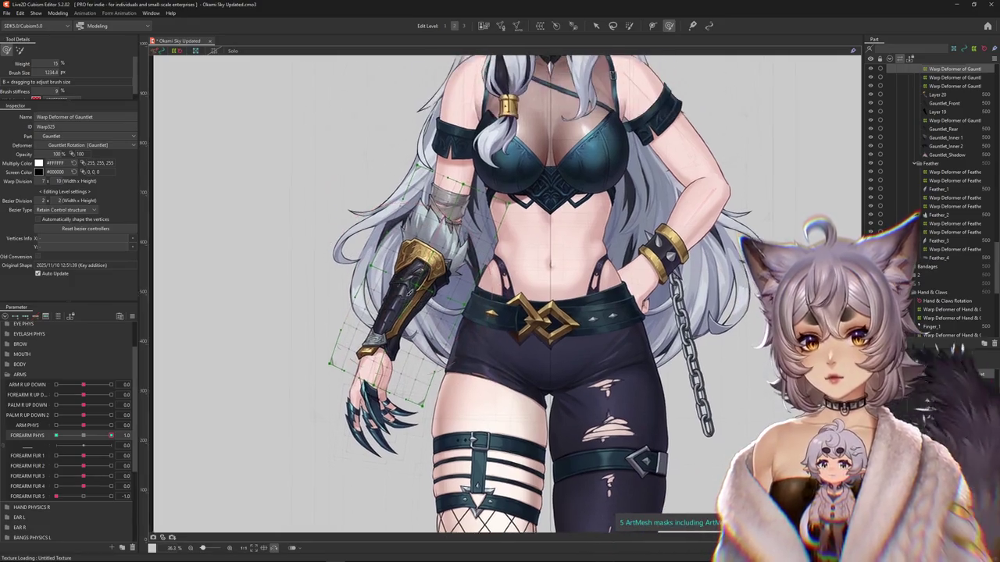
drag(387, 311, 347, 344)
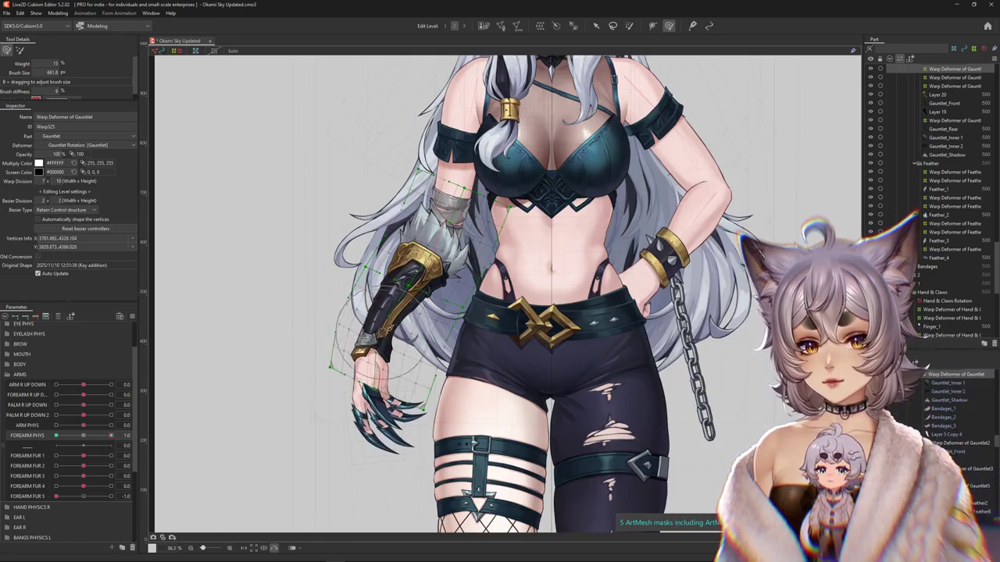
key(Escape)
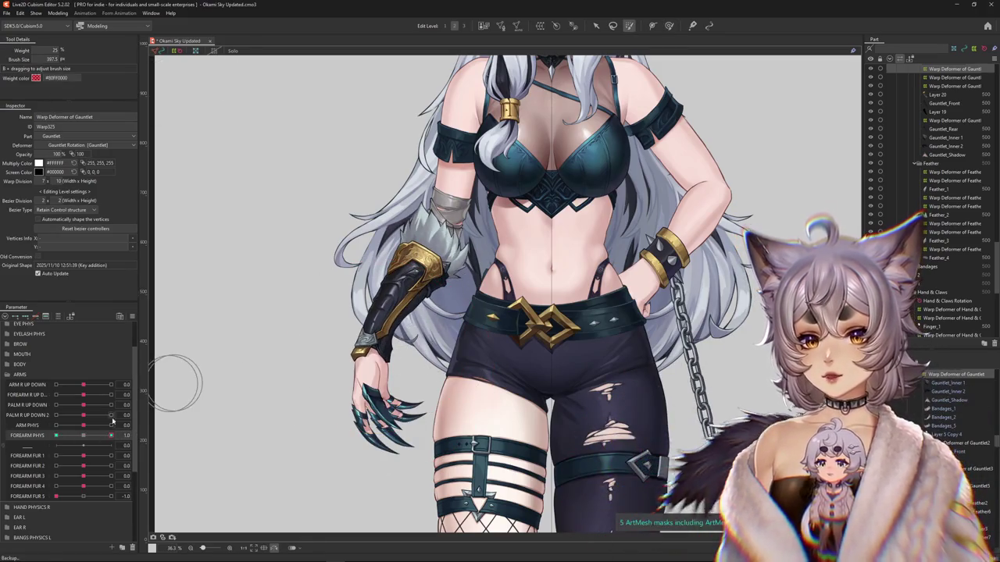
key(g)
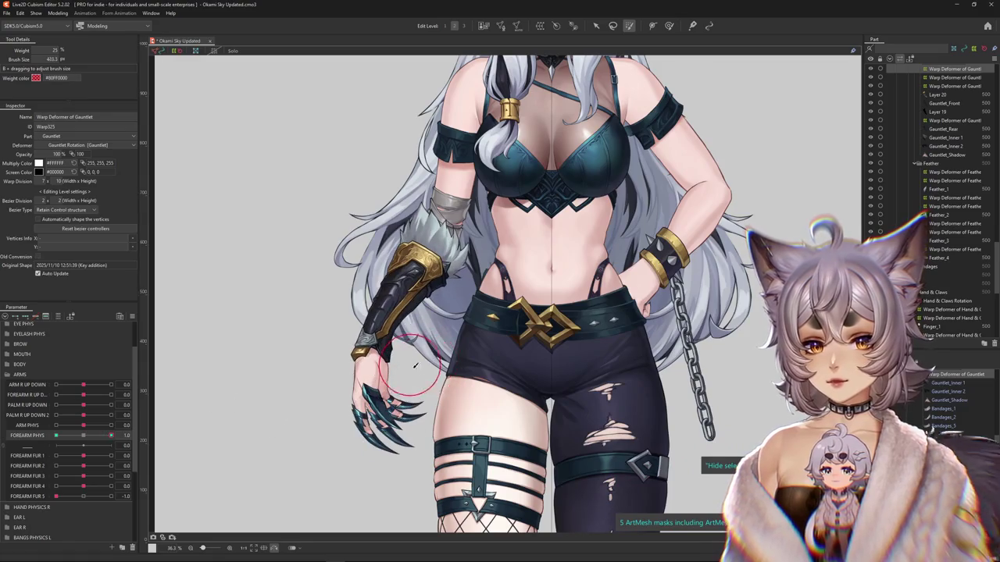
key(b)
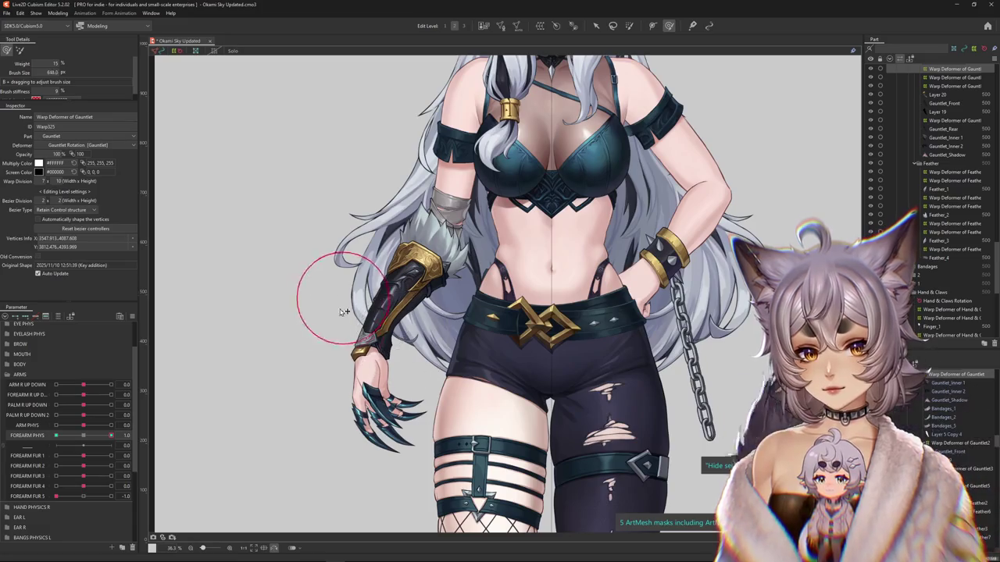
drag(344, 313, 315, 338)
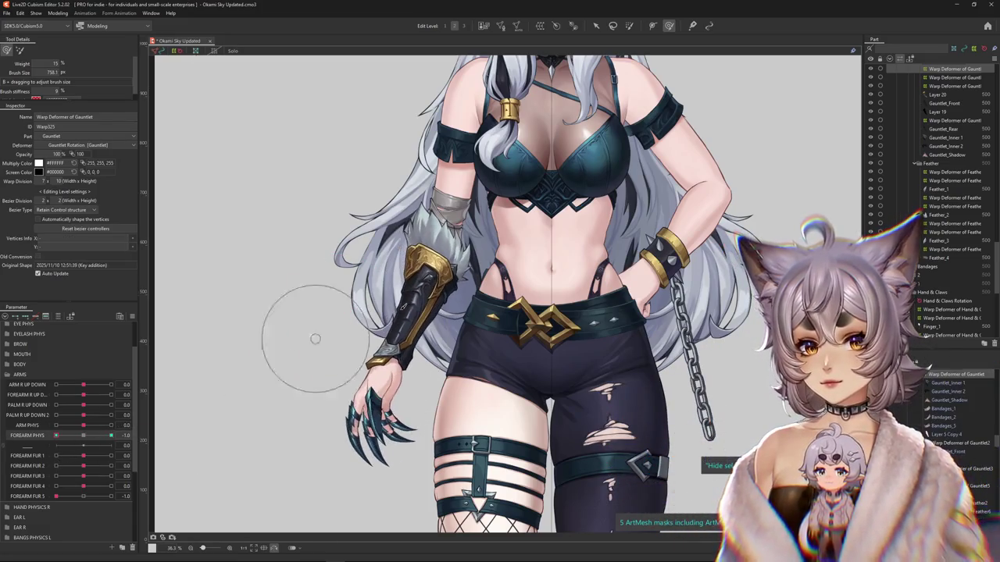
mouse_move(407, 320)
mouse_down()
mouse_move(442, 315)
mouse_move(413, 338)
mouse_up()
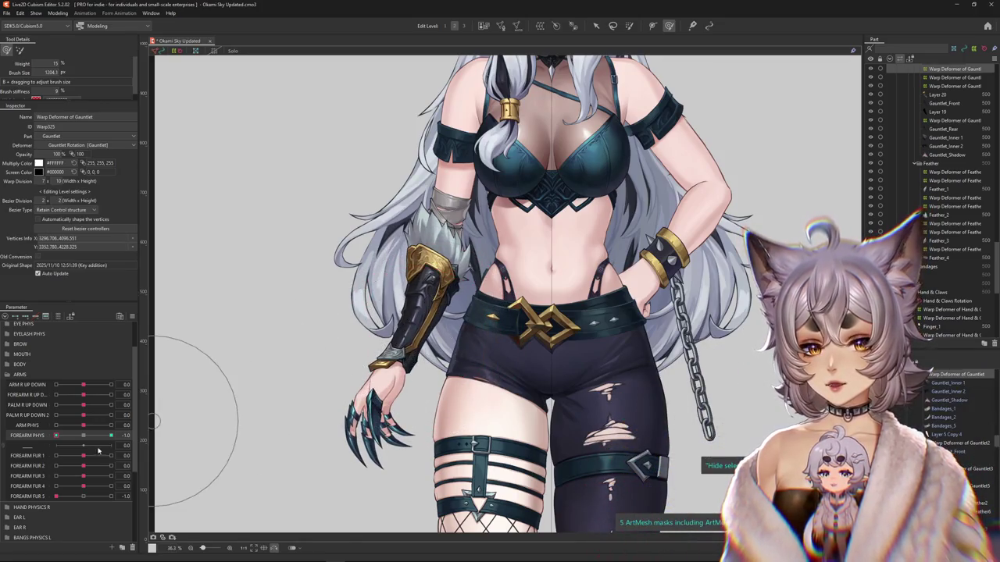
mouse_move(339, 346)
mouse_down()
mouse_move(307, 319)
mouse_move(467, 391)
mouse_up()
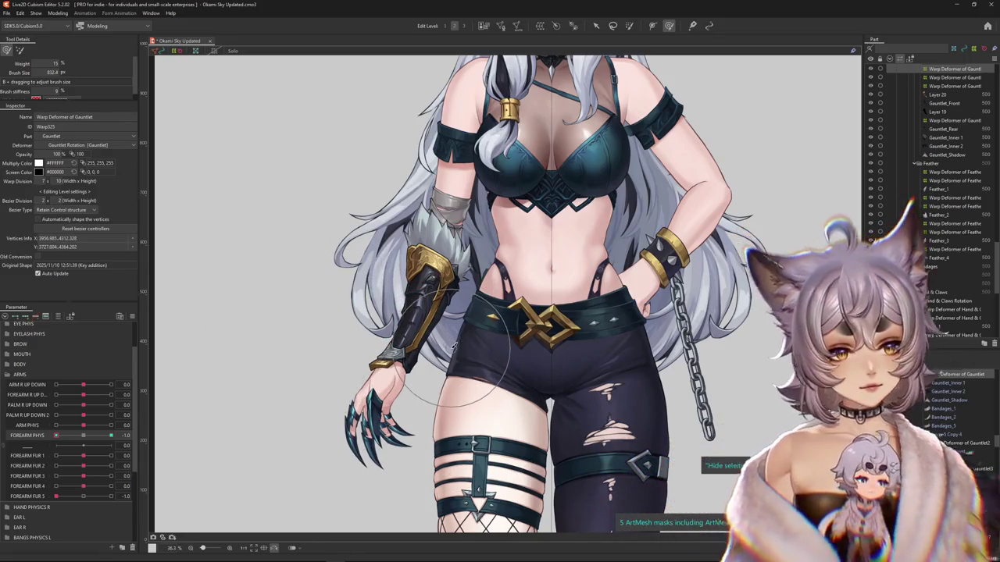
key(ctrl+h)
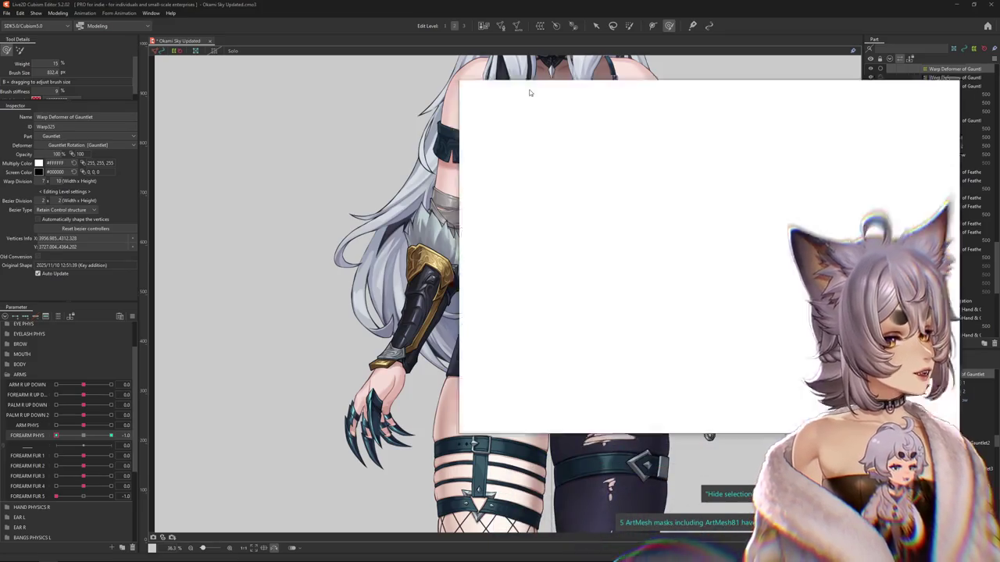
drag(528, 89, 260, 84)
- Maximize the browser and preview the Junkrat, McCree and Smearframes in Video Games smear images
double_click(260, 78)
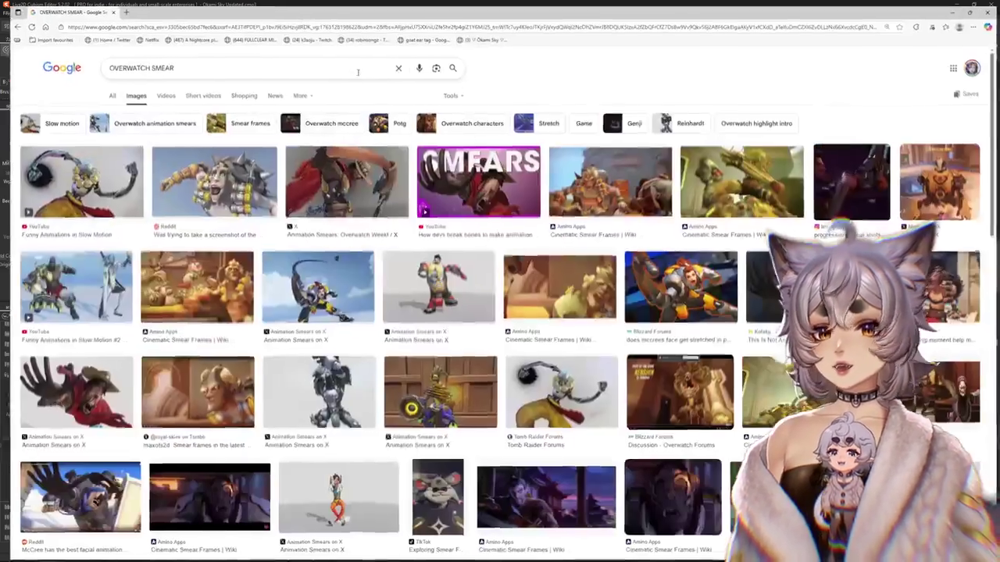
click(64, 176)
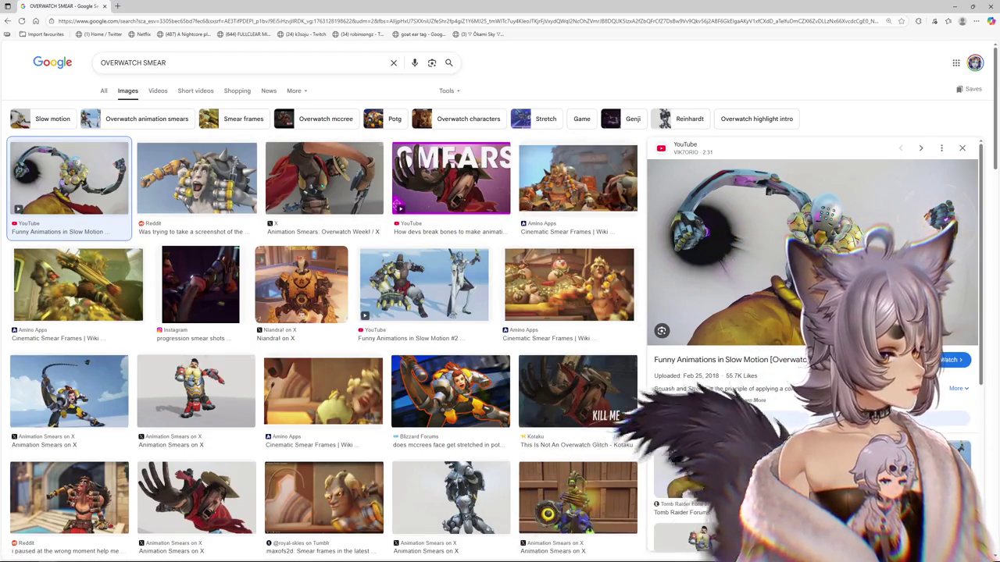
click(234, 185)
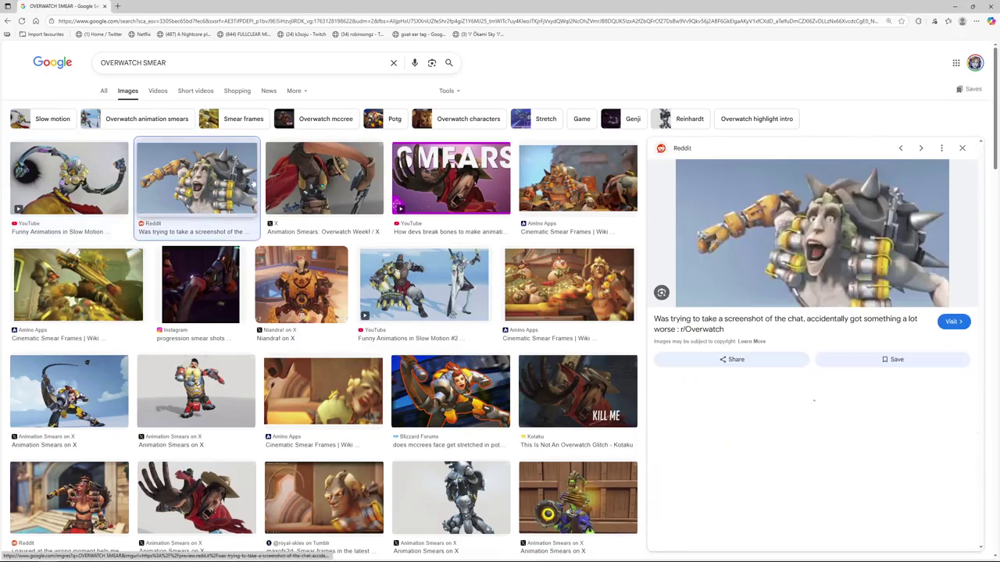
click(320, 177)
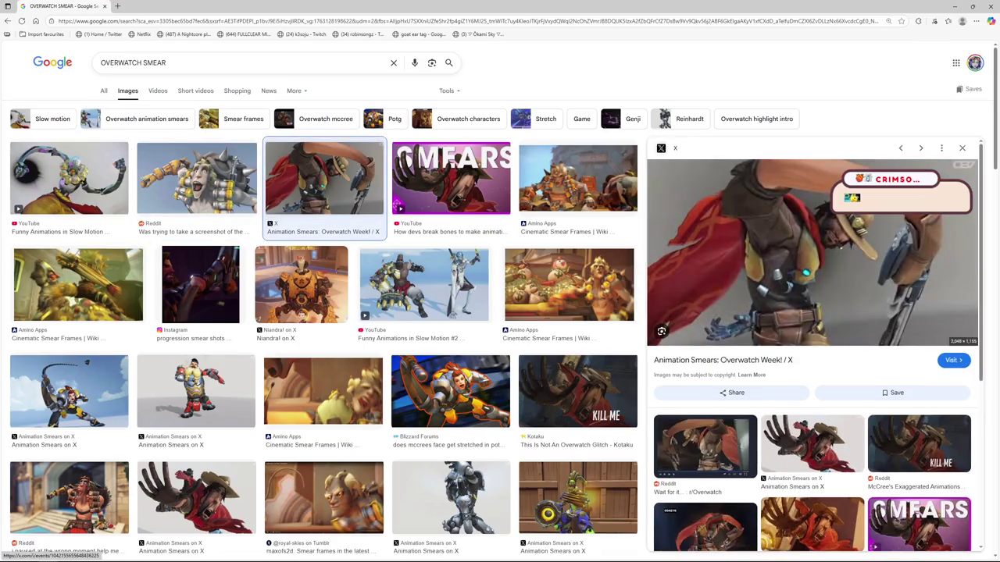
click(828, 439)
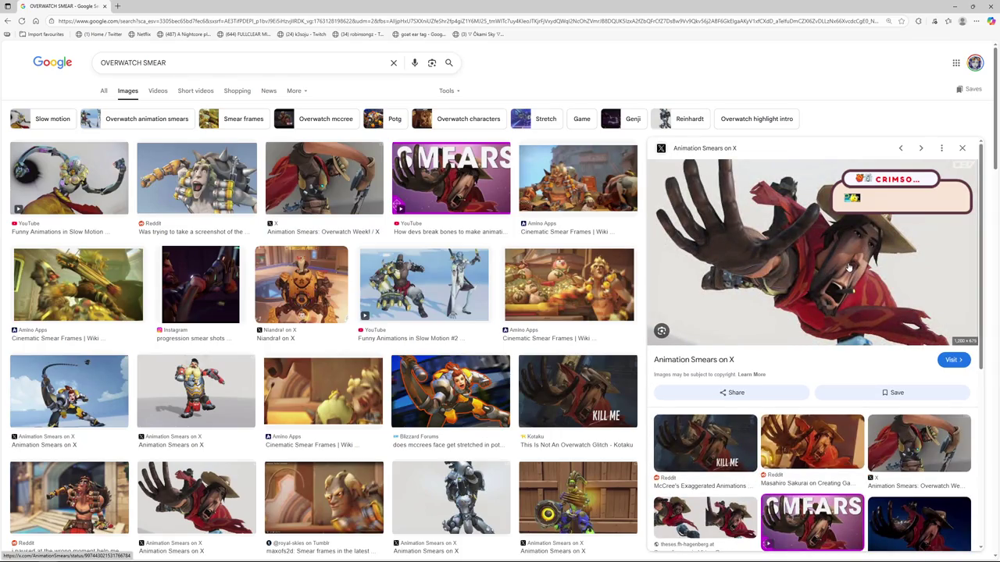
click(707, 513)
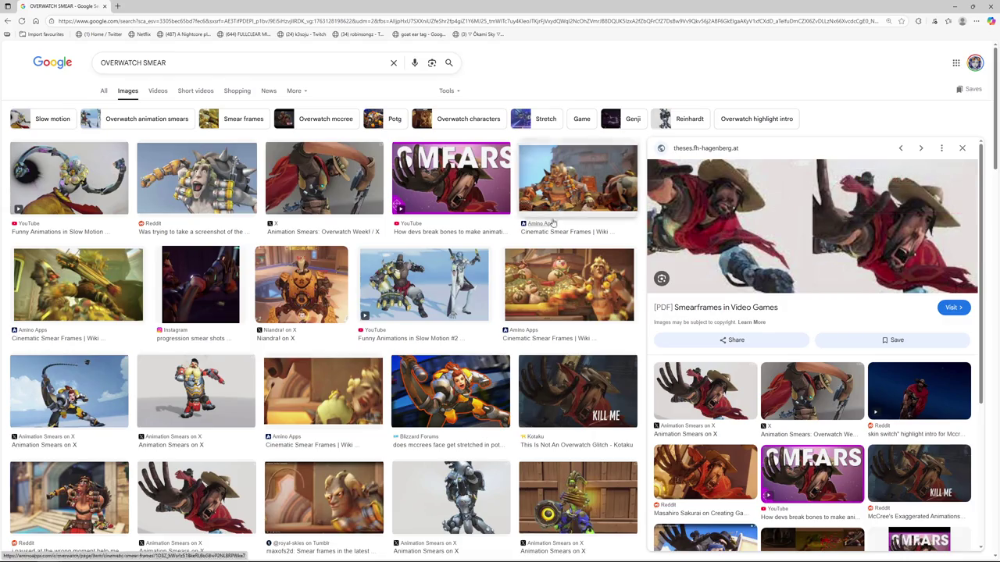
click(561, 191)
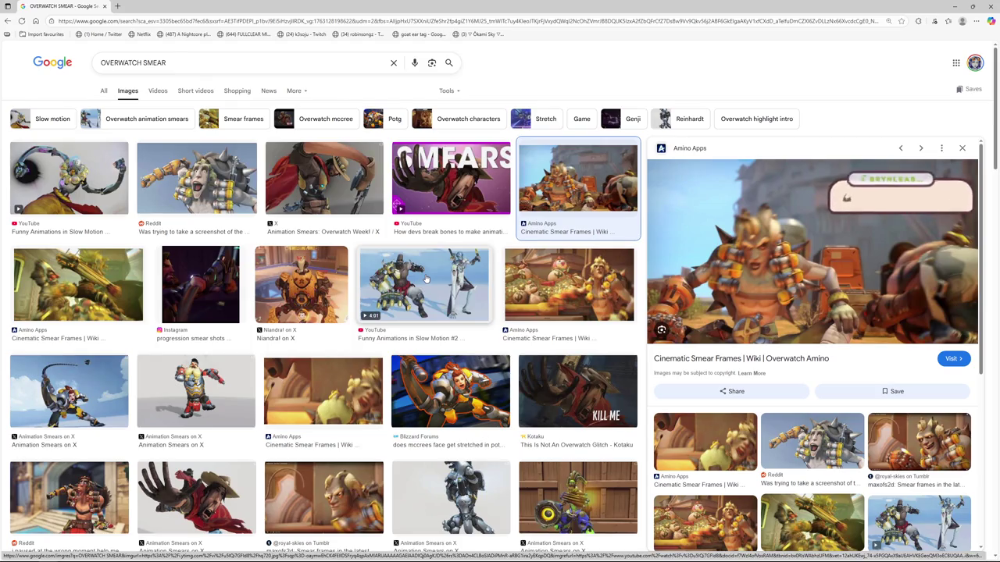
- Preview the Funny Animations in Slow Motion #2 result, then close the preview and the search tab
click(426, 279)
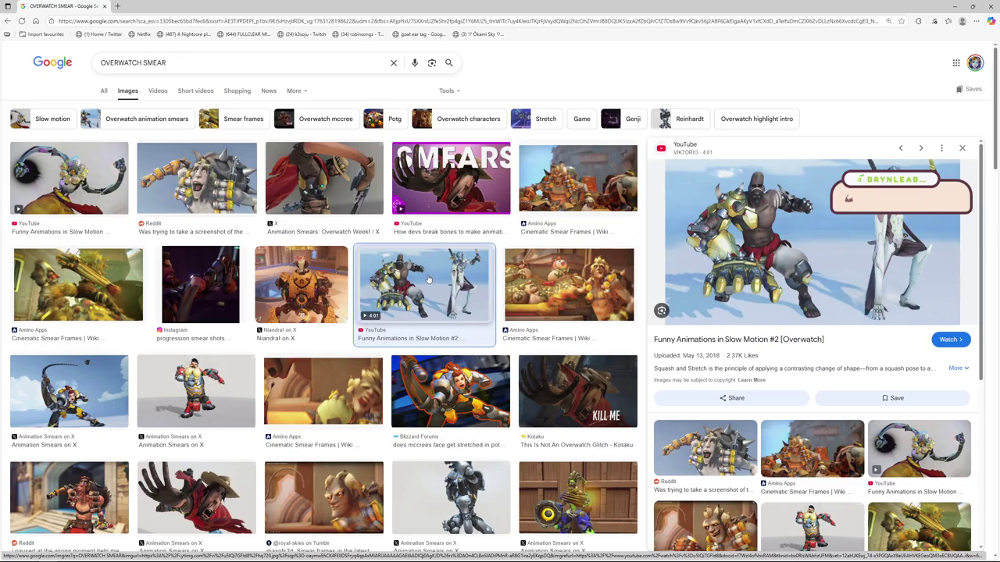
click(437, 283)
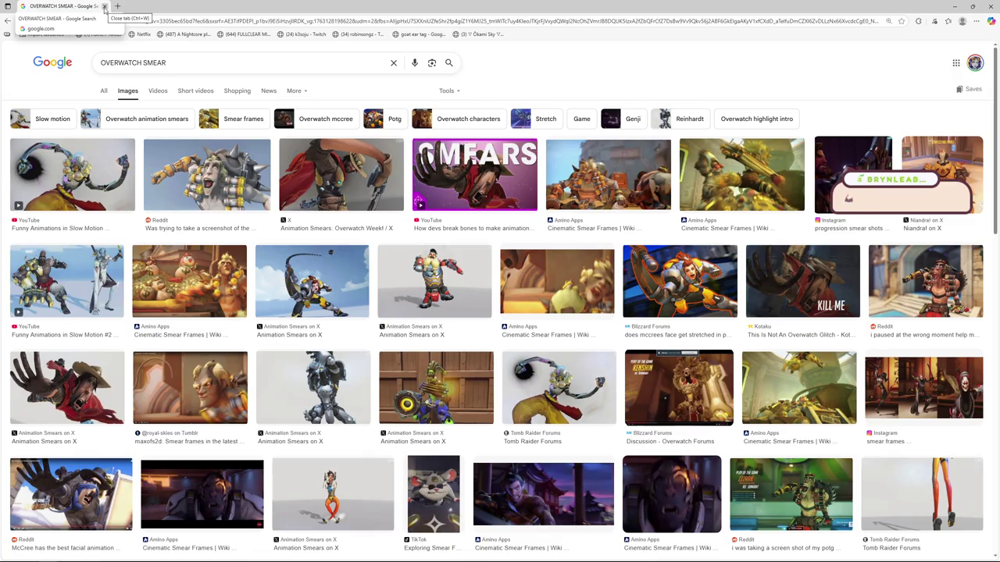
click(104, 7)
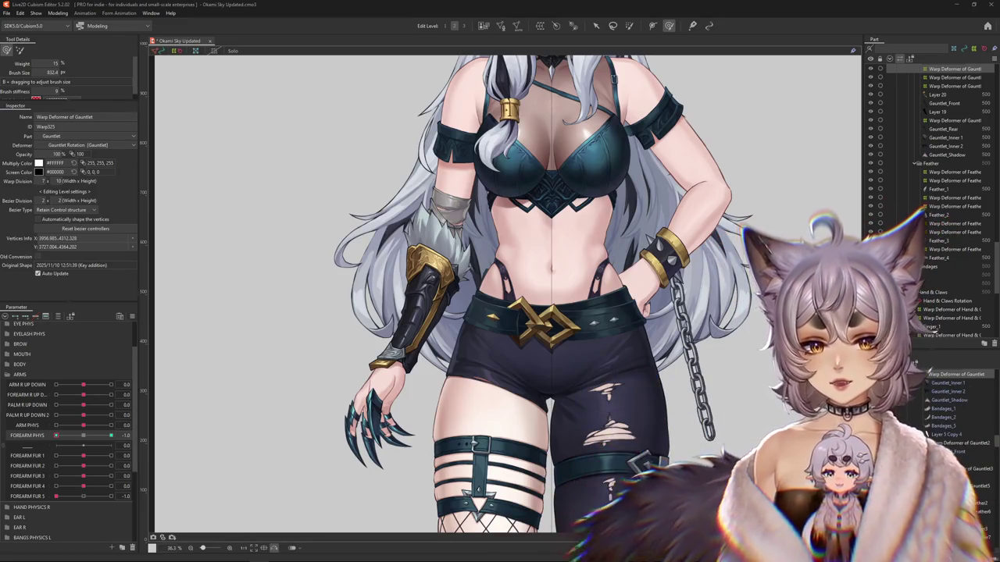
- Reframe the canvas and open Physics Settings from the Modeling menu
scroll(645, 224, down, 3)
scroll(504, 189, up, 3)
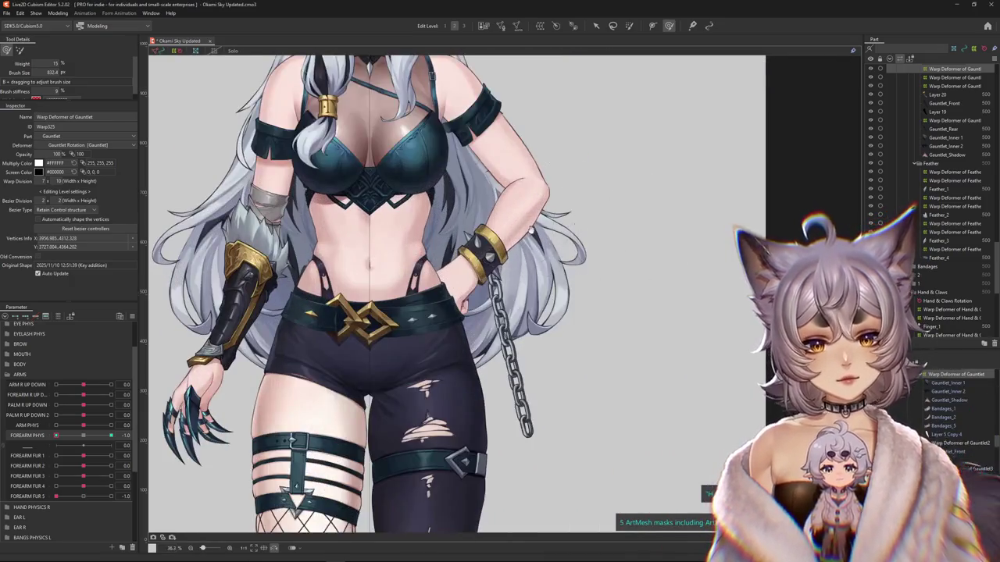
scroll(236, 178, up, 1)
click(59, 13)
click(73, 187)
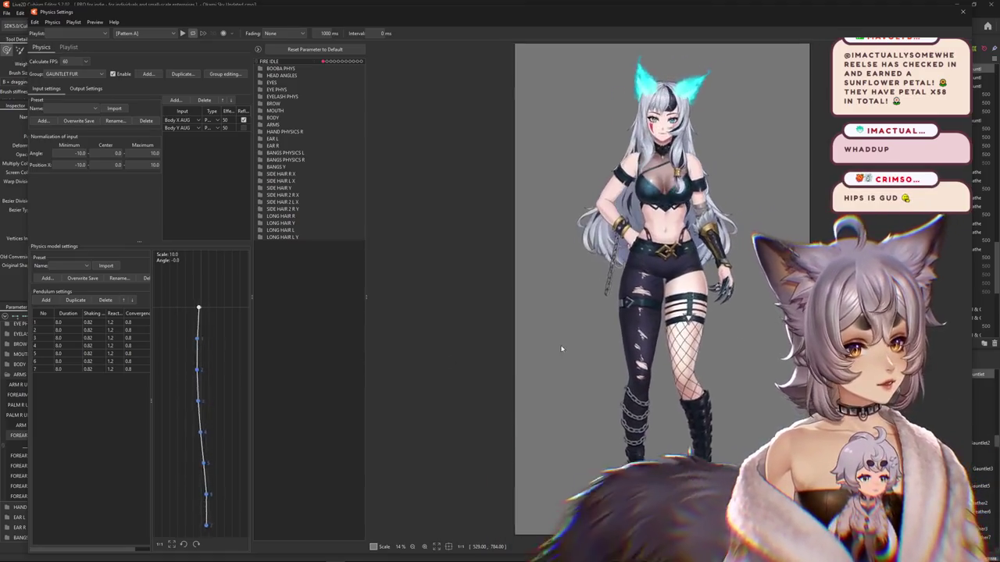
- Shake the preview model to test the physics and expand the ARMS group
mouse_move(561, 349)
mouse_down()
mouse_move(492, 346)
mouse_move(708, 283)
mouse_up()
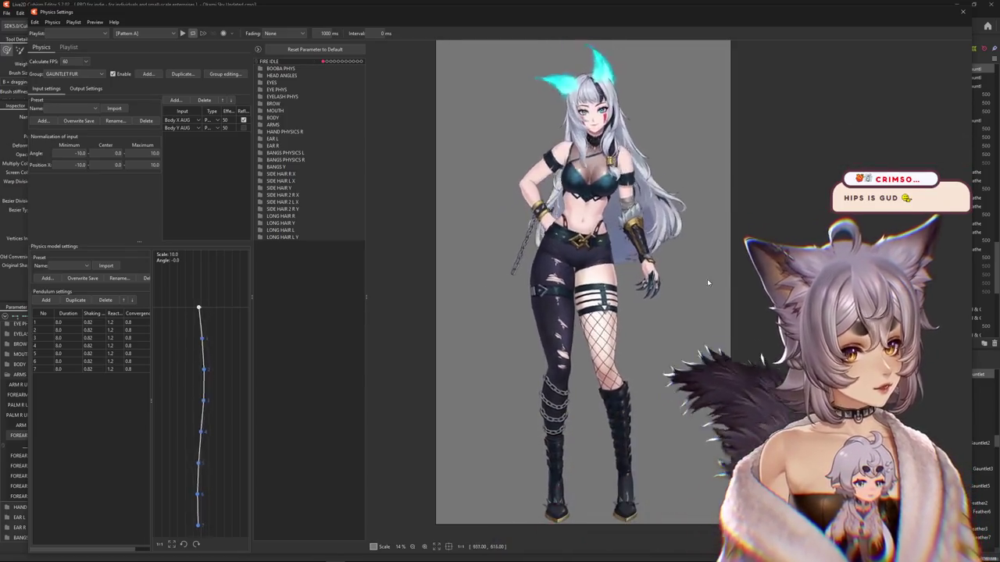
mouse_move(707, 282)
mouse_down()
mouse_move(472, 261)
mouse_move(735, 288)
mouse_up()
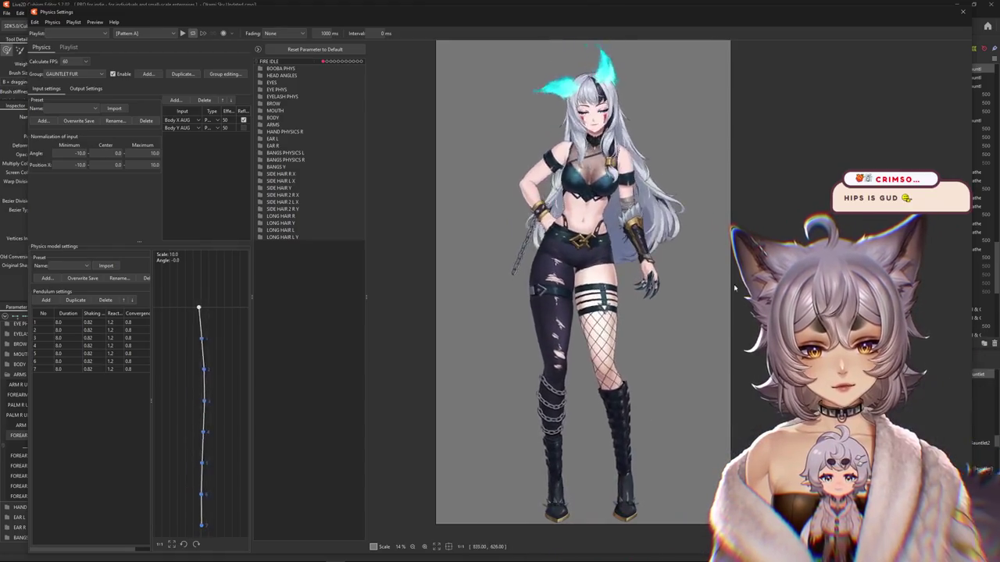
scroll(685, 296, up, 1)
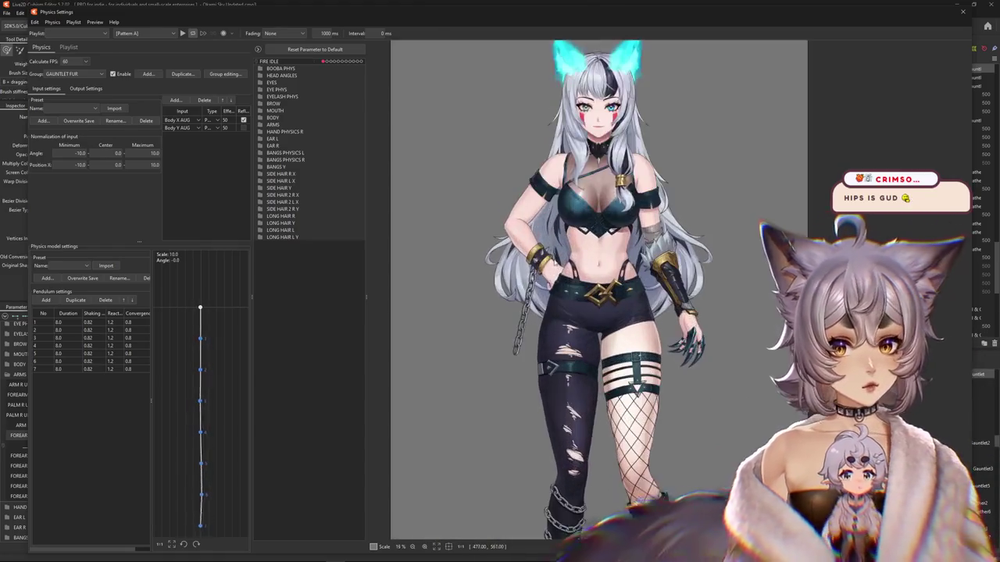
mouse_move(685, 296)
mouse_down()
mouse_move(594, 164)
mouse_move(634, 436)
mouse_move(680, 84)
mouse_up()
scroll(634, 436, up, 3)
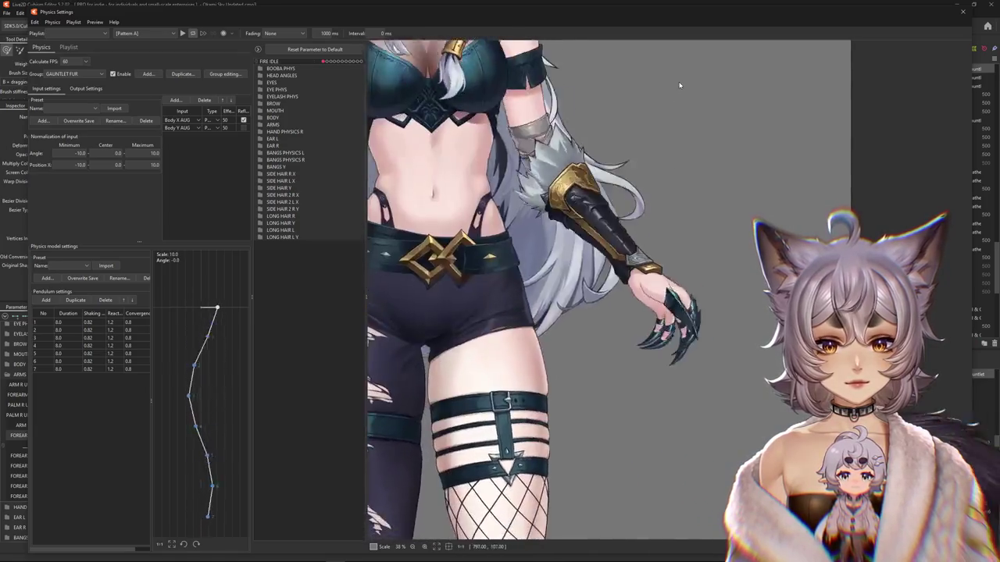
click(260, 125)
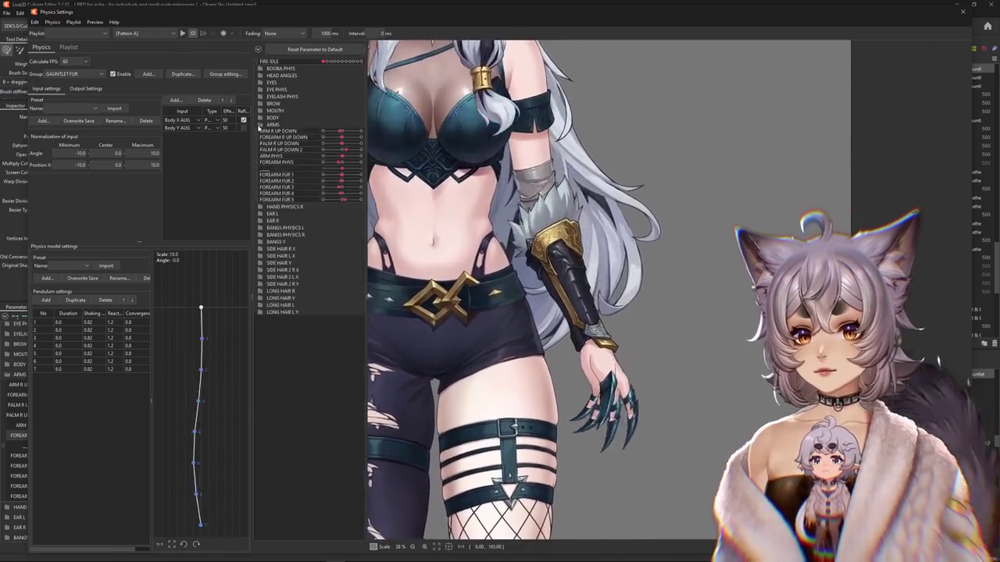
mouse_move(666, 255)
mouse_down()
mouse_move(655, 247)
mouse_move(666, 394)
mouse_move(644, 167)
mouse_up()
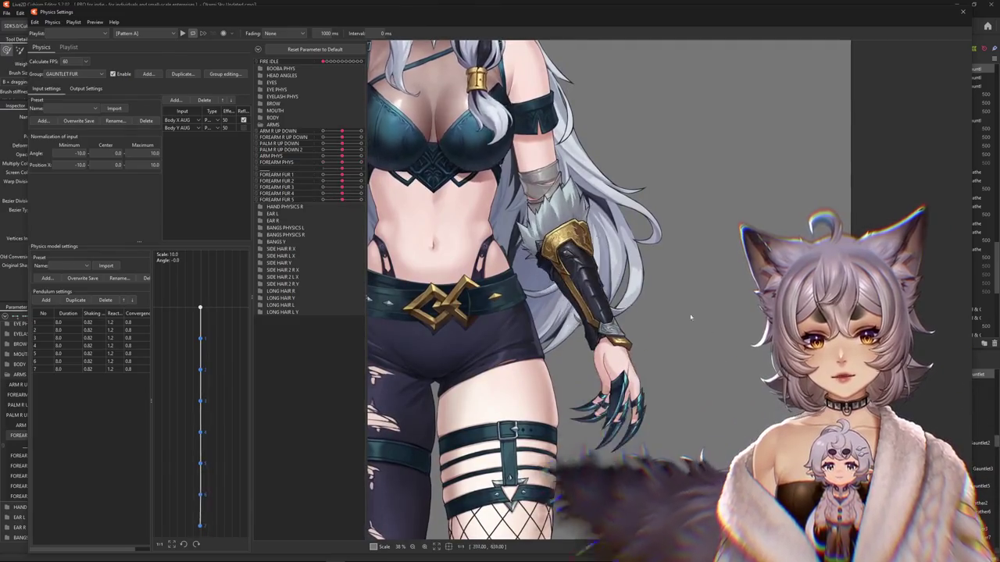
mouse_move(691, 317)
mouse_down()
mouse_move(710, 156)
mouse_move(670, 161)
mouse_move(669, 391)
mouse_move(680, 326)
mouse_move(647, 109)
mouse_up()
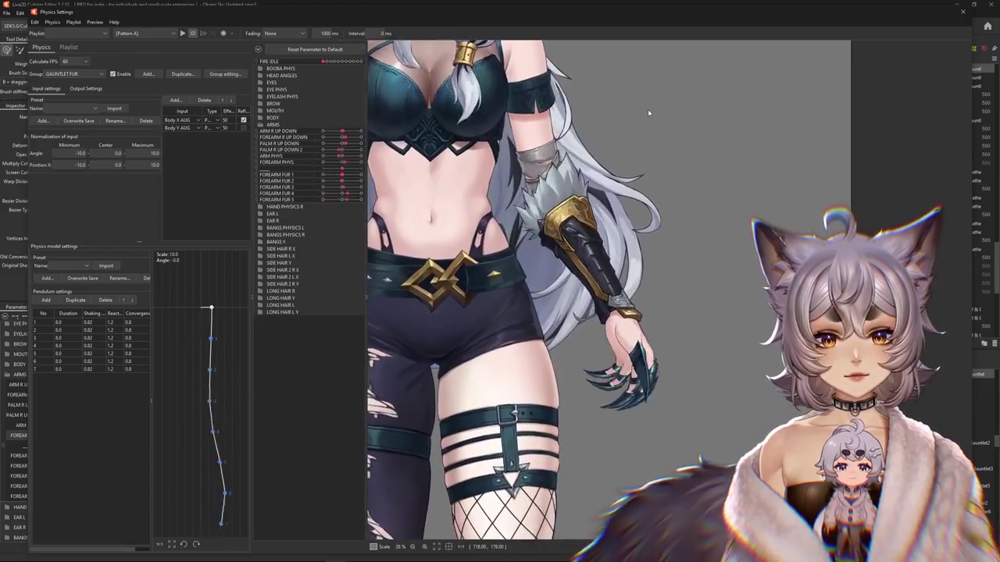
- Switch to ARM R PHYS, check its output settings by swinging the model, then close Physics Settings
click(77, 73)
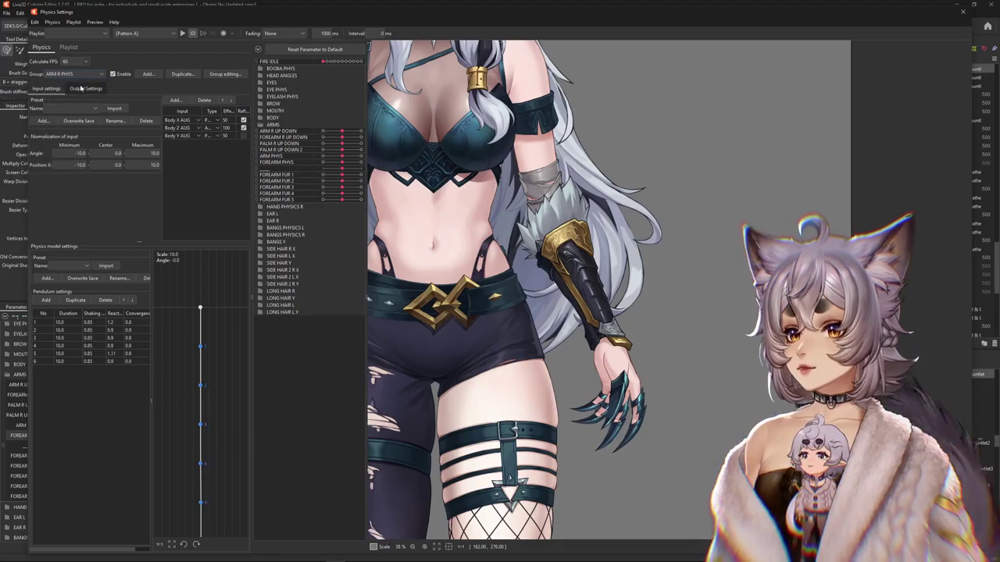
click(85, 89)
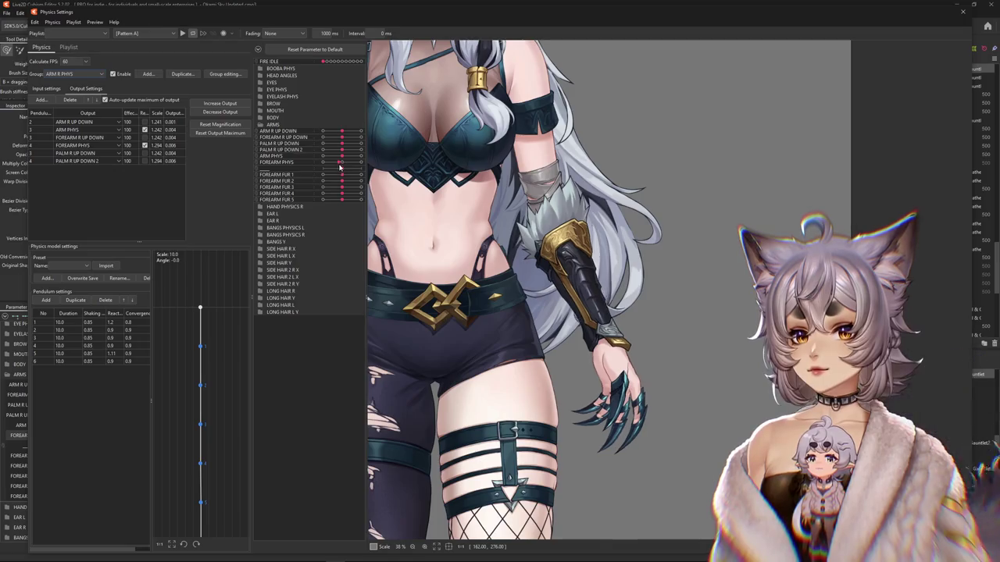
drag(670, 245, 603, 351)
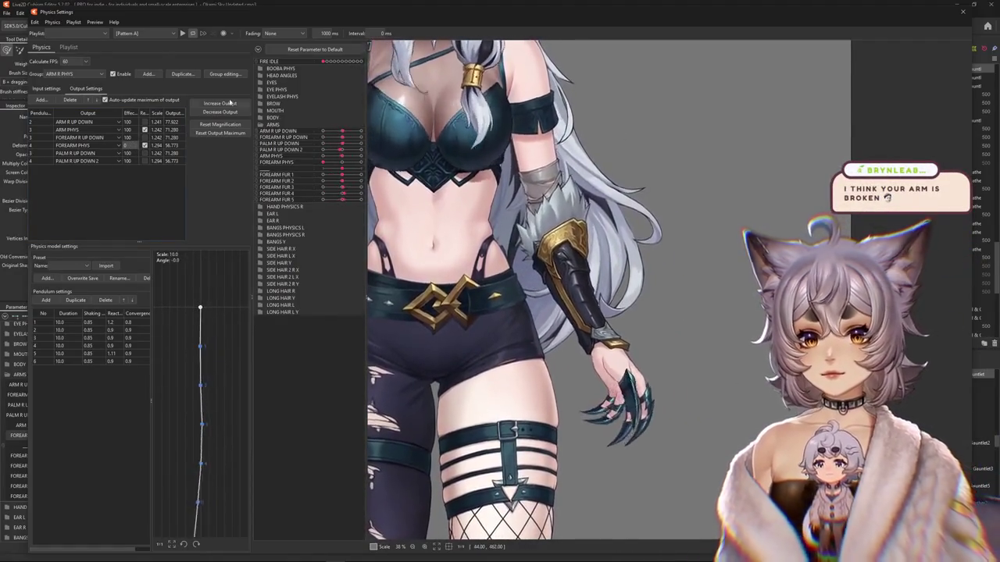
drag(500, 94, 607, 111)
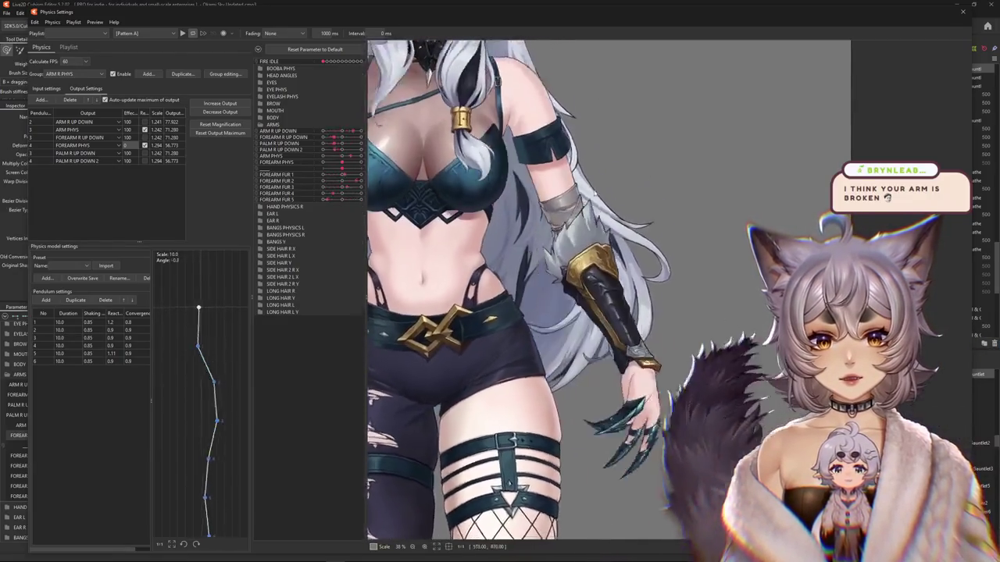
scroll(603, 378, down, 3)
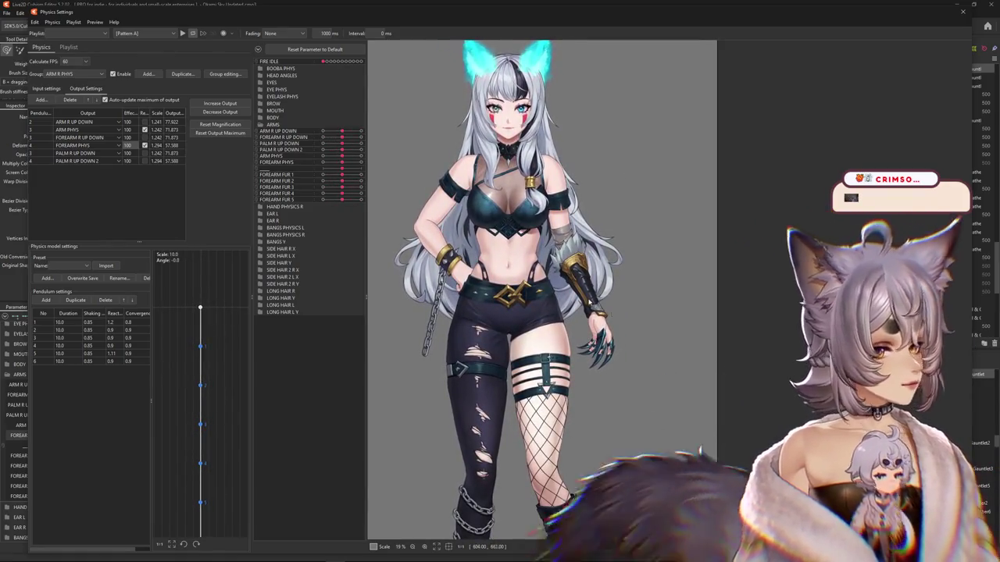
scroll(611, 310, up, 3)
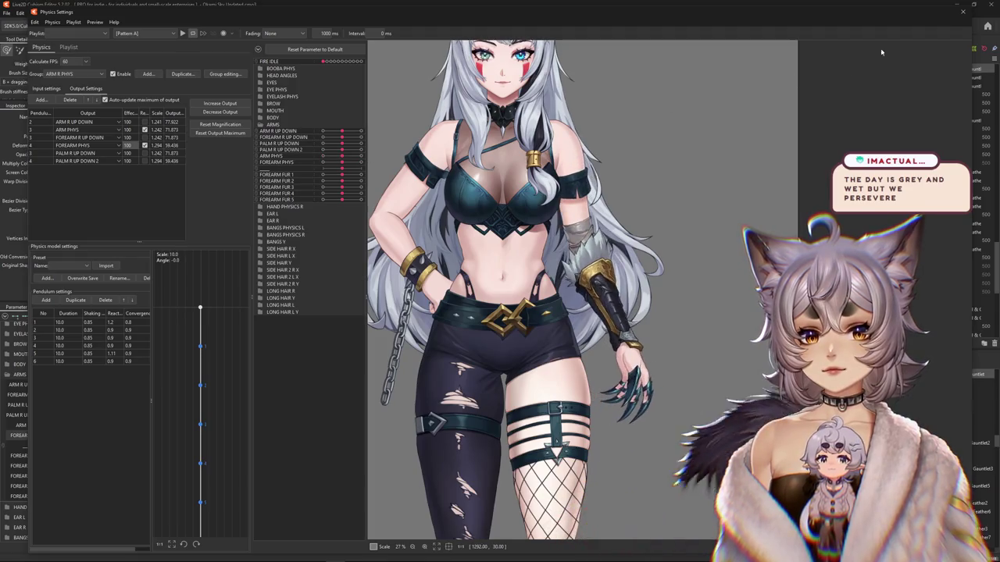
click(963, 12)
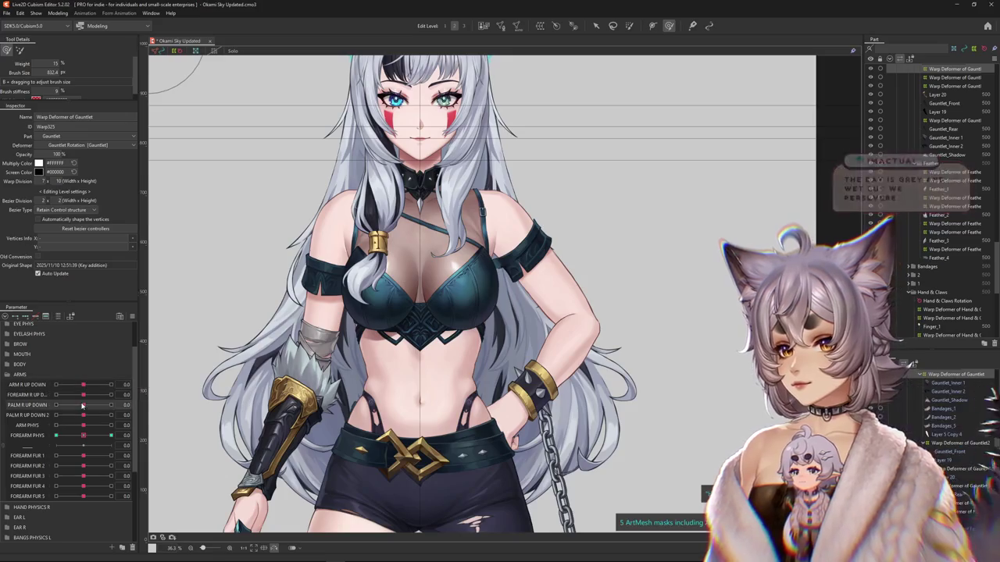
- Check the right arm at ARM PHYS 1.0, -1.0, 0.5 and 1.0, then reopen Physics Settings
drag(78, 427, 111, 425)
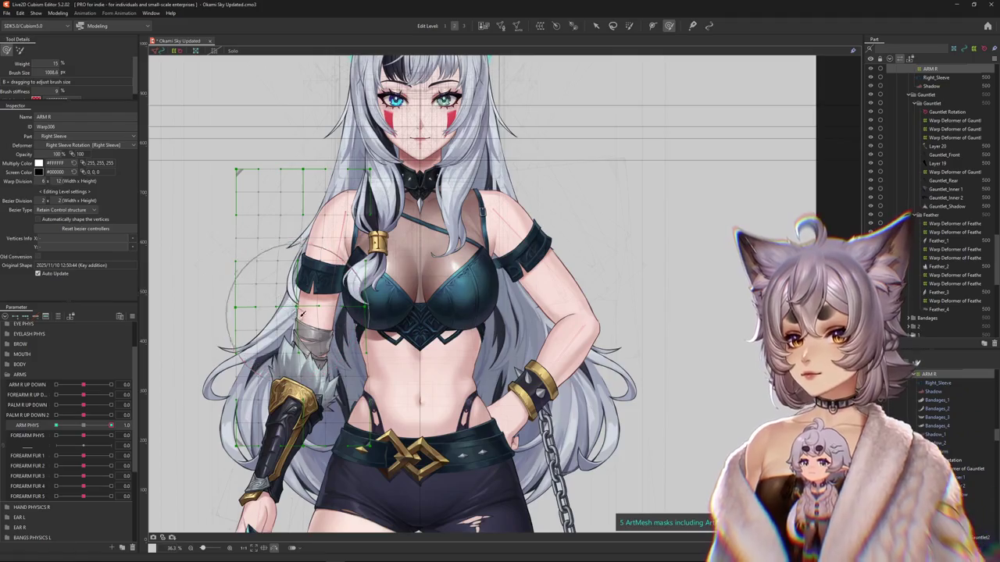
scroll(295, 342, down, 2)
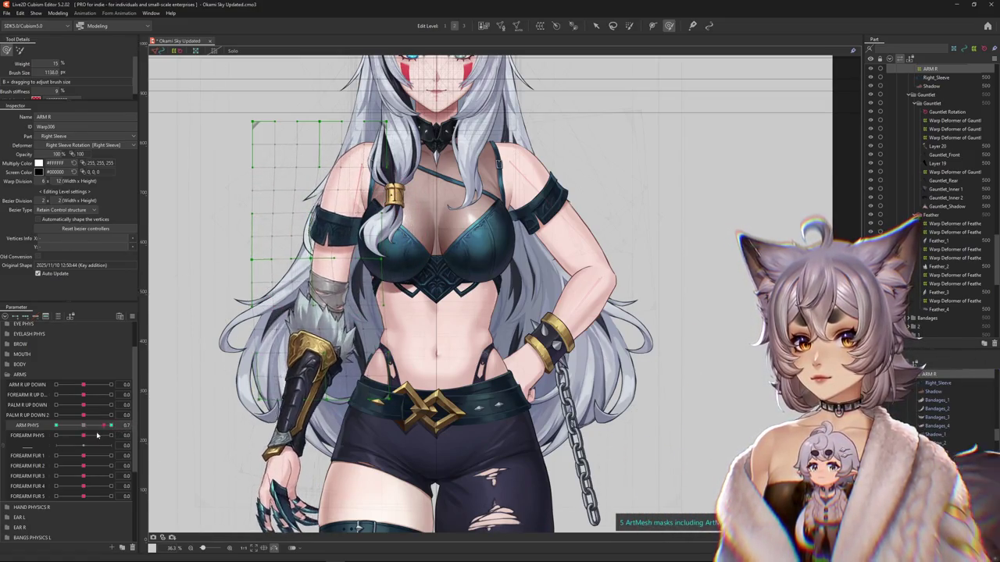
drag(98, 430, 56, 426)
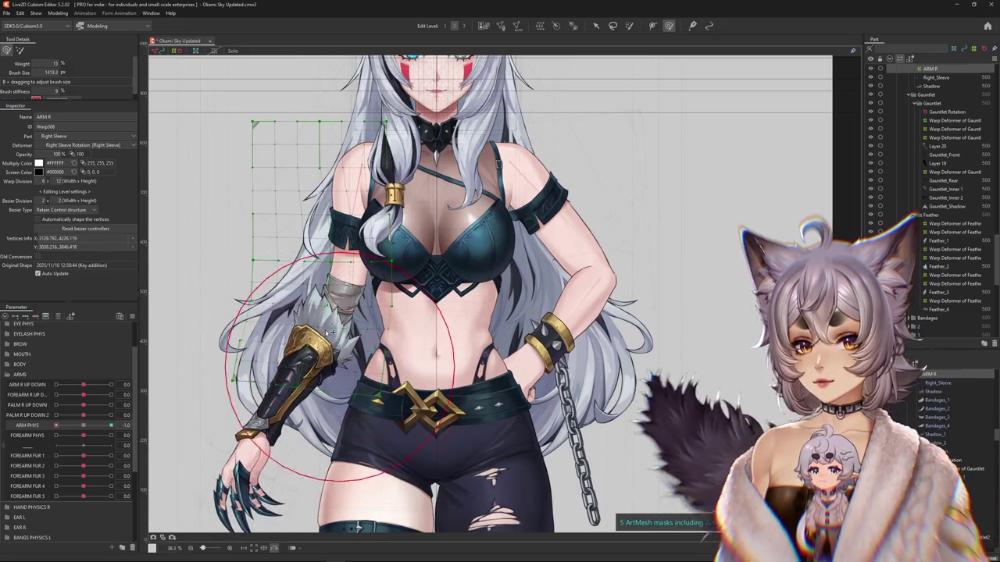
scroll(351, 301, down, 3)
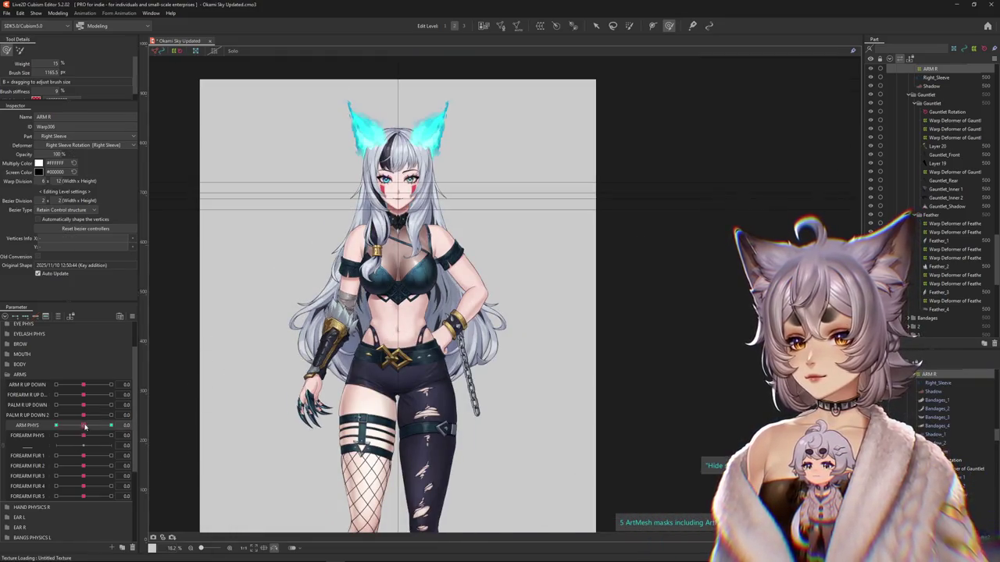
drag(39, 426, 98, 429)
scroll(331, 323, up, 3)
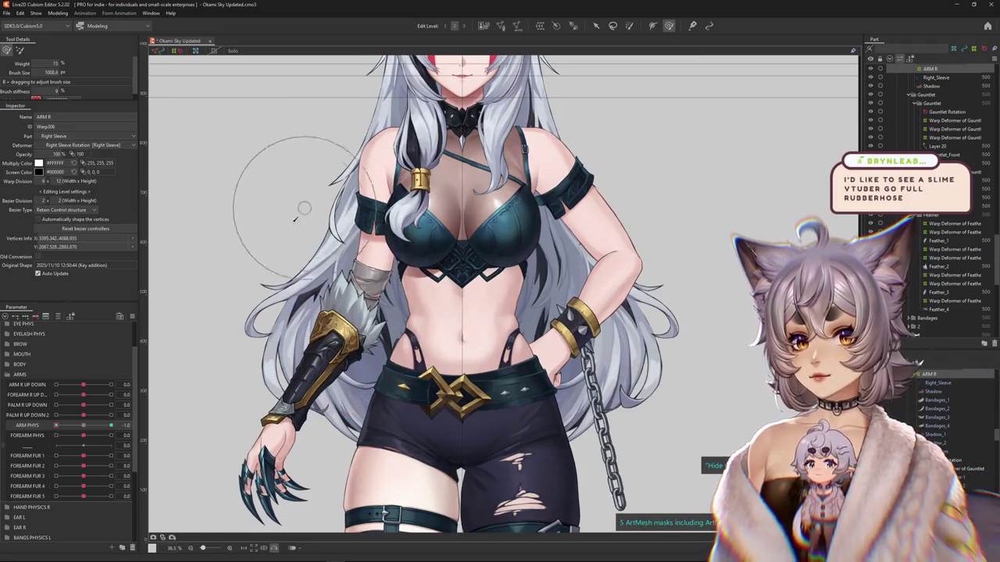
scroll(294, 220, down, 2)
drag(57, 426, 140, 423)
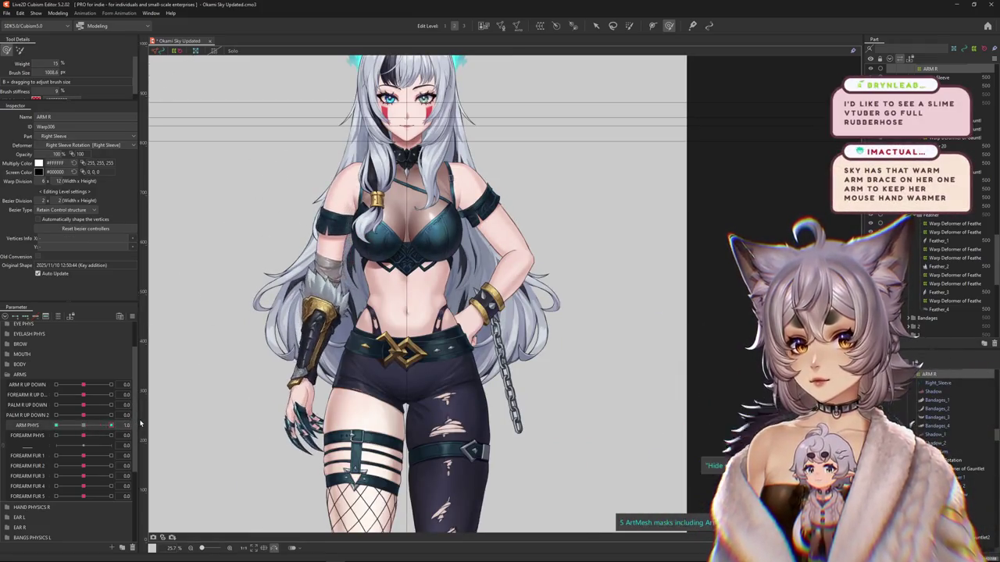
click(48, 13)
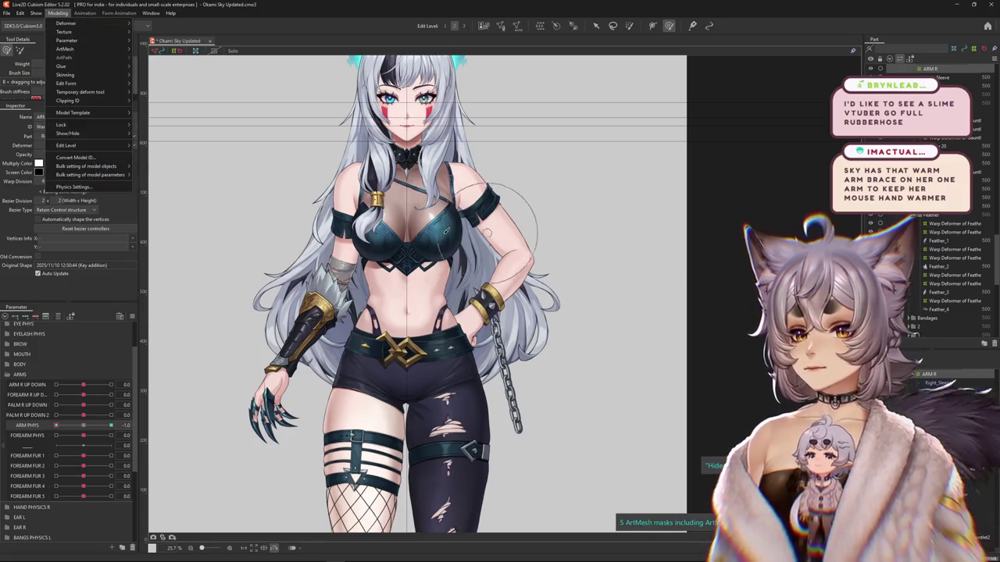
click(94, 187)
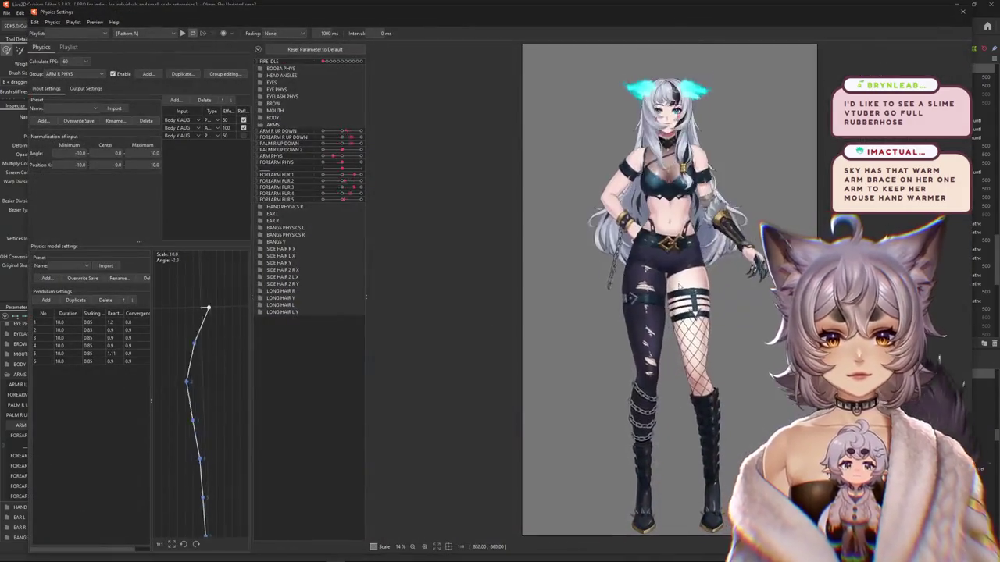
- Swing the preview model in several directions to test the ARM R PHYS arm physics
scroll(670, 289, up, 2)
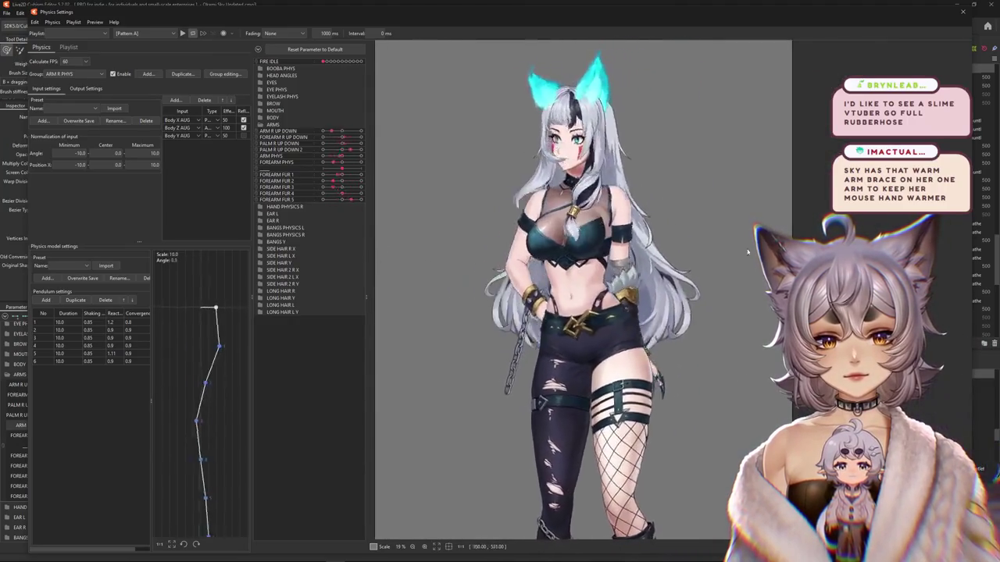
drag(393, 267, 719, 279)
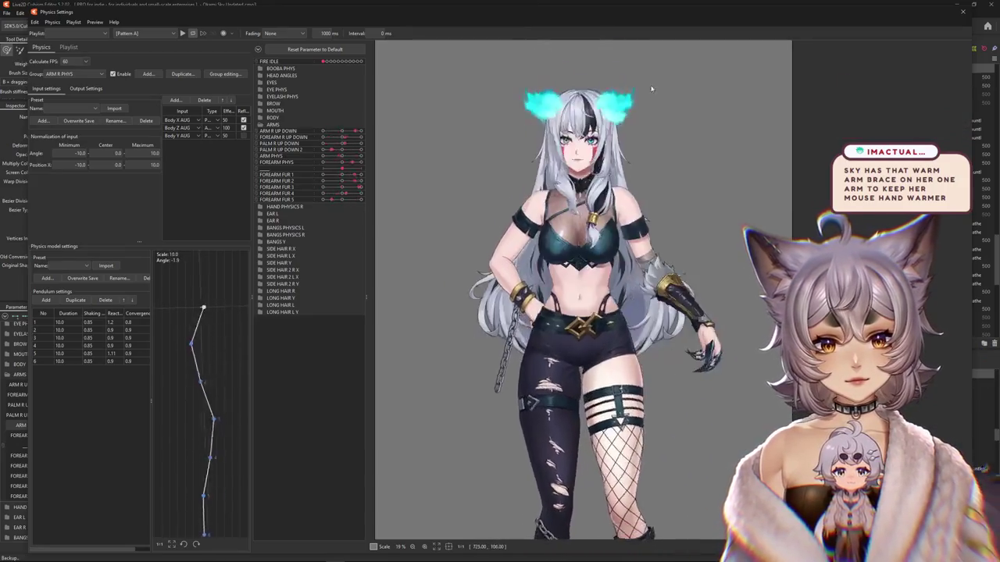
drag(661, 282, 666, 170)
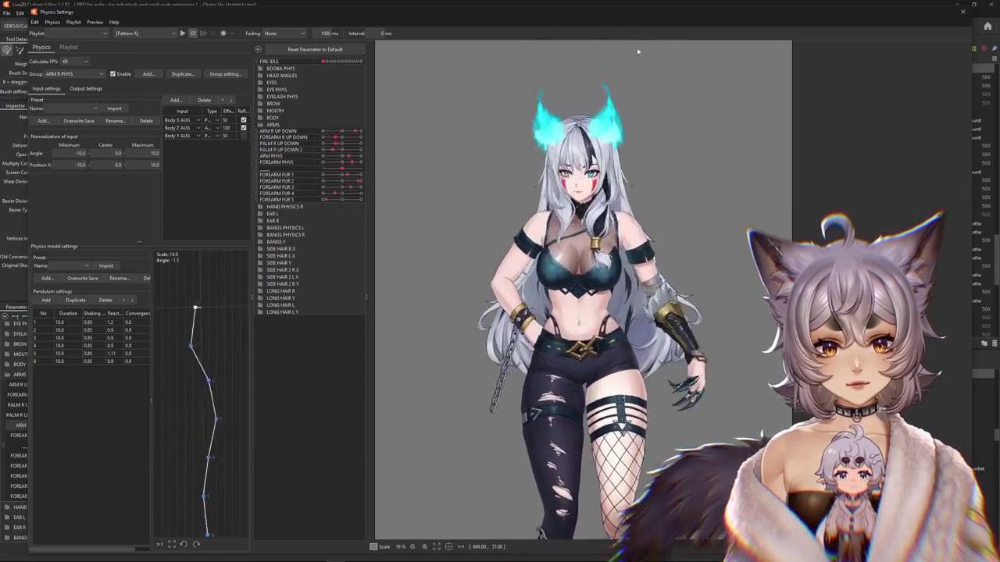
drag(637, 52, 622, 171)
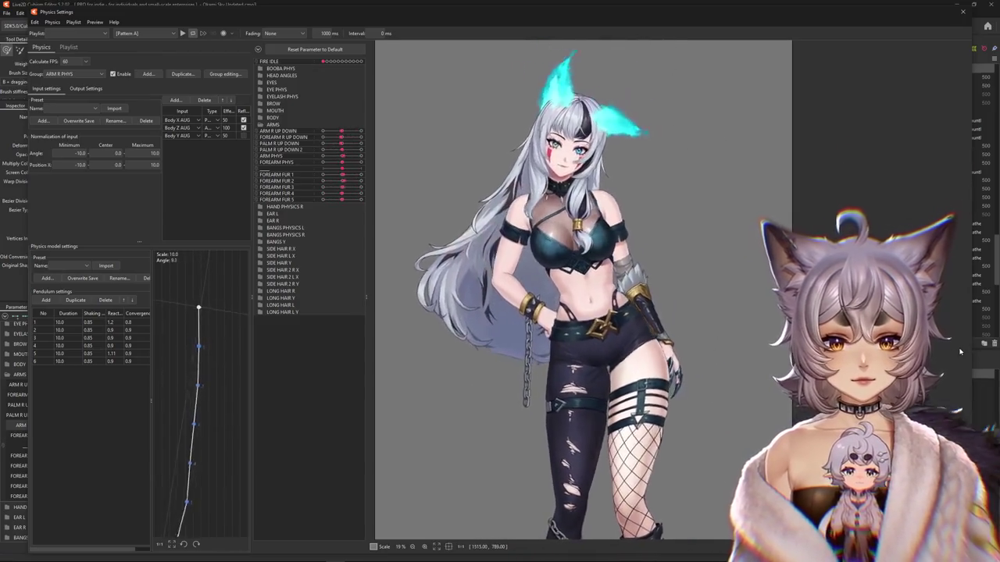
drag(465, 320, 391, 375)
drag(486, 377, 314, 387)
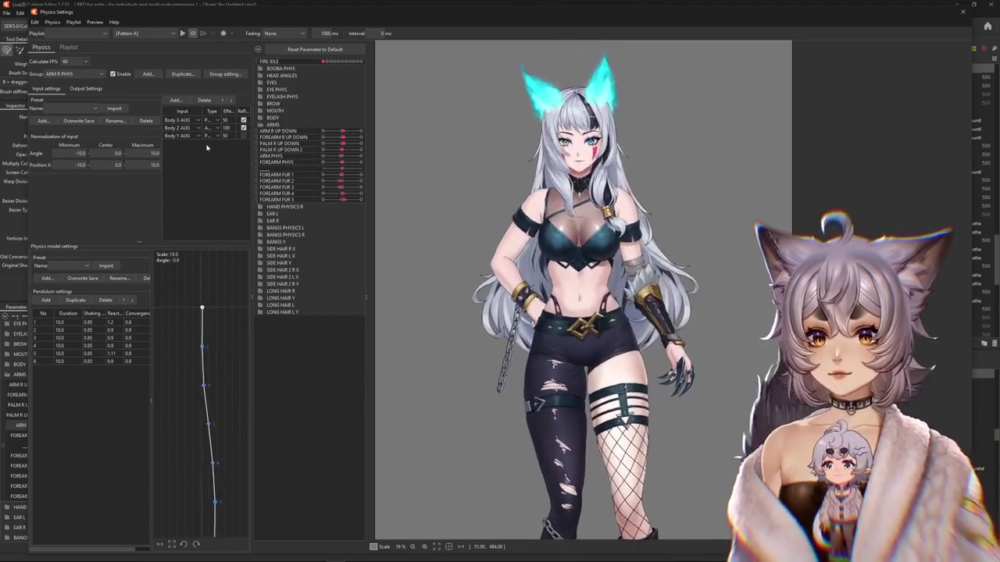
- Review the input and output settings, then use Decrease Output to lower the output magnifications
click(84, 88)
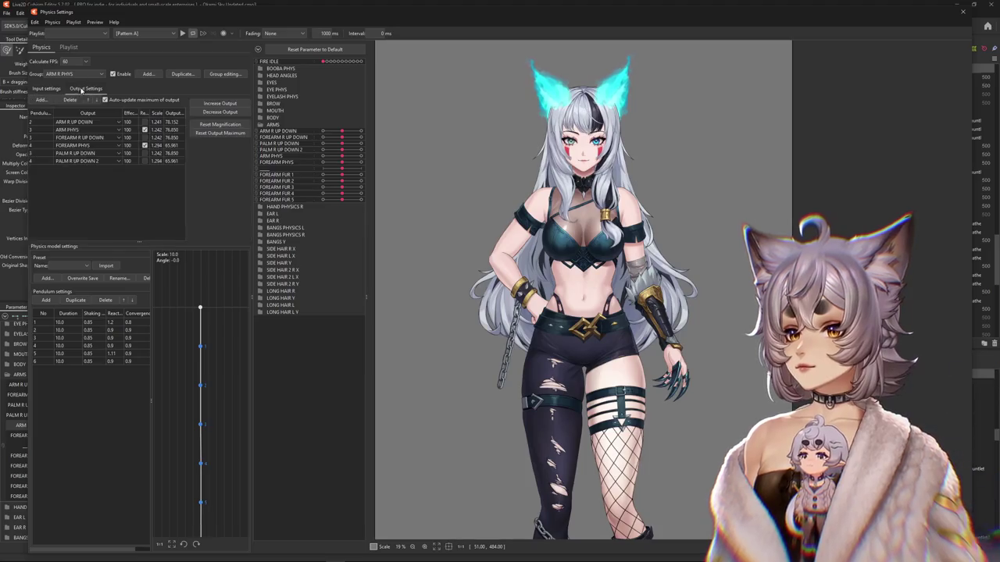
click(47, 89)
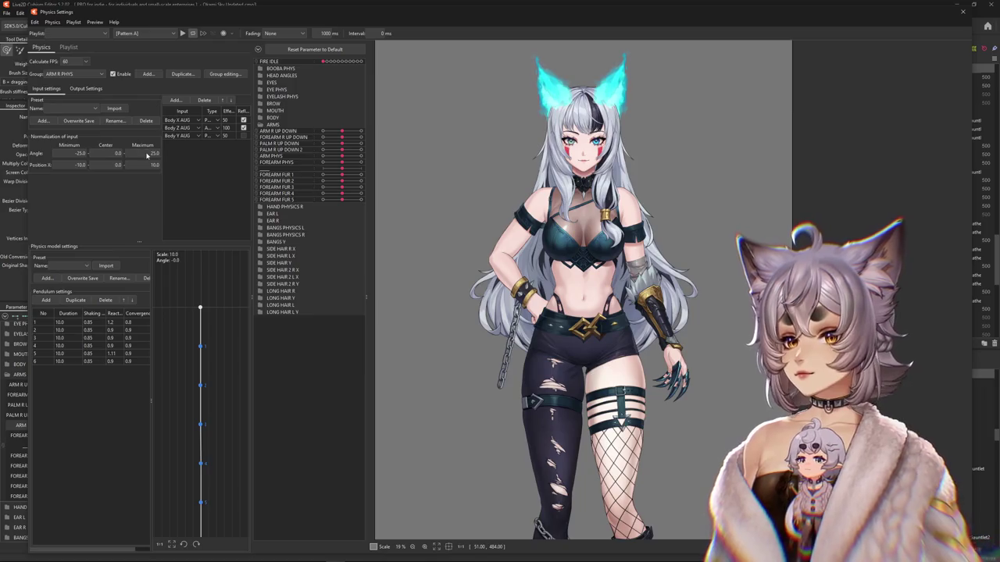
click(100, 89)
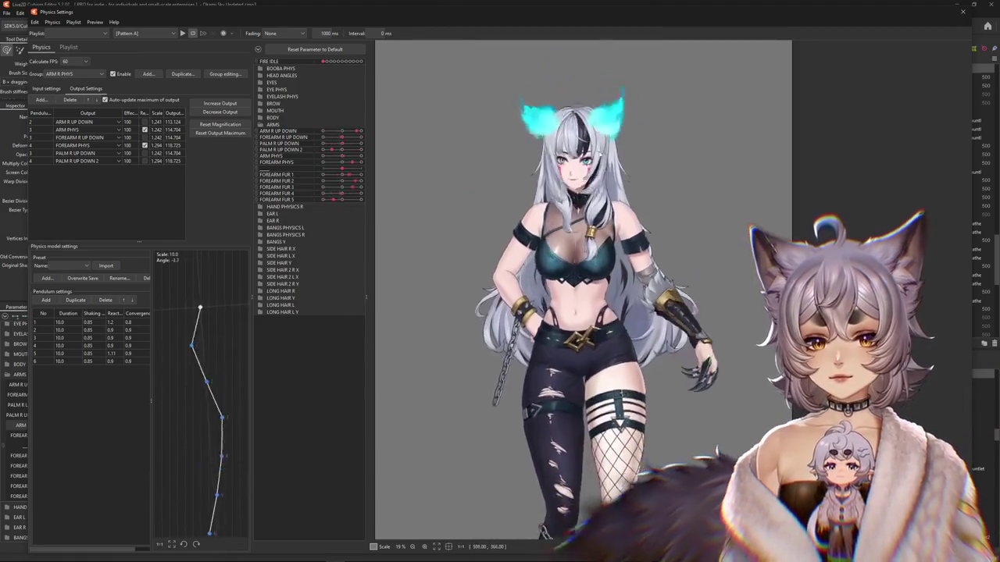
click(220, 112)
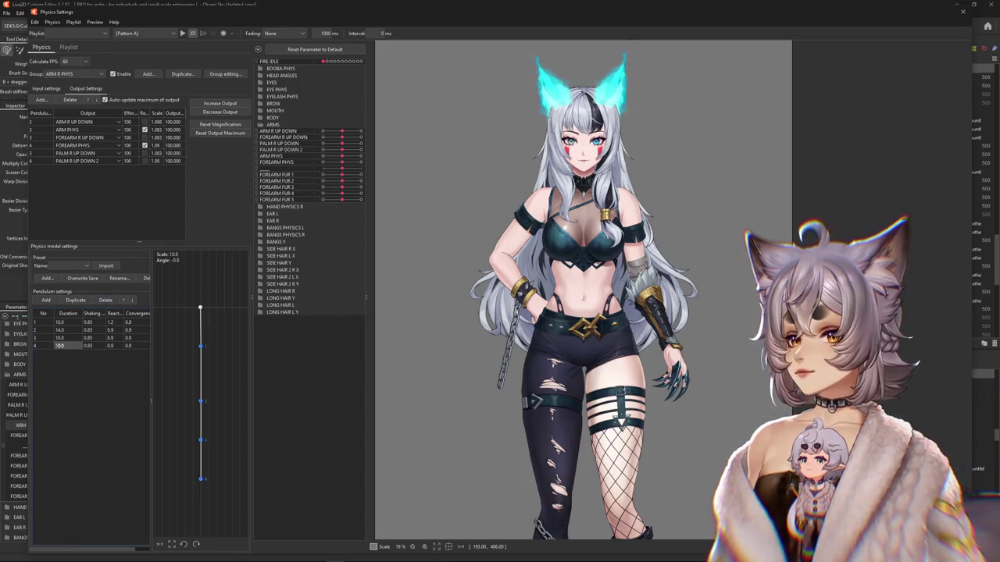
- Set pendulum point 4's duration to 8 and swing the model to test the updated pendulum
text(8)
key(Return)
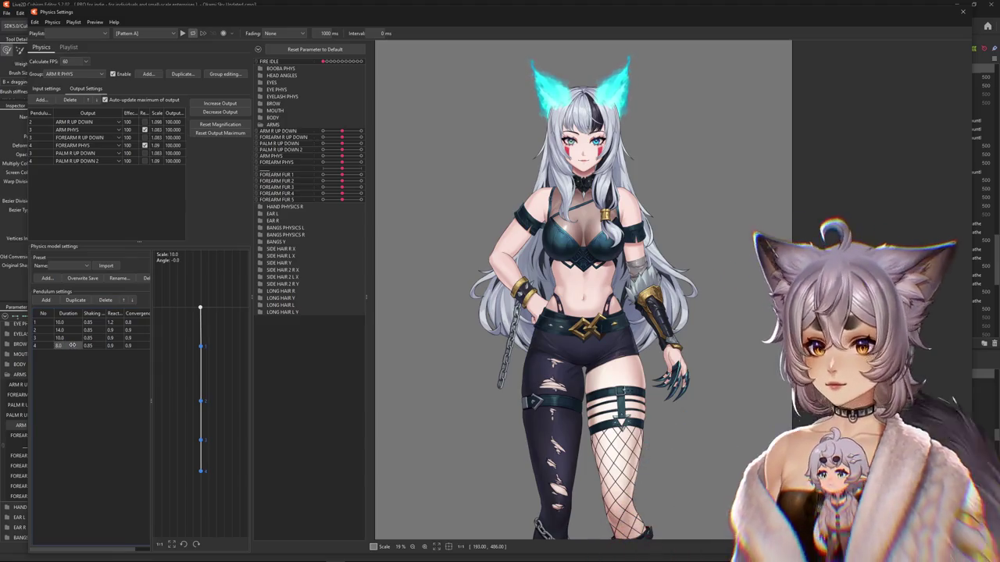
click(219, 133)
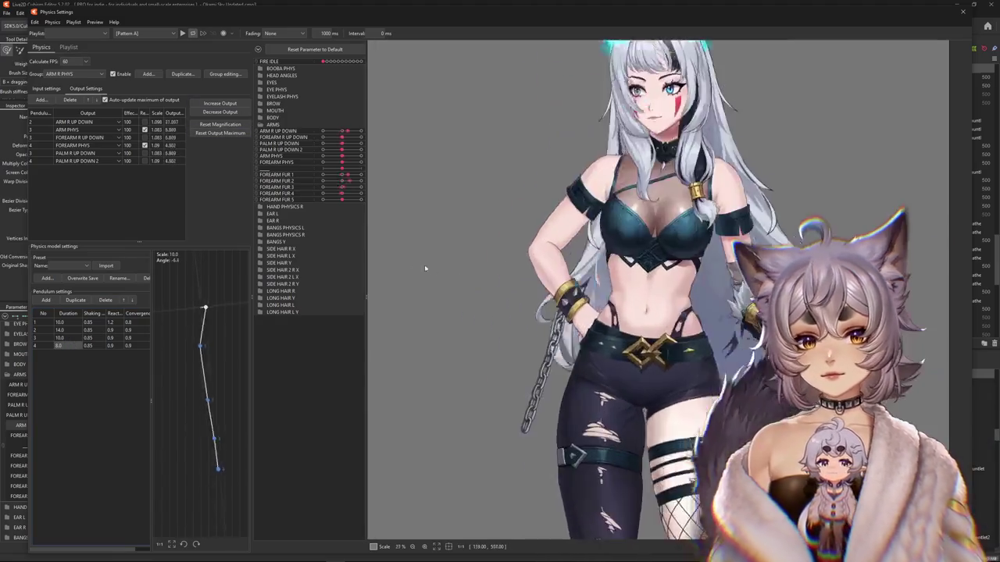
mouse_move(578, 258)
mouse_down()
mouse_move(606, 282)
mouse_move(546, 274)
mouse_up()
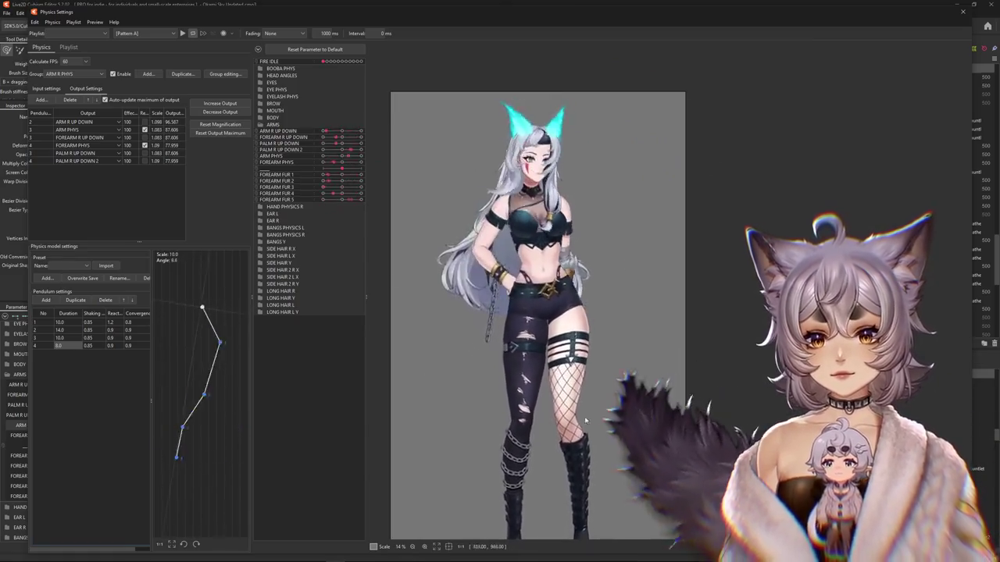
mouse_move(540, 462)
mouse_down()
mouse_move(603, 448)
mouse_move(711, 176)
mouse_up()
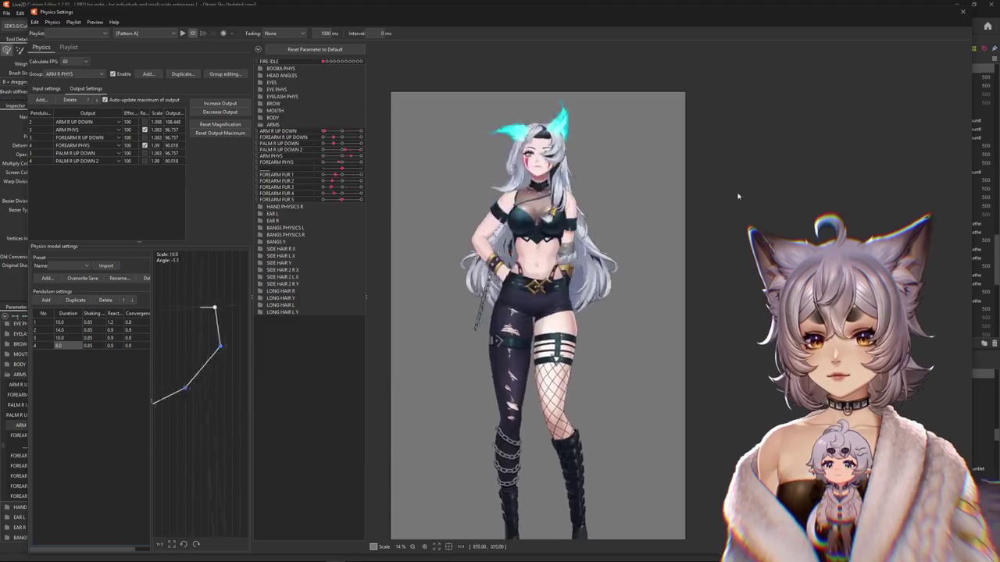
mouse_move(712, 176)
mouse_down()
mouse_move(413, 424)
mouse_move(730, 158)
mouse_up()
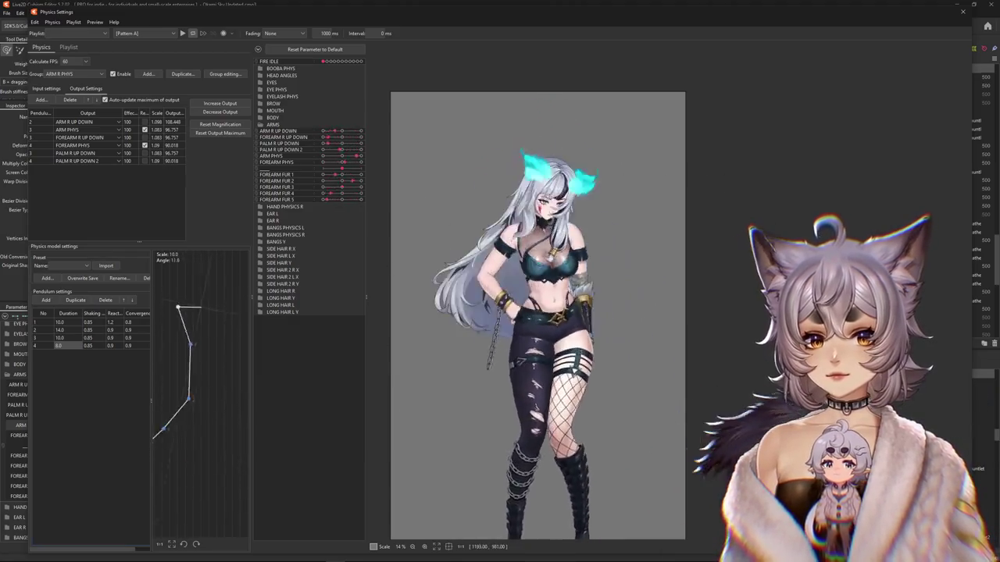
- Reset the output maximums and fit all ARM R PHYS output magnifications to the parameter range
click(220, 133)
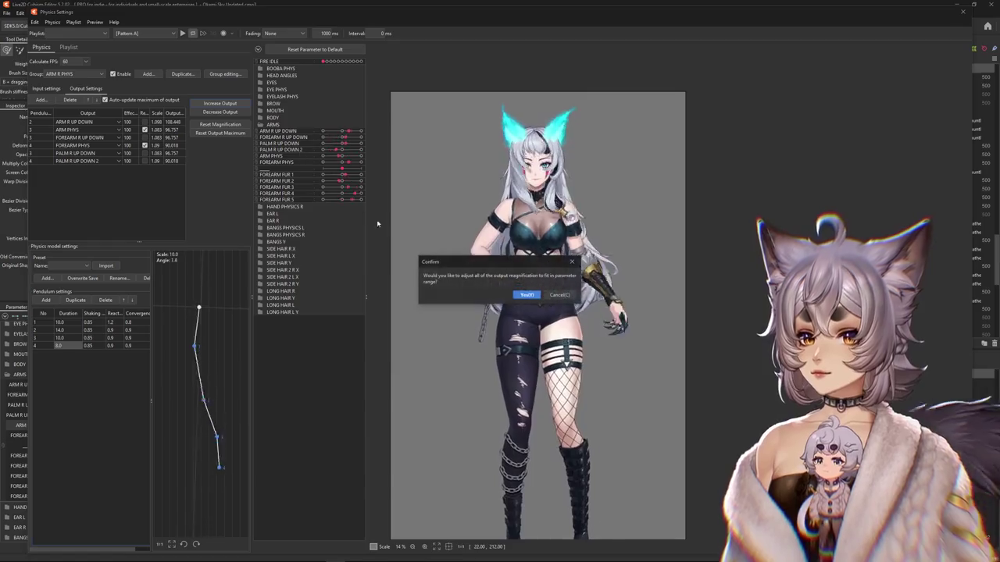
key(Return)
click(220, 125)
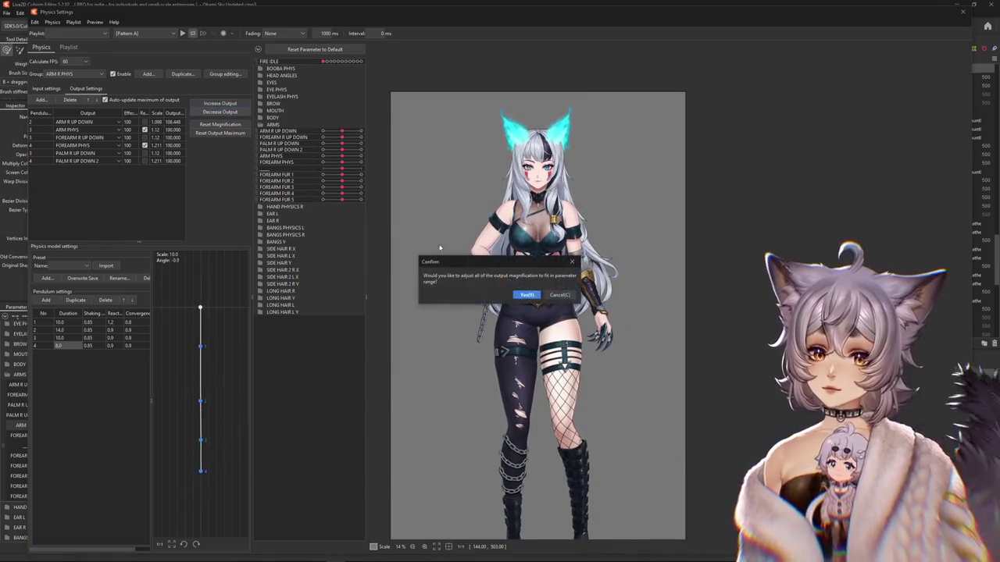
click(529, 295)
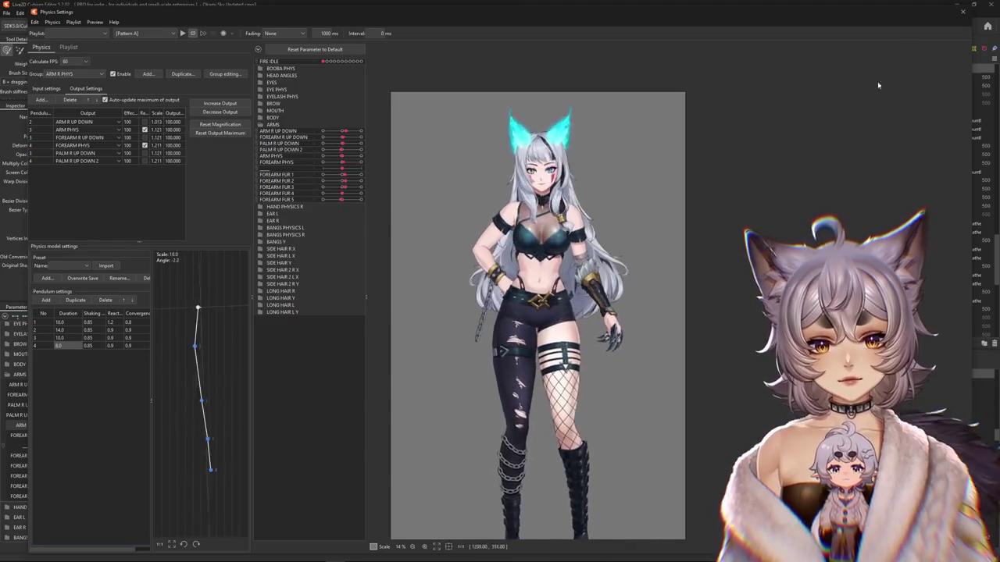
scroll(601, 320, up, 1)
scroll(602, 321, up, 2)
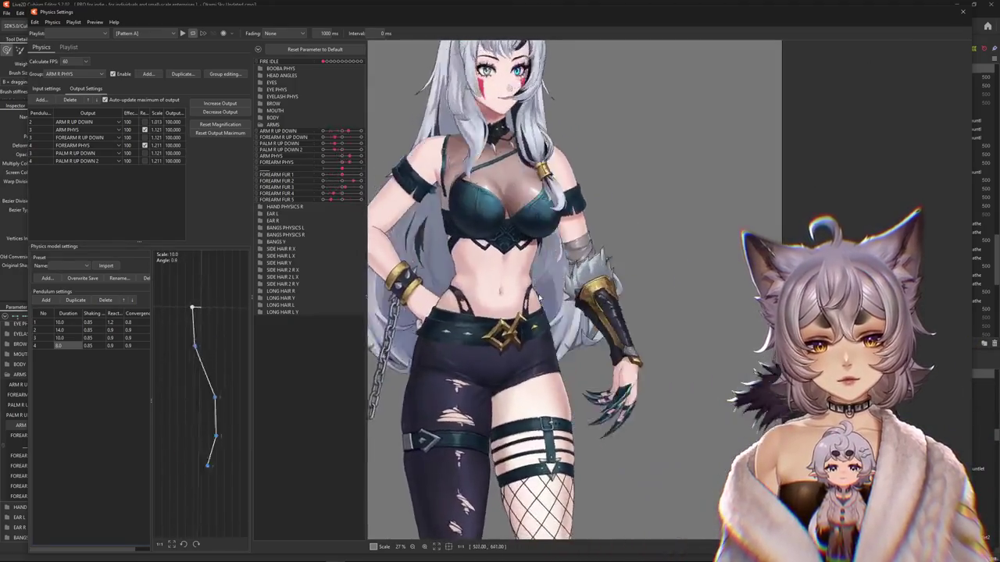
scroll(512, 306, up, 1)
scroll(512, 307, up, 1)
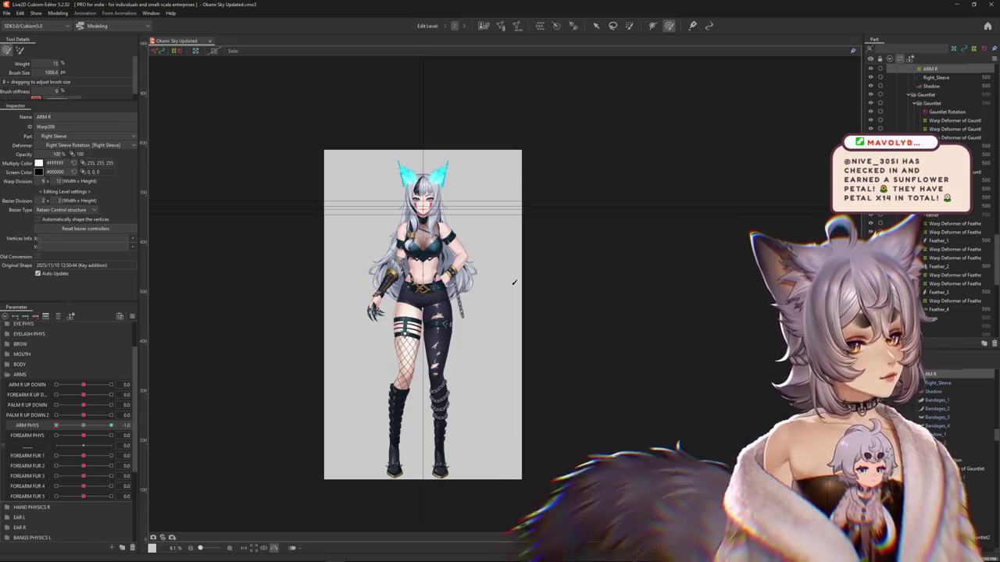
- Briefly bring the browser over the editor, then Alt+Tab back to the Live2D modeling workspace
scroll(514, 282, up, 5)
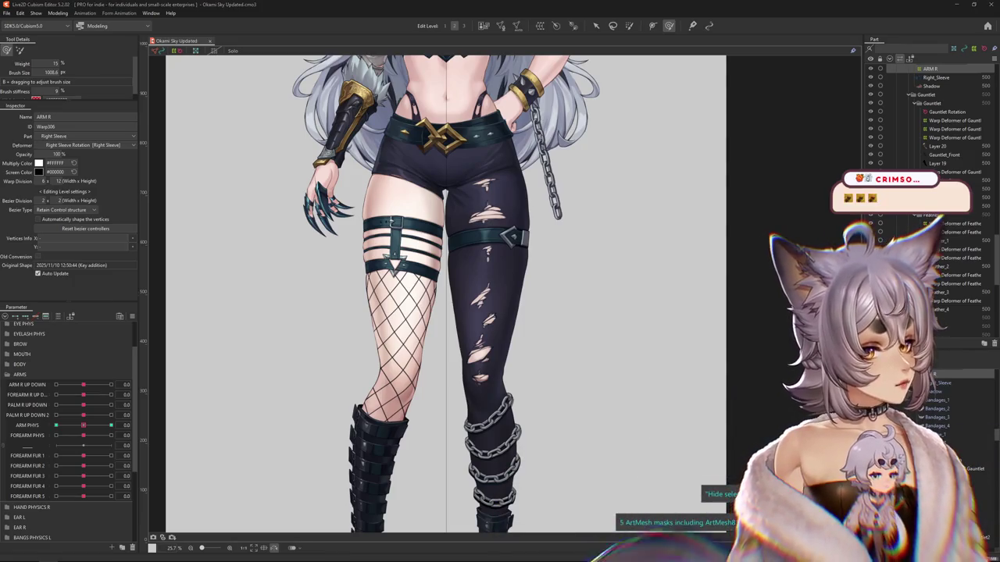
drag(992, 81, 437, 81)
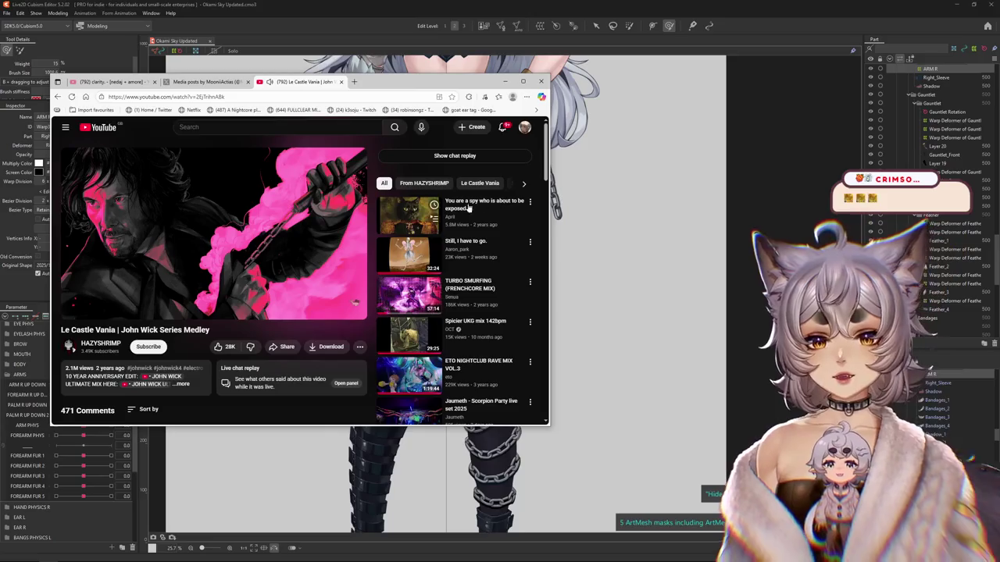
scroll(396, 185, down, 3)
scroll(341, 197, up, 3)
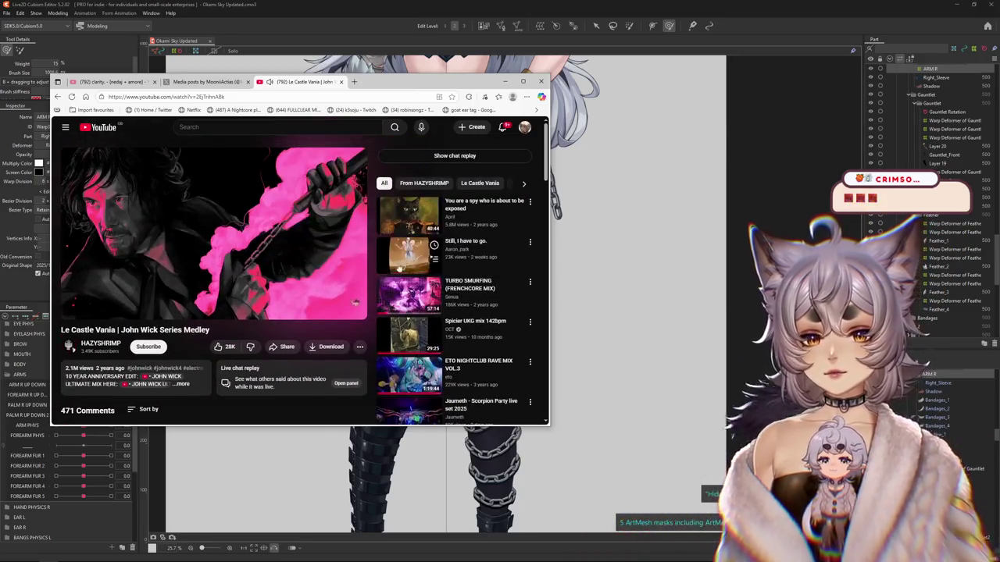
key(alt+Tab)
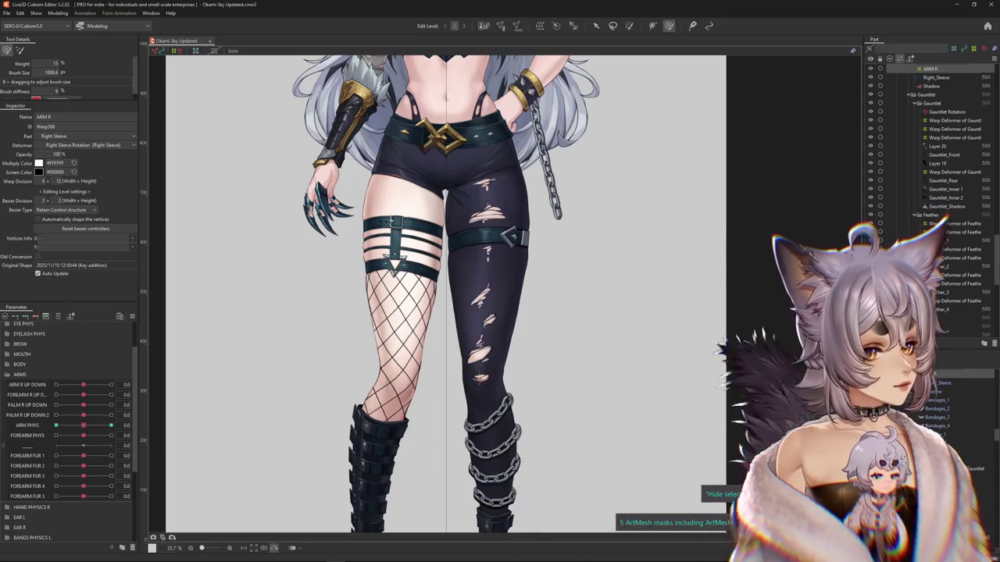
- Collapse the ARMS parameter group and zoom the canvas onto the dark-legging thigh strap
scroll(422, 273, down, 2)
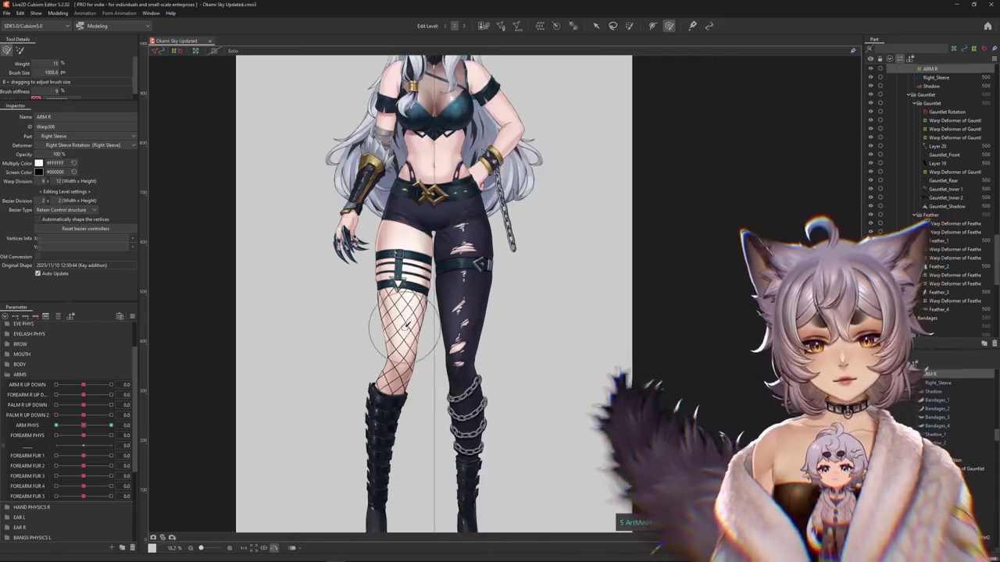
scroll(421, 273, down, 1)
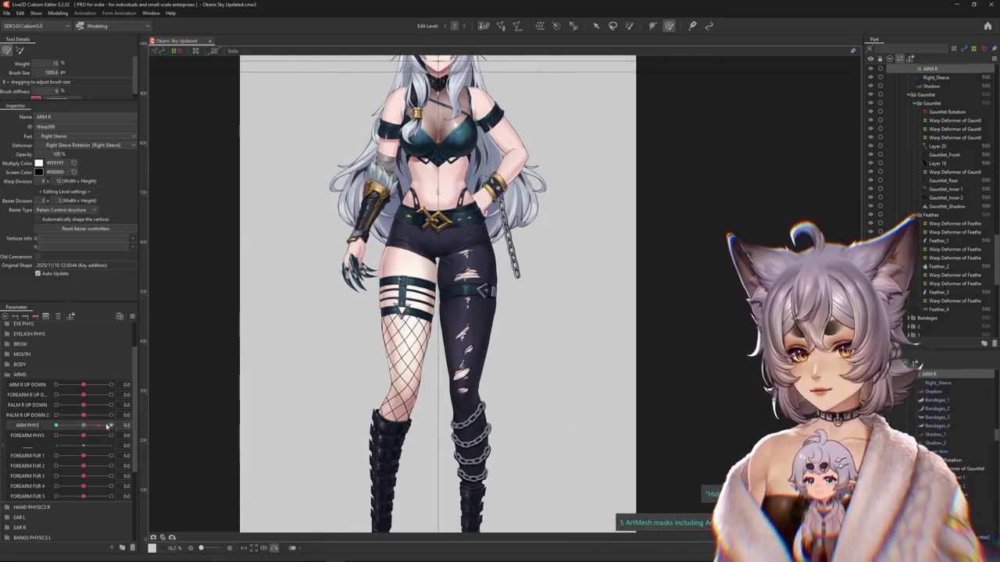
click(133, 317)
click(167, 312)
scroll(168, 313, up, 3)
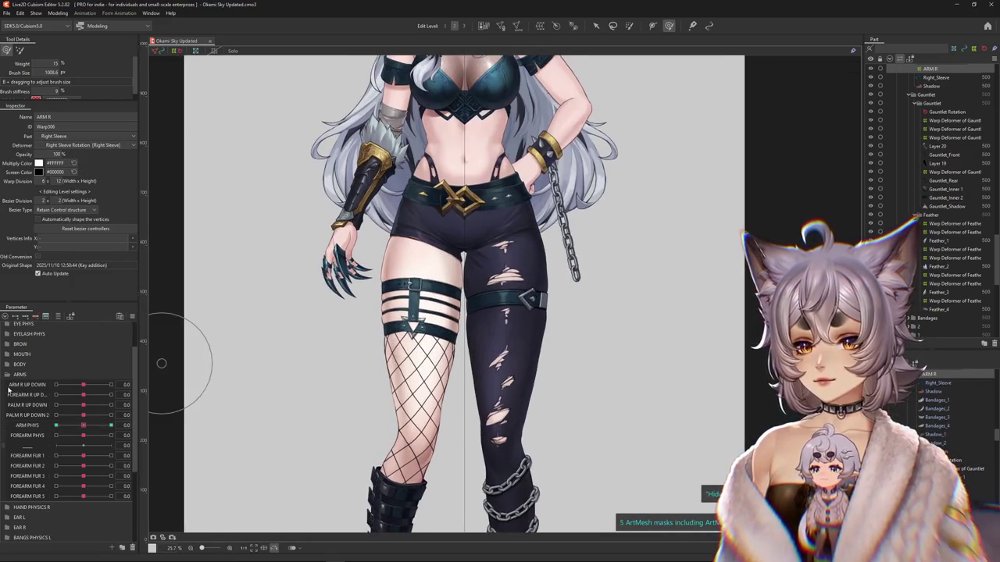
click(6, 375)
scroll(473, 346, down, 3)
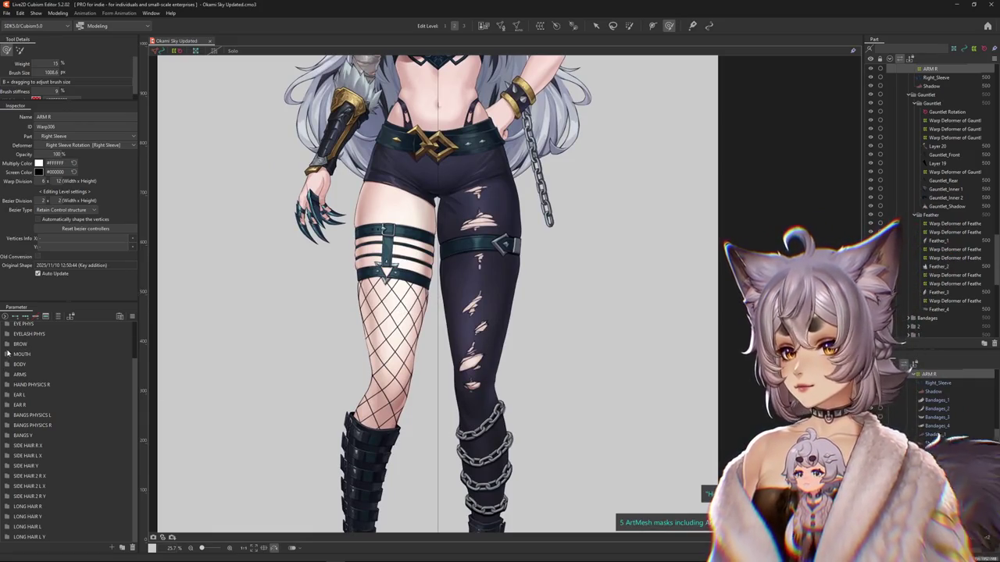
click(7, 375)
click(6, 372)
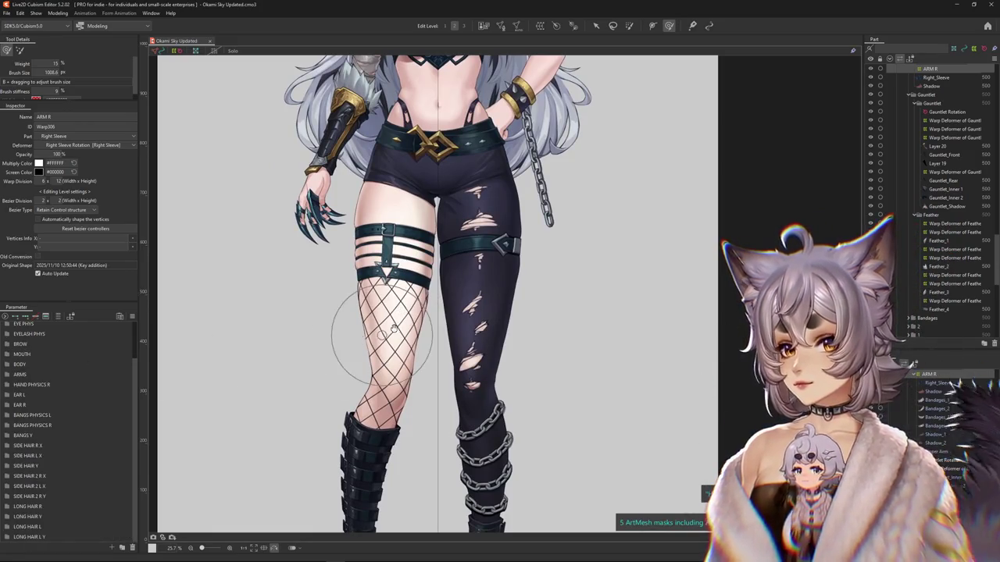
scroll(395, 328, up, 2)
scroll(395, 328, up, 2)
scroll(391, 289, up, 5)
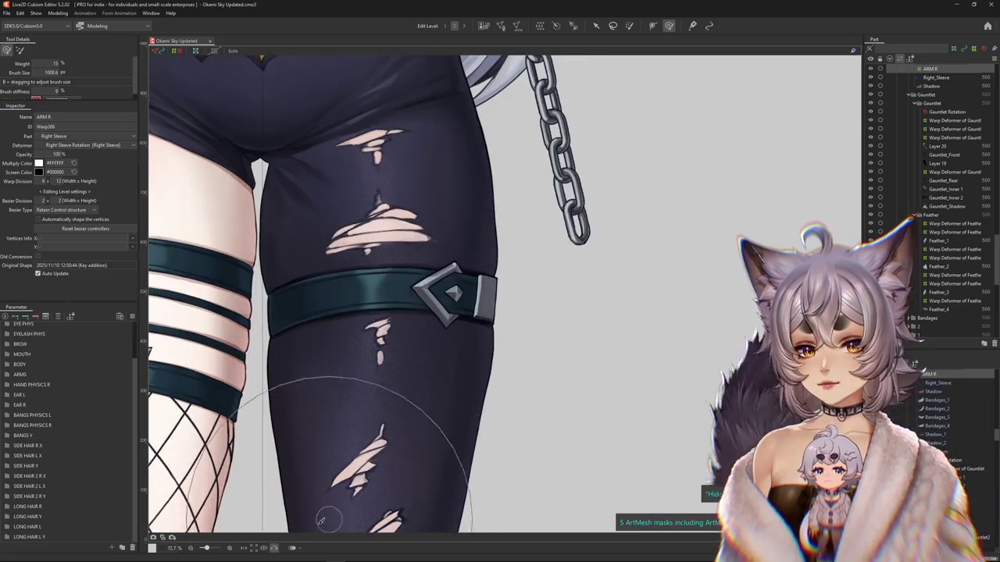
scroll(407, 437, down, 3)
scroll(517, 331, down, 3)
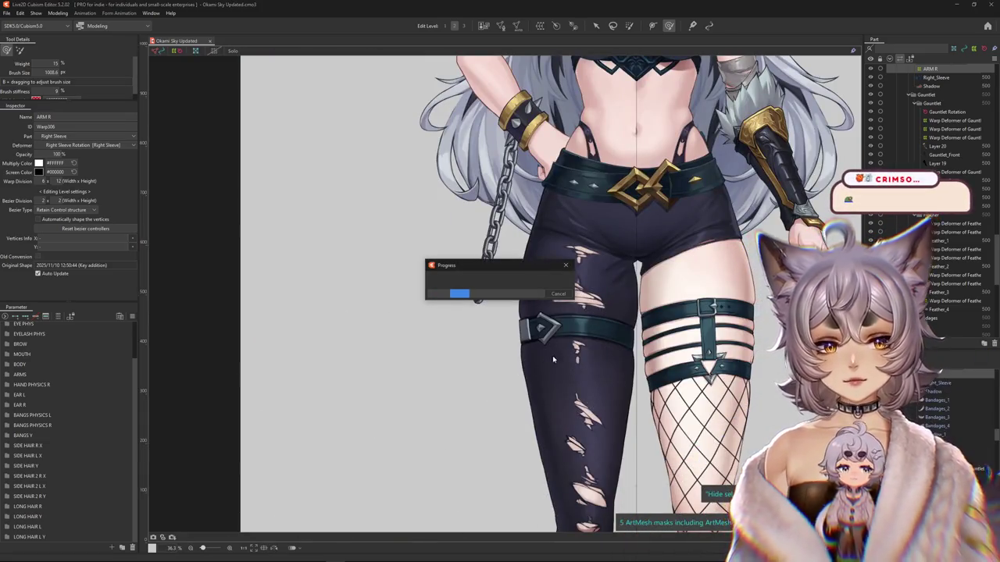
scroll(500, 336, up, 1)
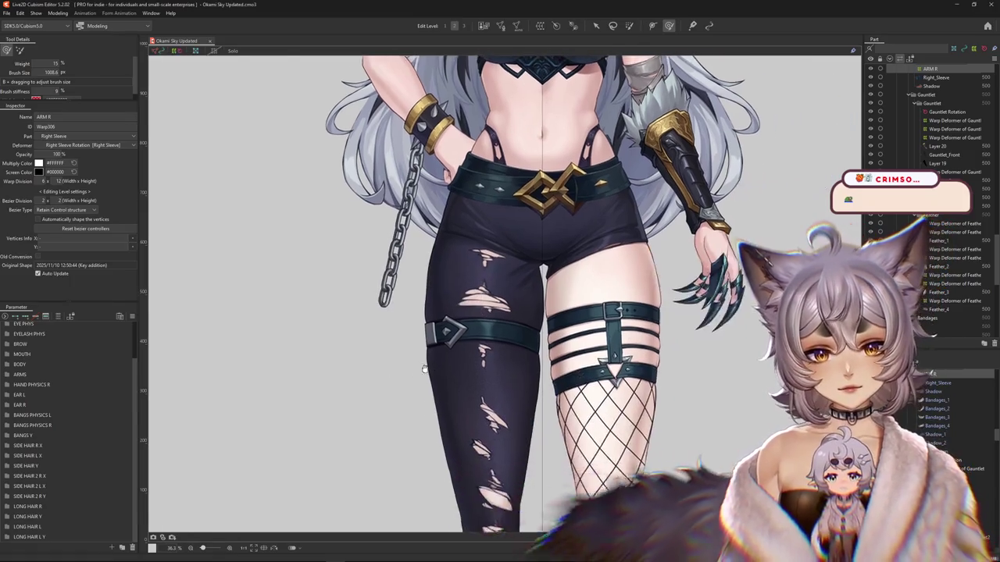
scroll(438, 328, up, 1)
- Select the thigh strap piece Layer 12 from the right-click pick list
right_click(451, 322)
click(487, 346)
scroll(469, 335, up, 2)
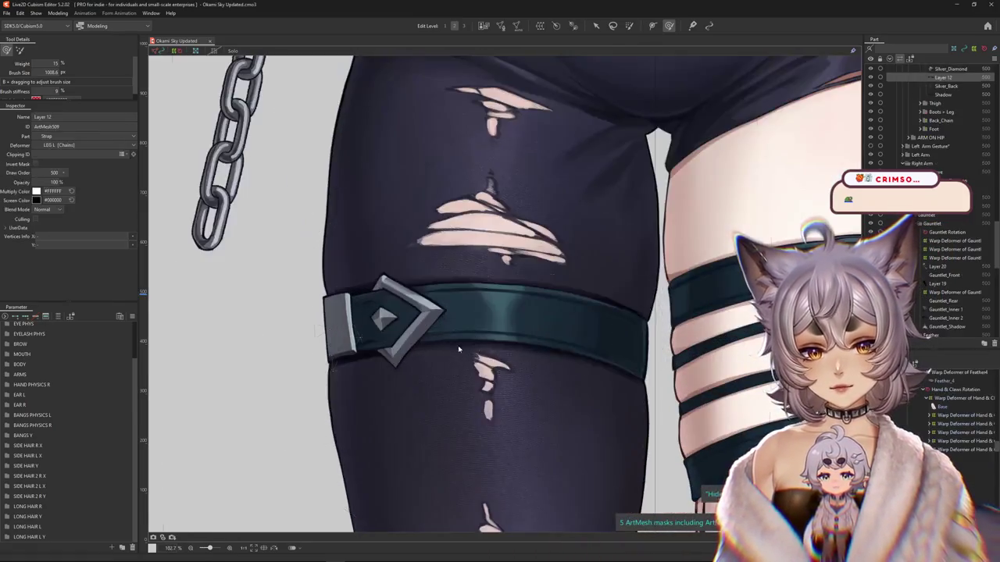
scroll(308, 293, up, 1)
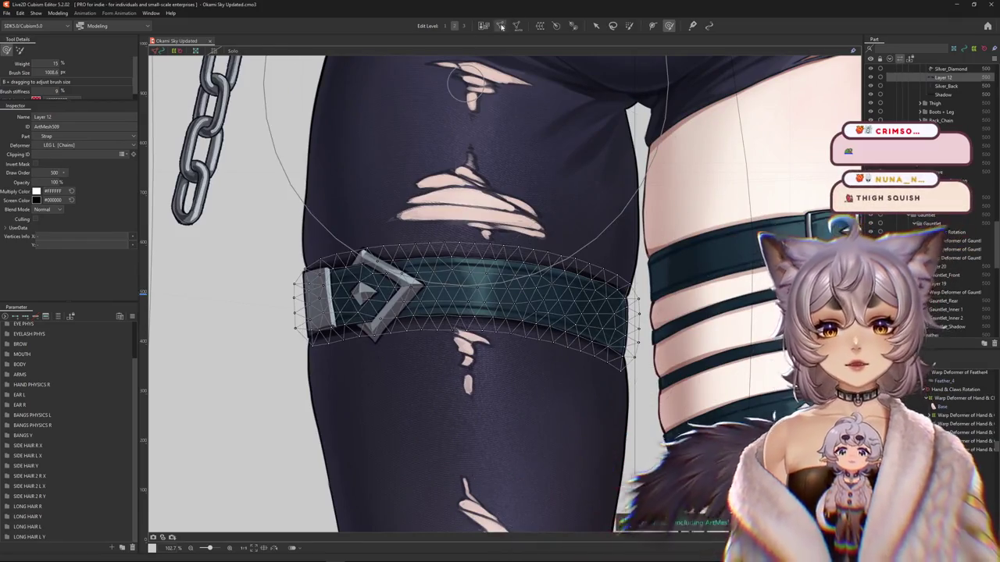
- Pan along Layer 12's strap mesh from its right end to its left end, then select a top-edge vertex
double_click(309, 294)
scroll(310, 293, up, 3)
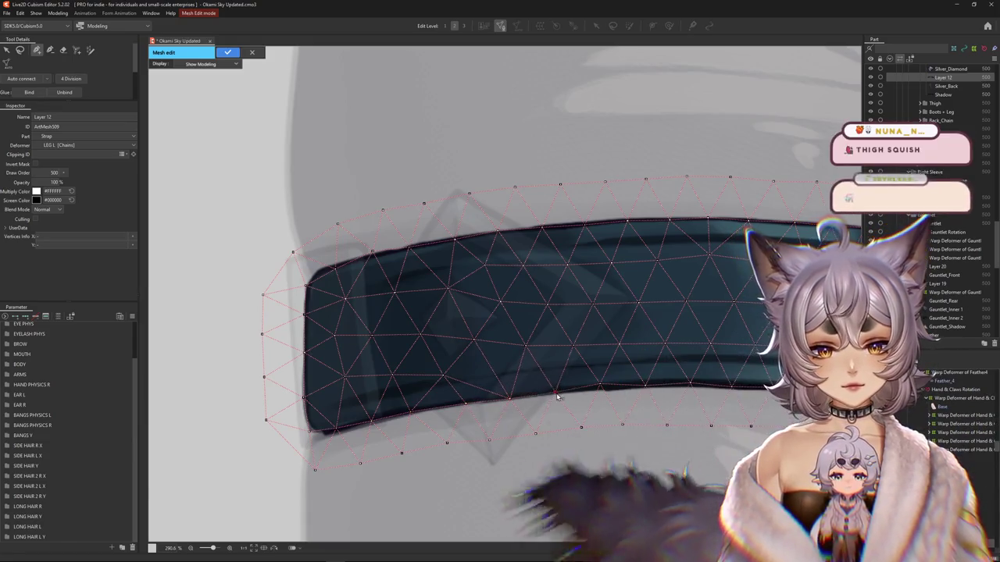
drag(603, 390, 420, 388)
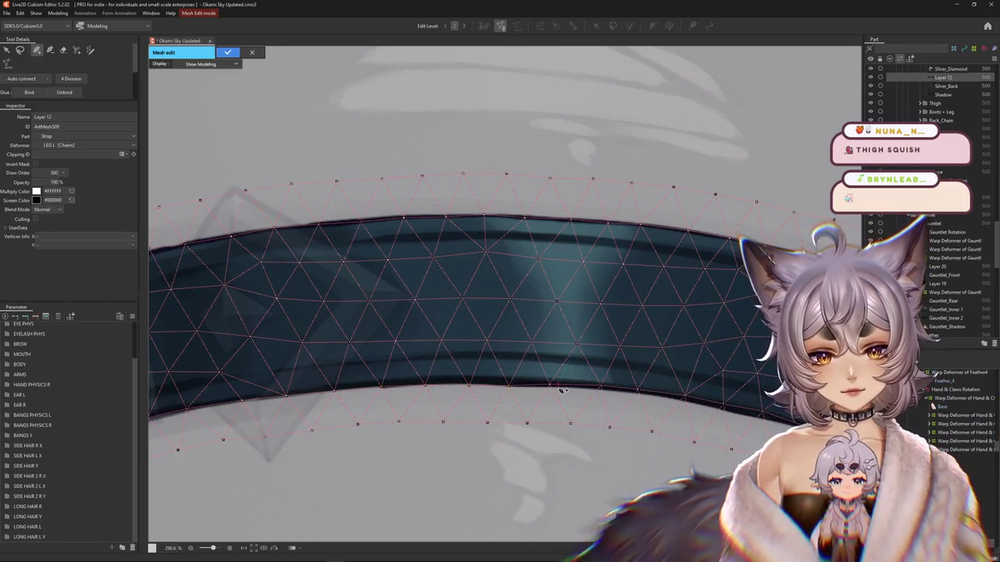
drag(599, 389, 518, 376)
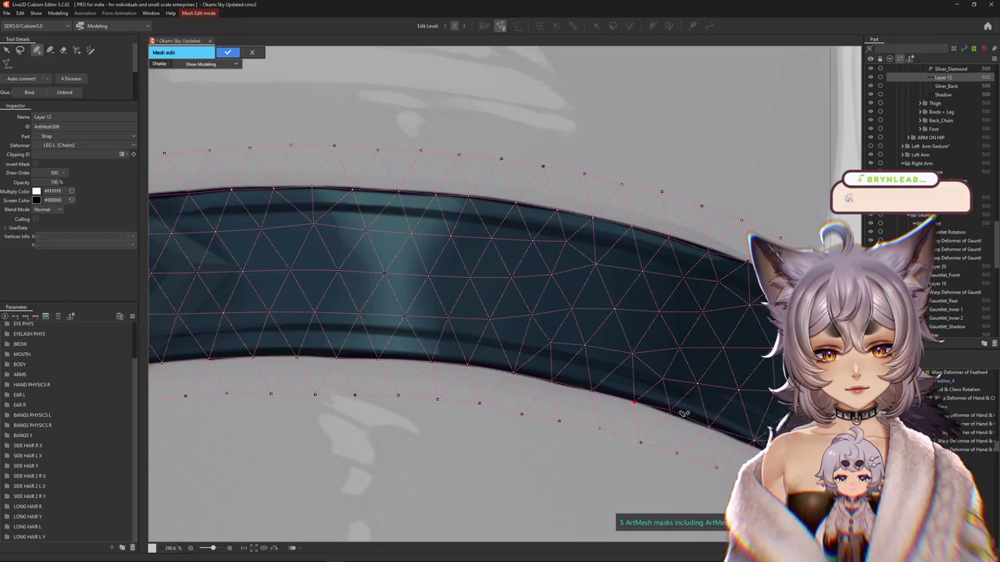
drag(746, 476, 605, 453)
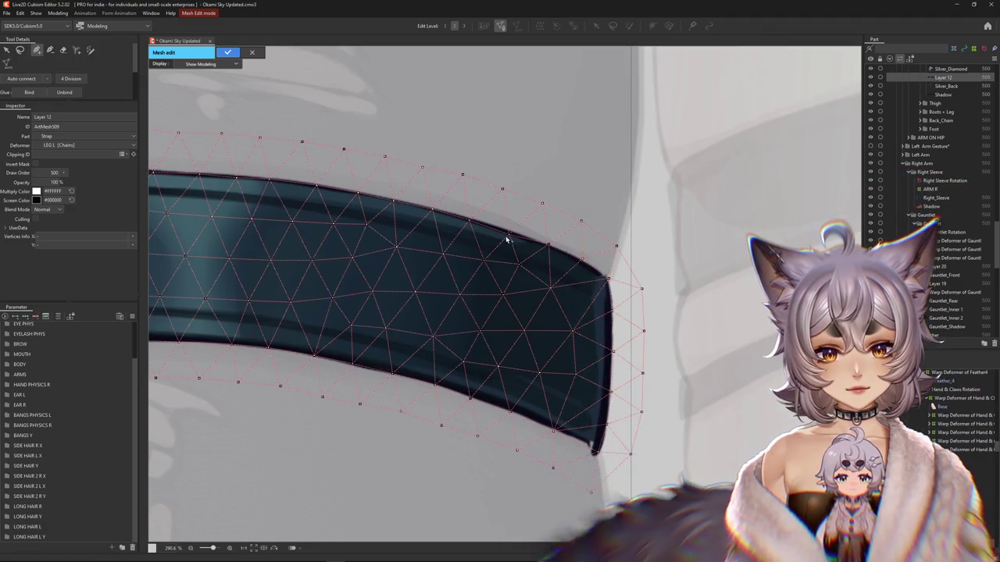
drag(458, 227, 565, 279)
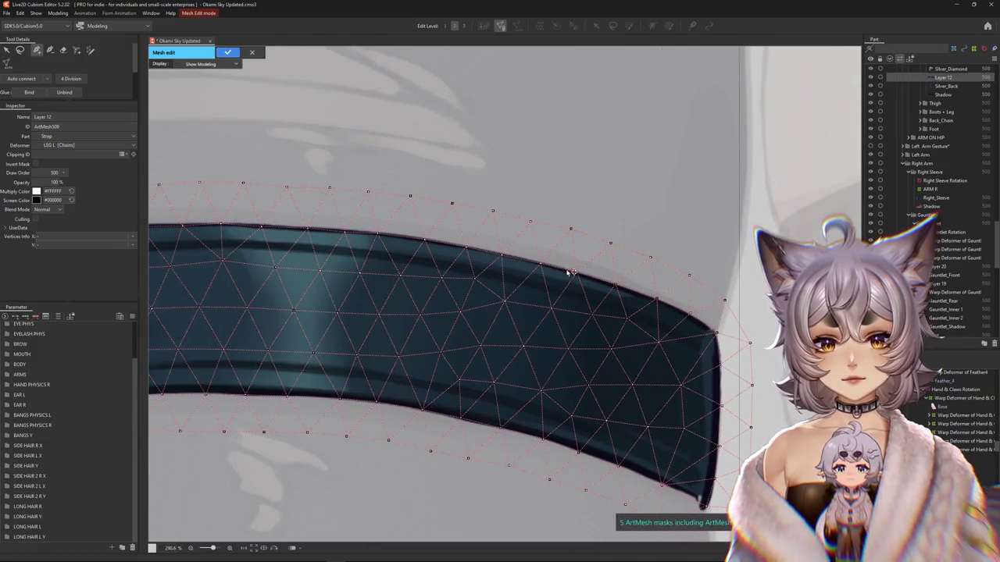
drag(378, 252, 487, 274)
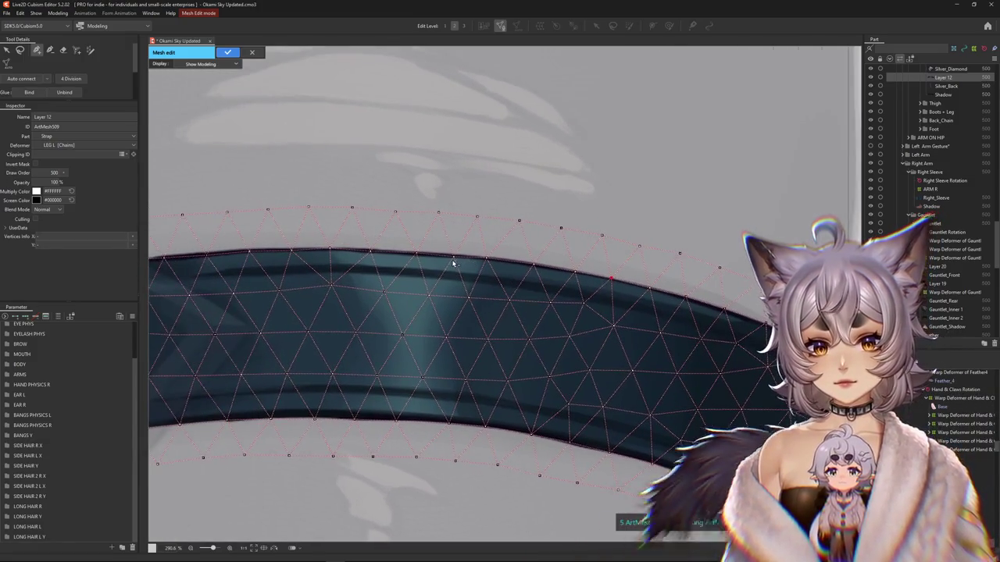
drag(370, 252, 415, 274)
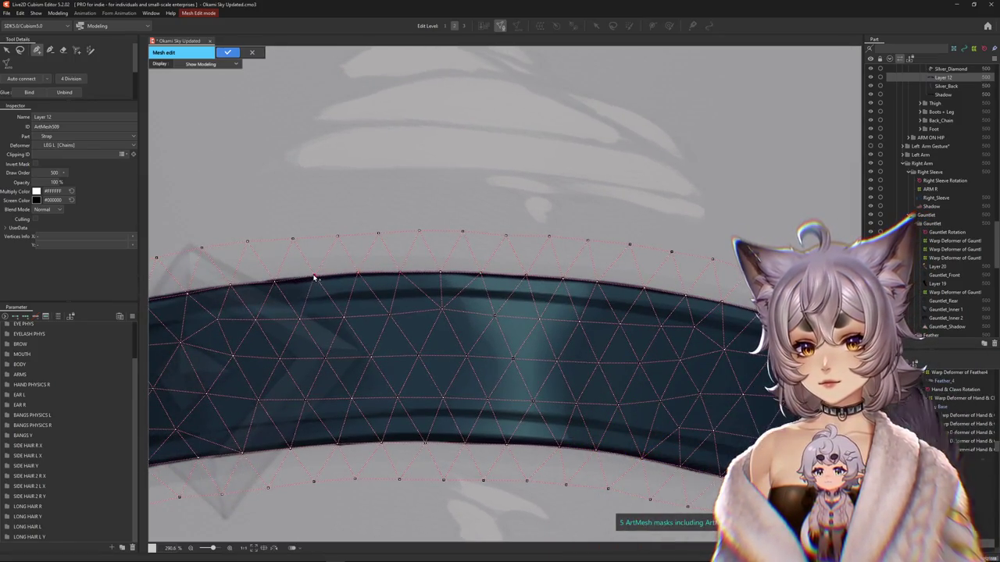
drag(314, 277, 450, 285)
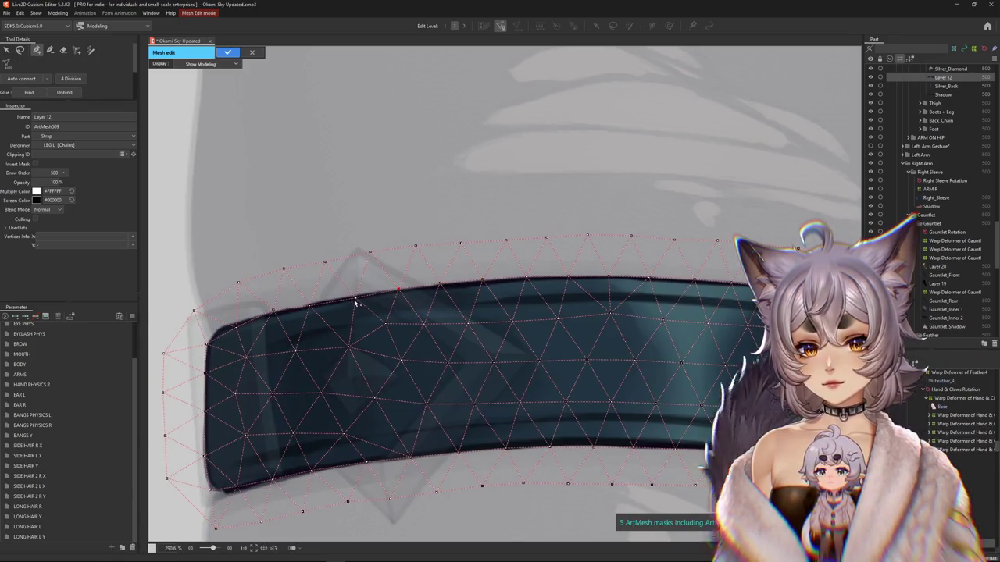
click(308, 305)
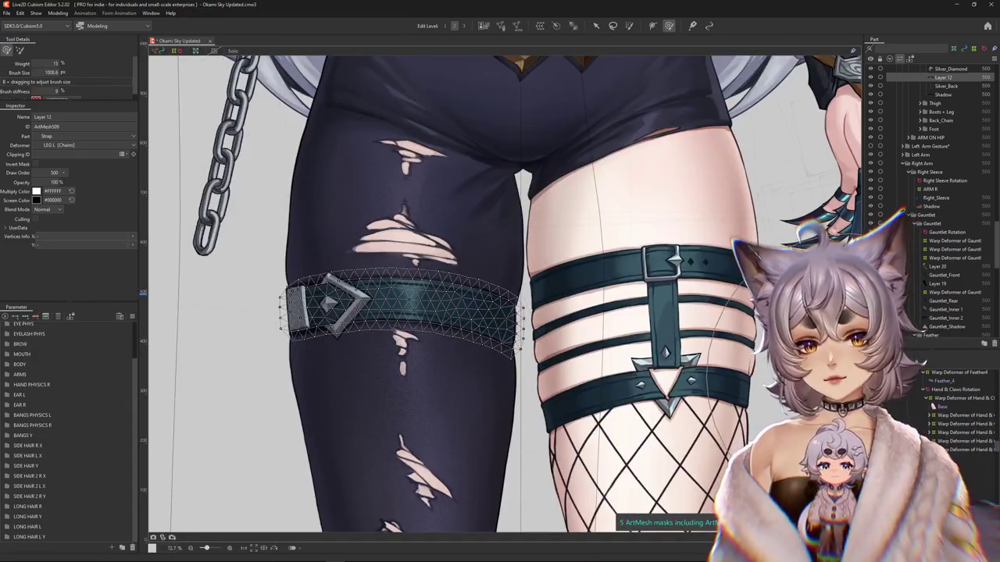
- Pick Silver_Plate from the layers under the left buckle and enter its Mesh Edit mode
scroll(428, 305, up, 5)
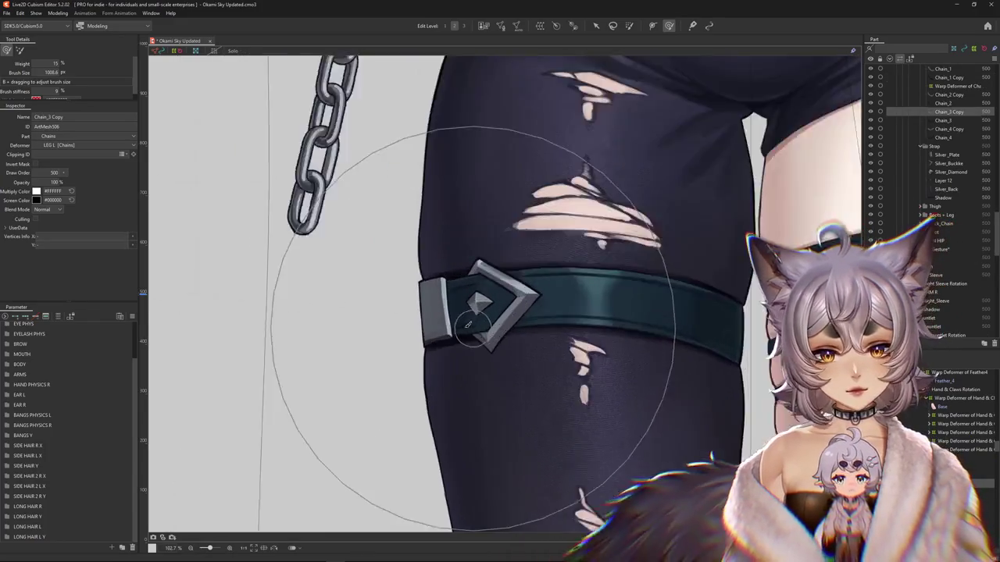
right_click(435, 317)
click(475, 334)
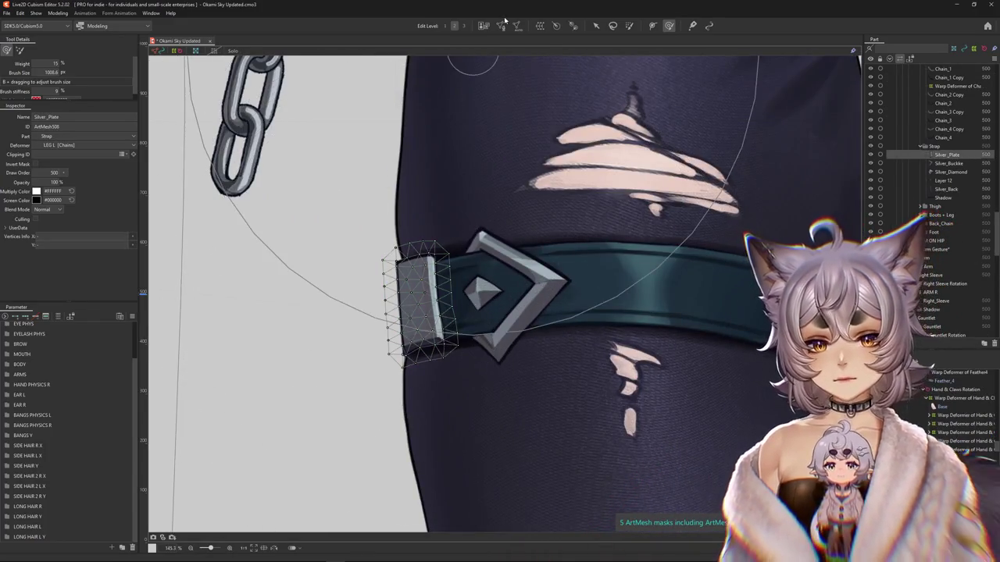
double_click(405, 267)
scroll(402, 340, up, 6)
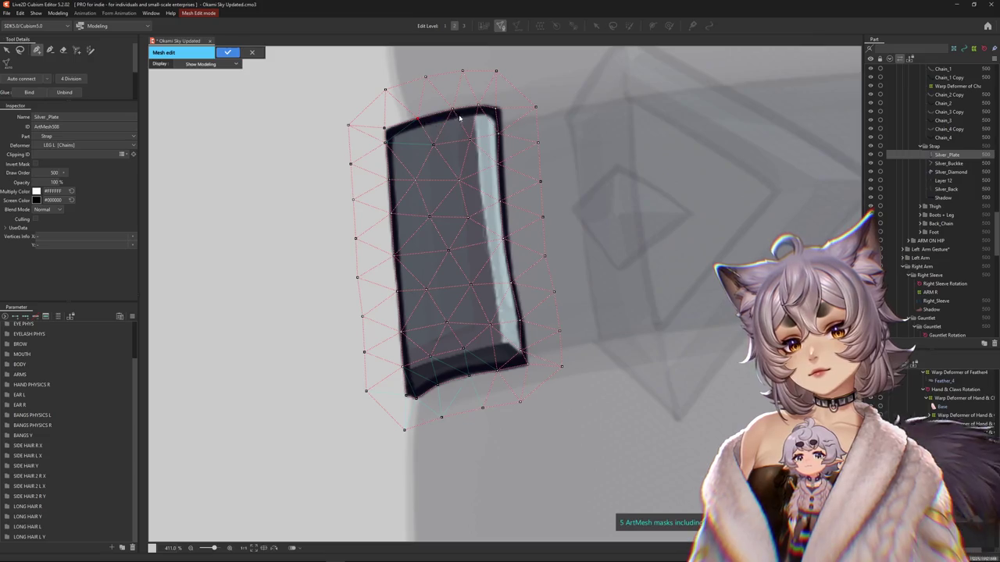
- Add vertices along the plate's right edge, bottom corner and top edge, then apply the mesh
click(503, 134)
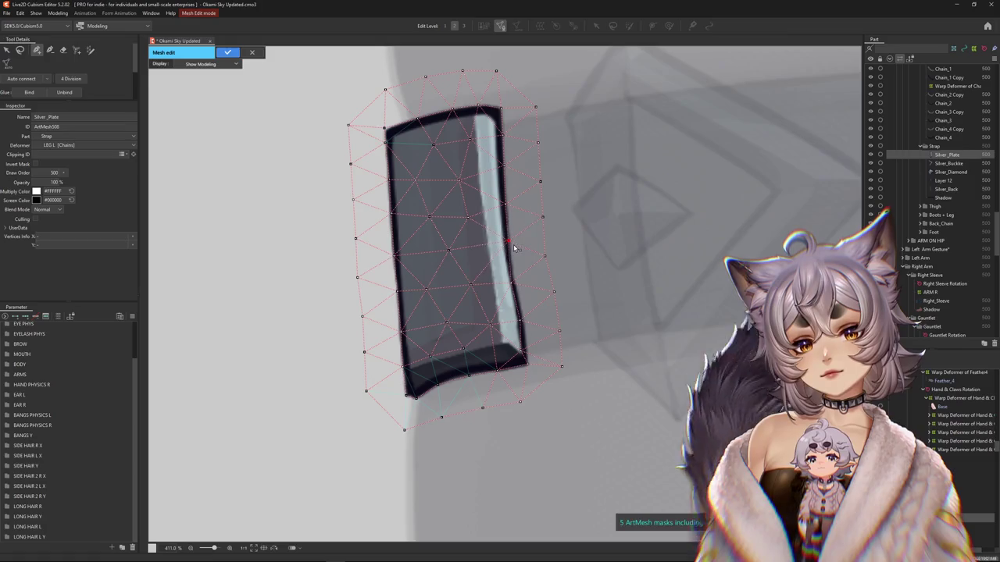
click(518, 322)
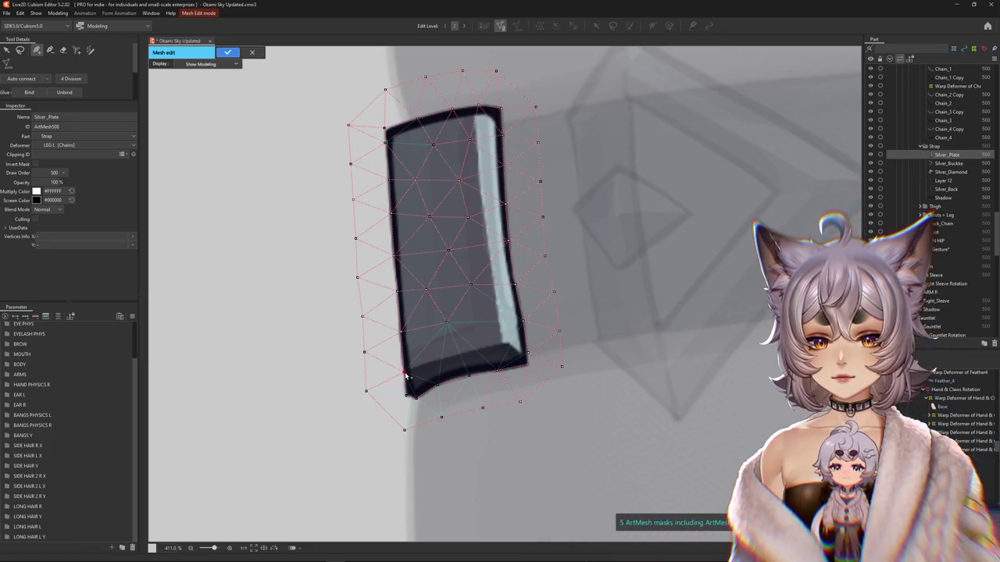
click(501, 344)
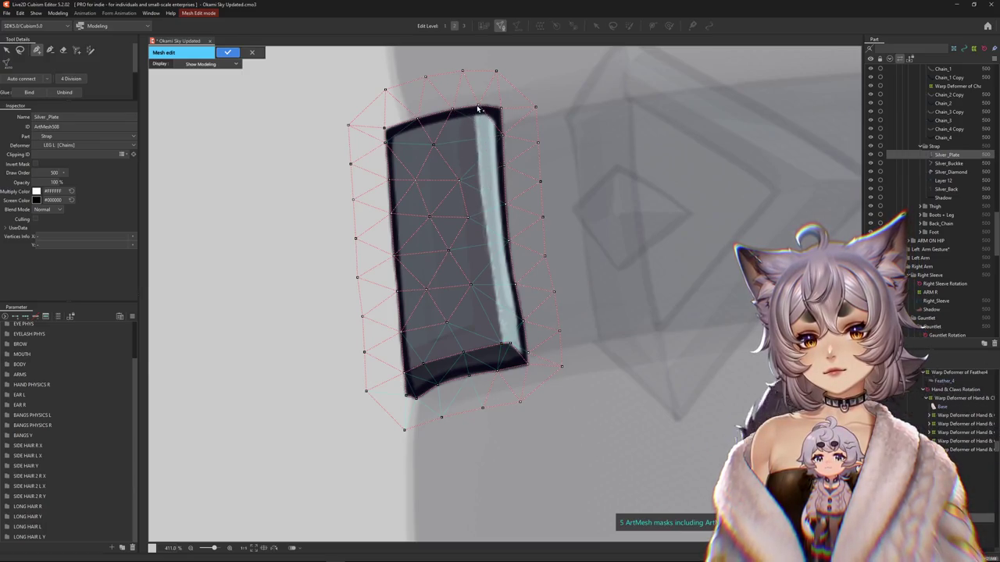
click(477, 152)
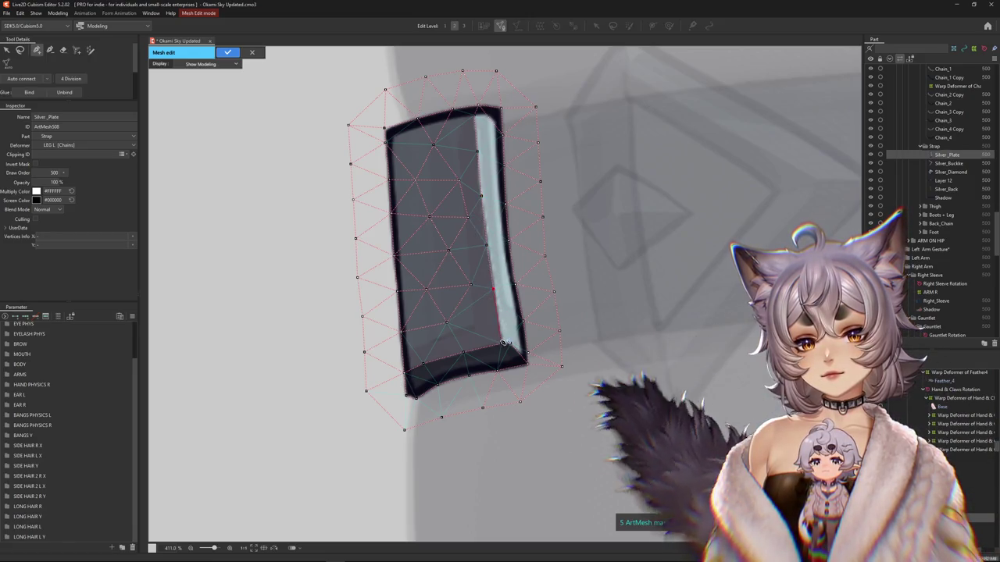
scroll(488, 168, down, 3)
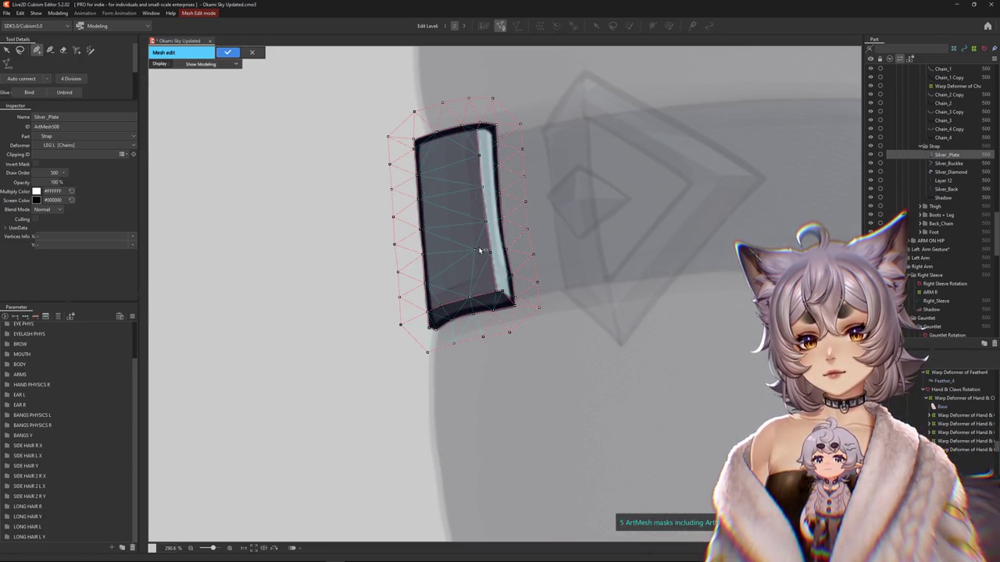
scroll(467, 245, down, 3)
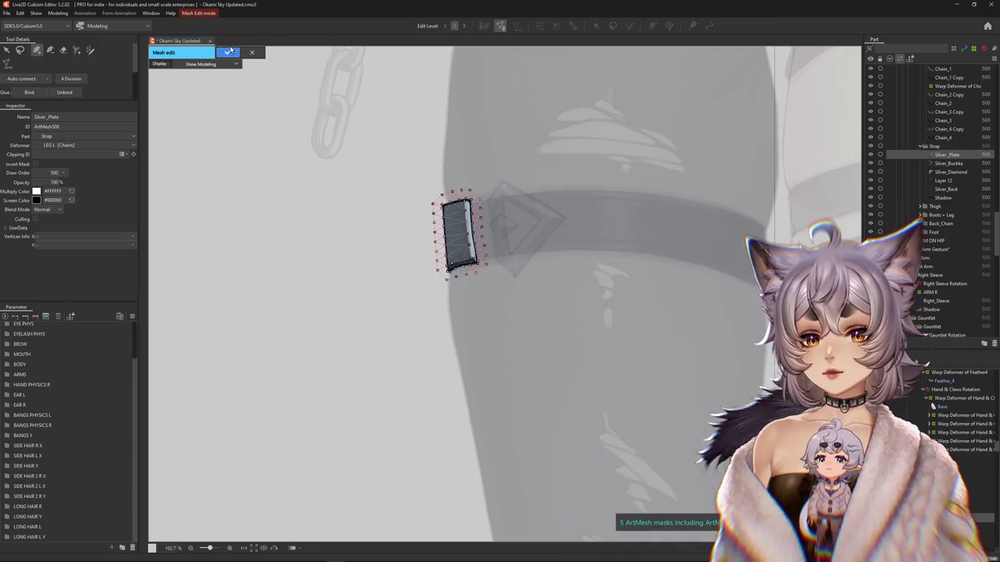
key(Return)
- Select the Silver_Buckle piece and remove its existing mesh
click(539, 222)
scroll(539, 223, up, 3)
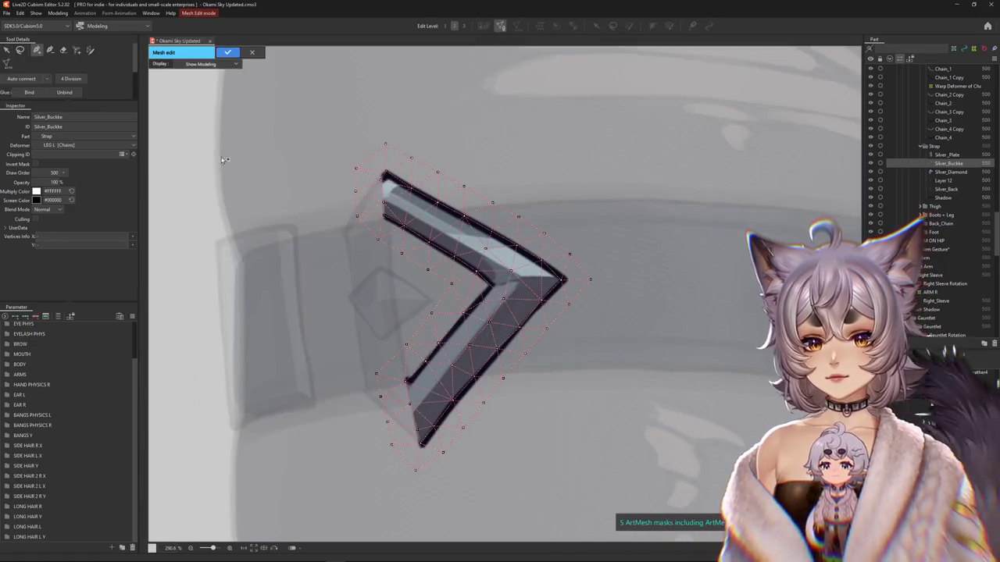
scroll(265, 164, down, 2)
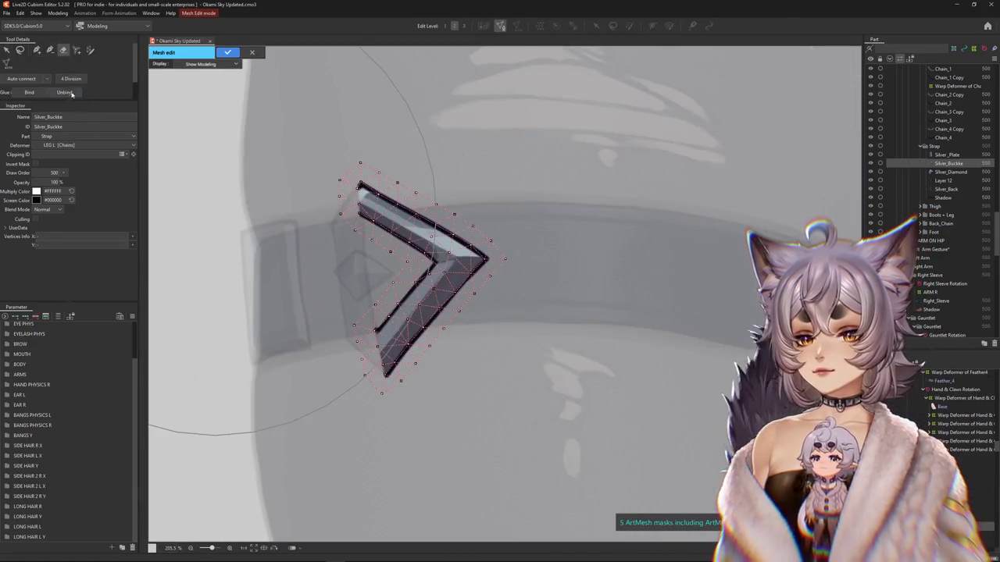
click(69, 93)
scroll(377, 327, up, 2)
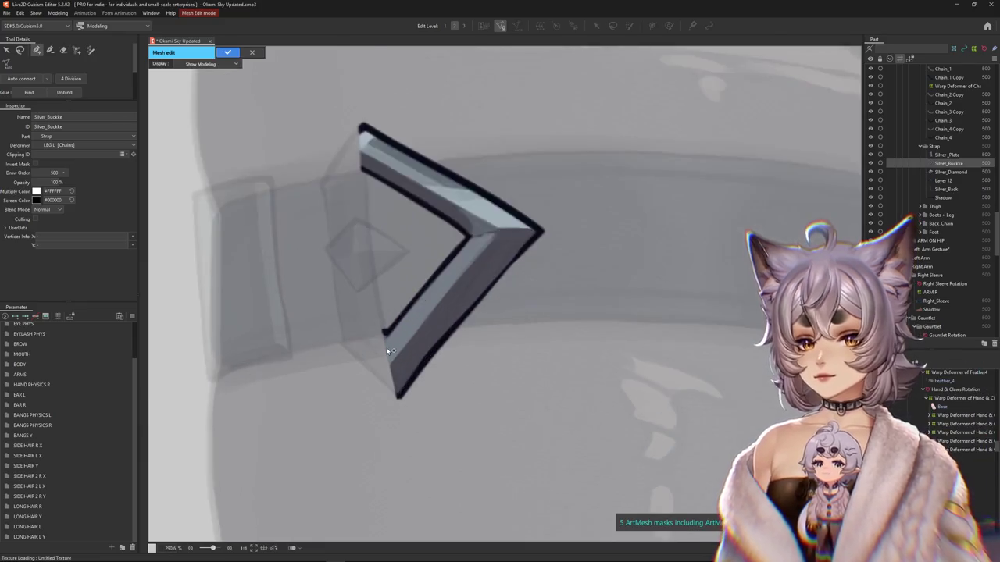
scroll(376, 326, up, 2)
- Place vertices at the buckle's bottom tip, top-right tip, top and upper-left end
click(401, 422)
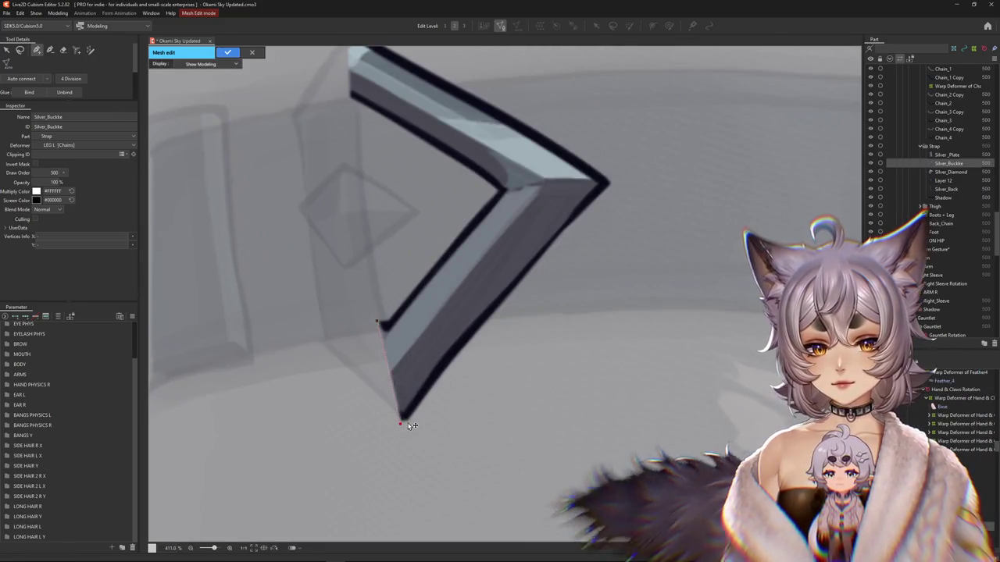
click(613, 185)
scroll(424, 262, up, 3)
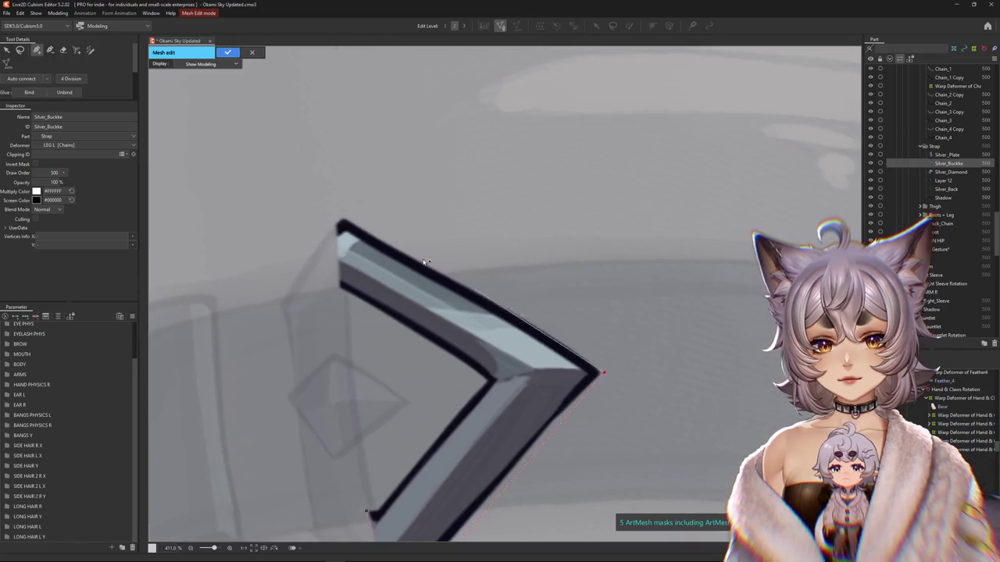
click(334, 225)
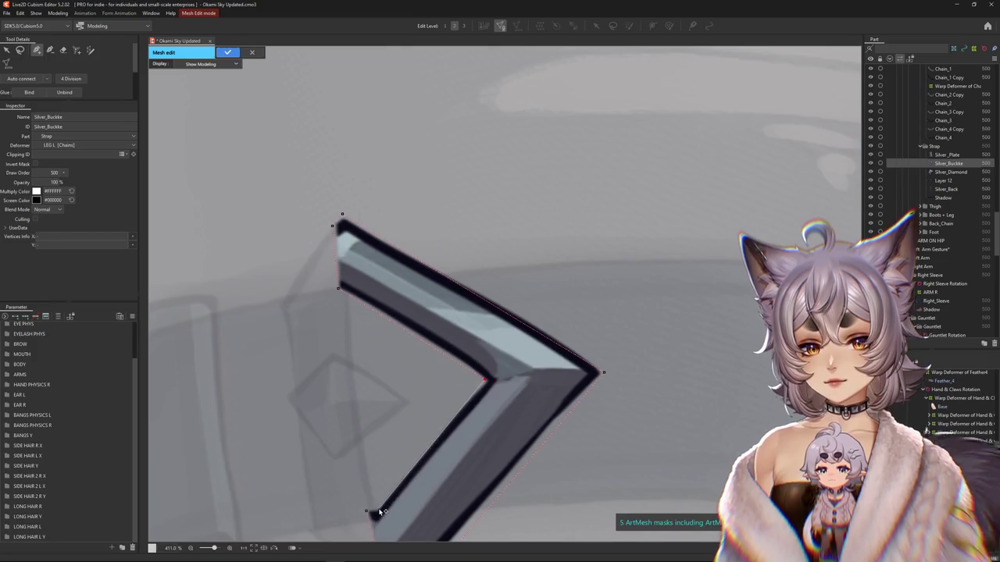
scroll(379, 484, down, 3)
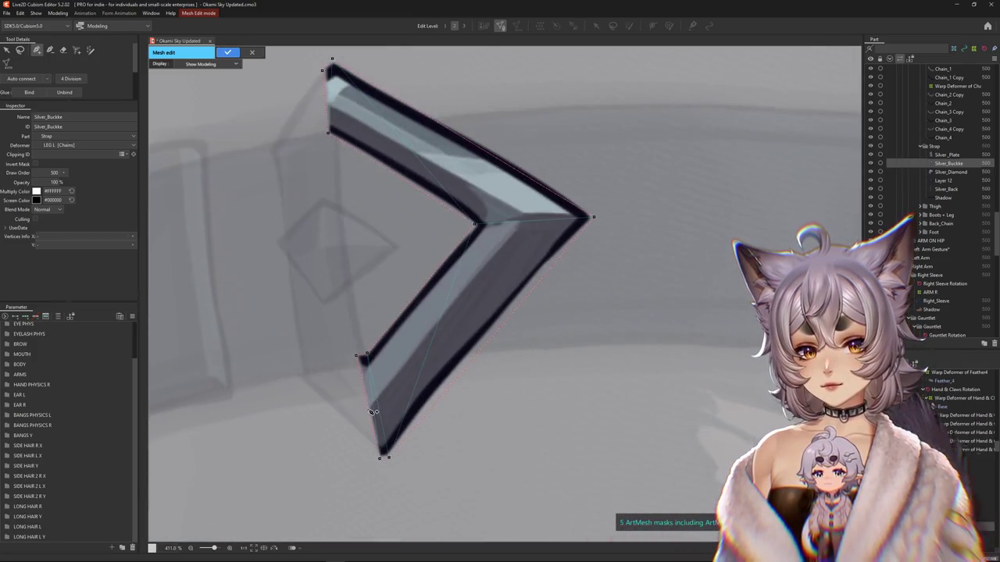
click(325, 100)
- Add vertices at the outer point and along the buckle's inner, upper and lower-right edges
click(475, 225)
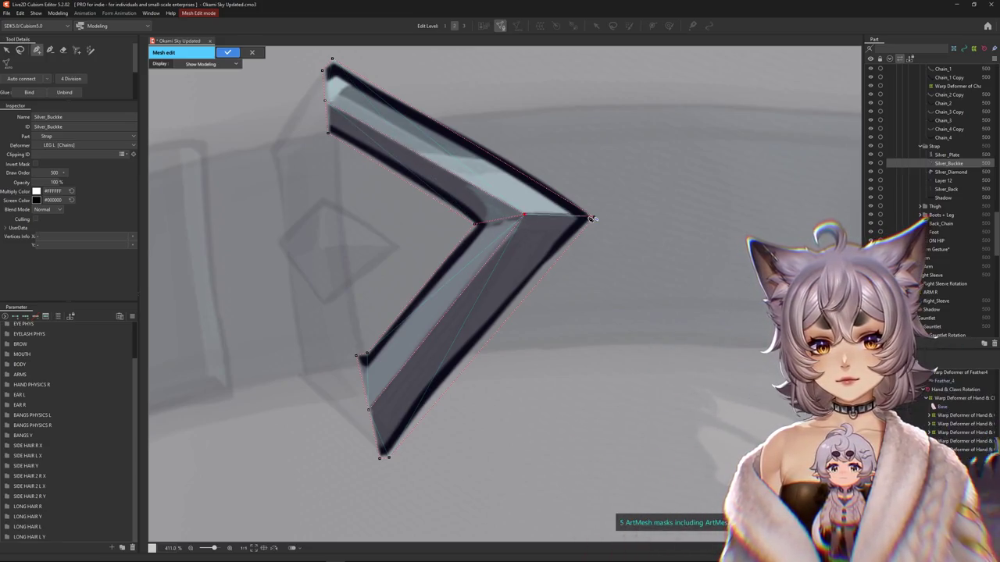
click(393, 321)
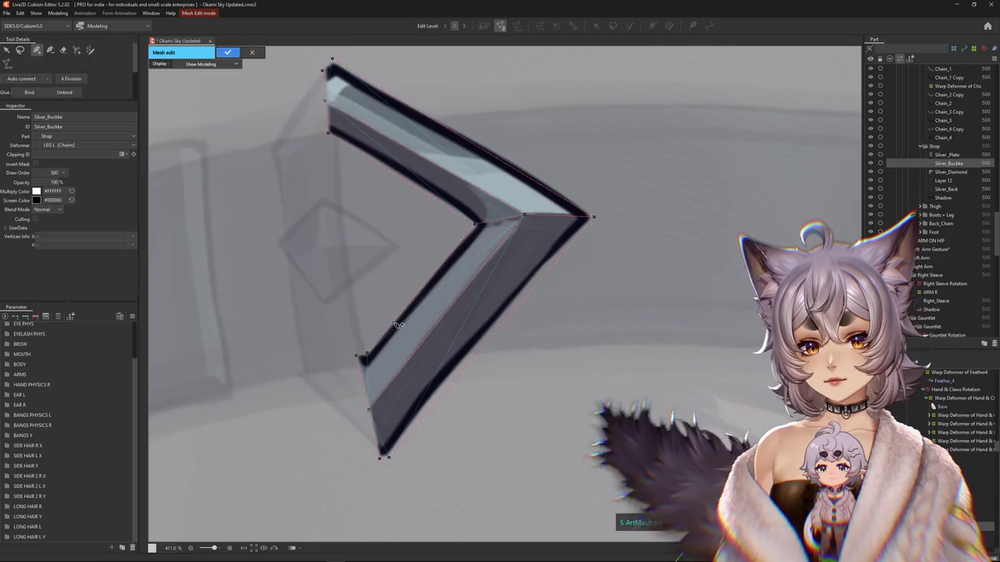
click(428, 279)
click(464, 240)
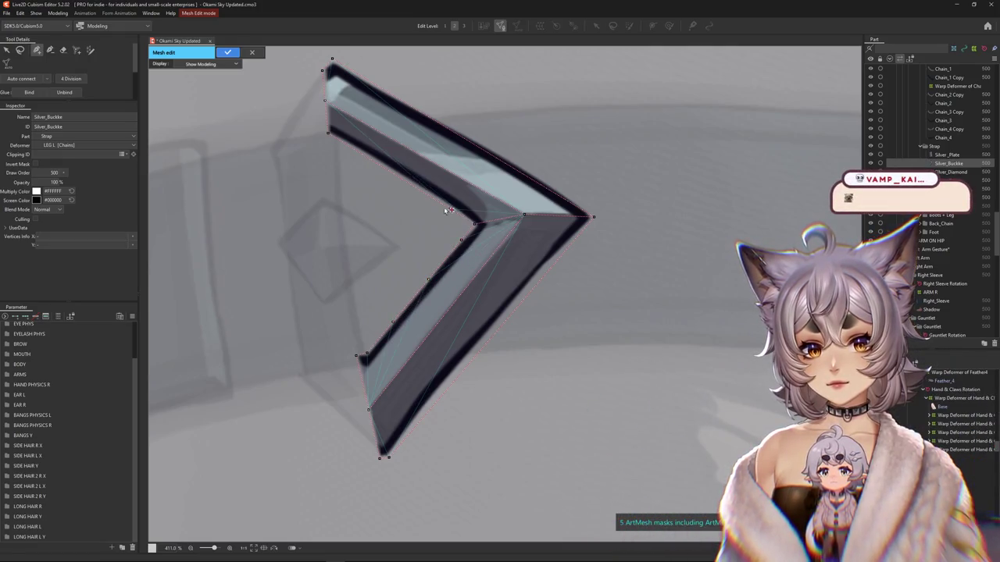
click(368, 79)
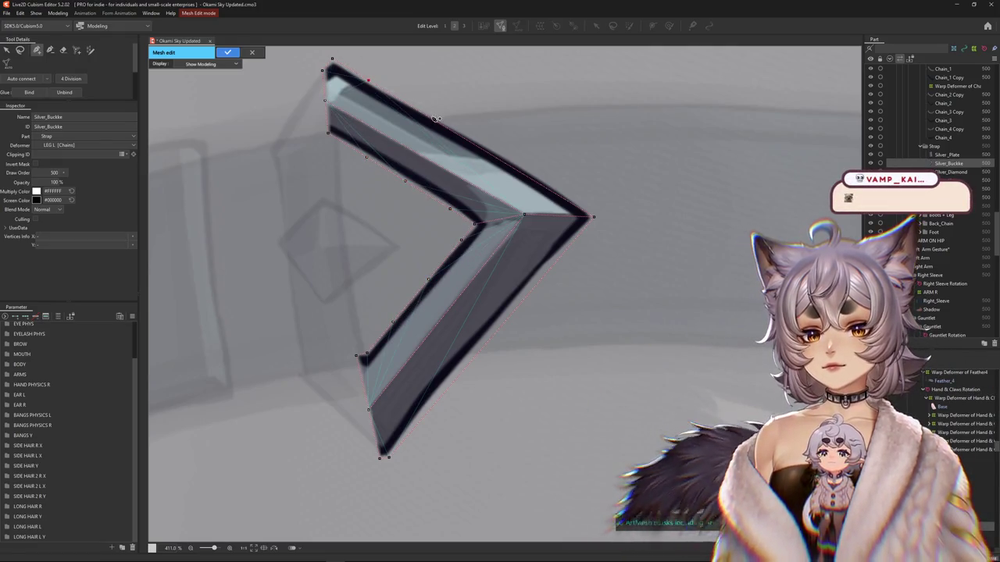
click(428, 118)
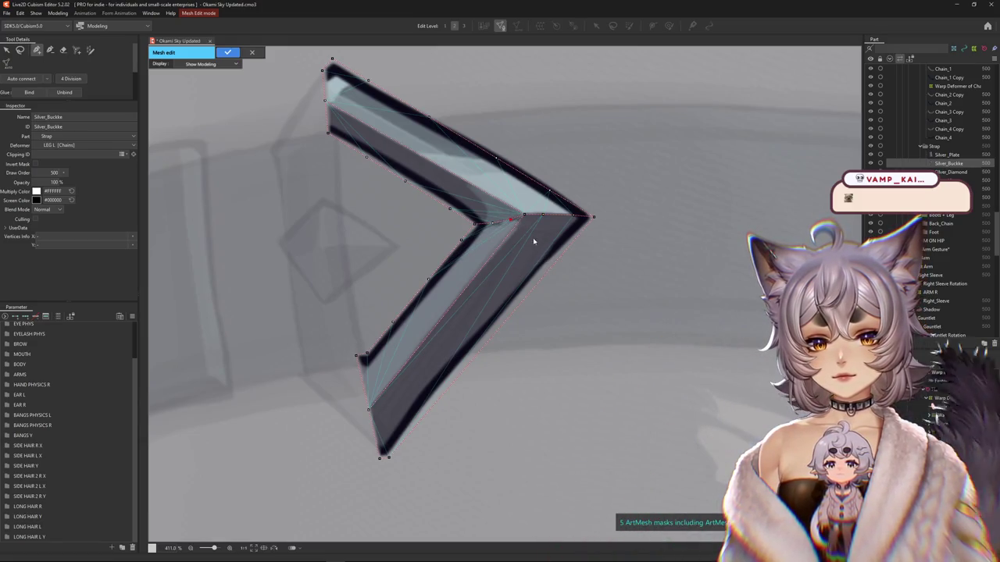
click(474, 356)
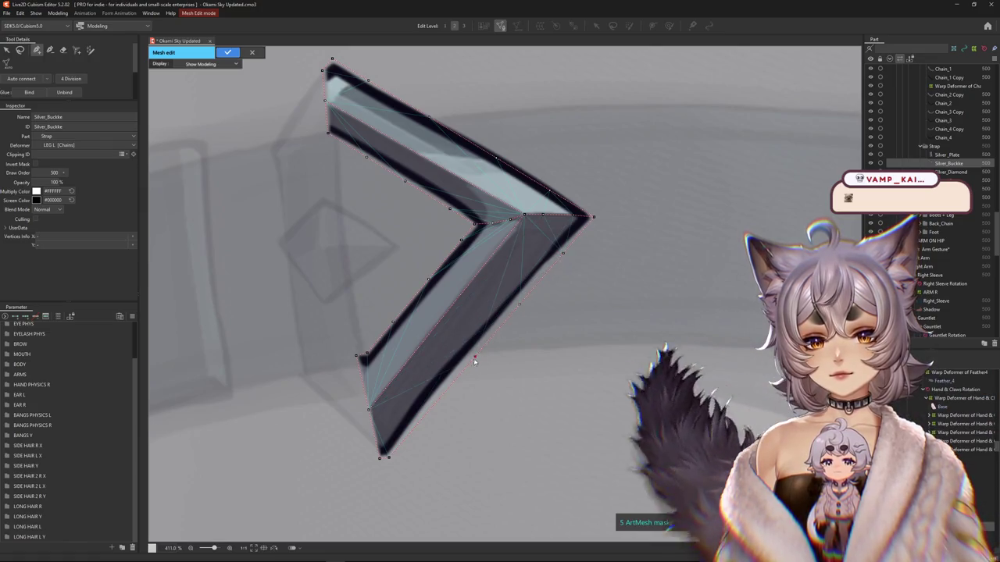
click(422, 414)
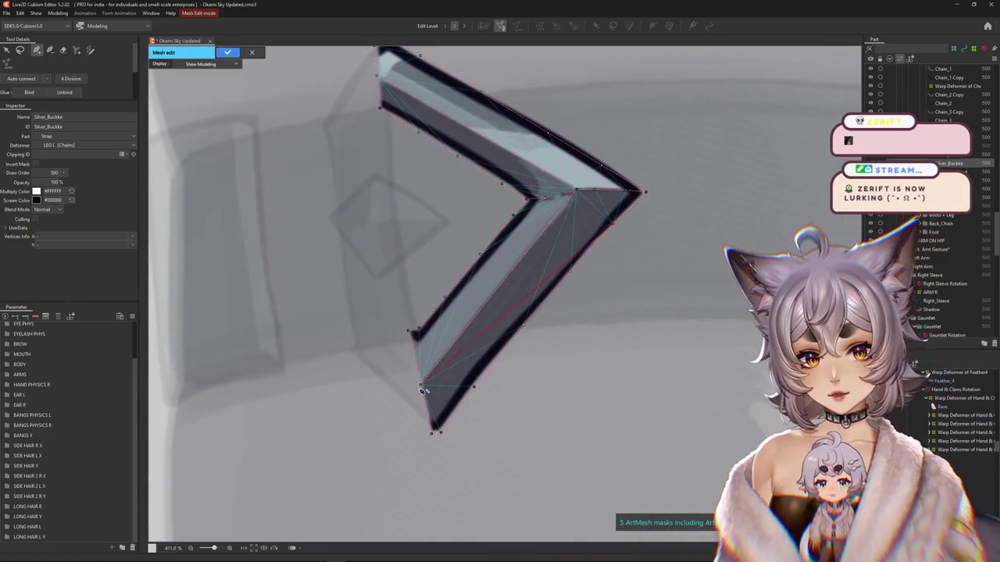
- Add more vertices along the chevron's edge and its inner edge
scroll(440, 405, up, 2)
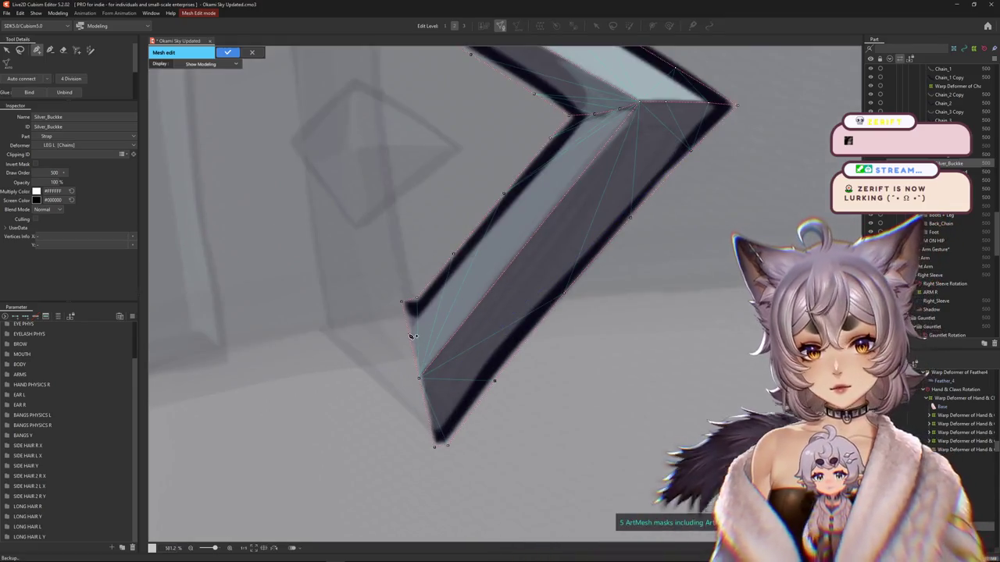
click(498, 281)
click(539, 229)
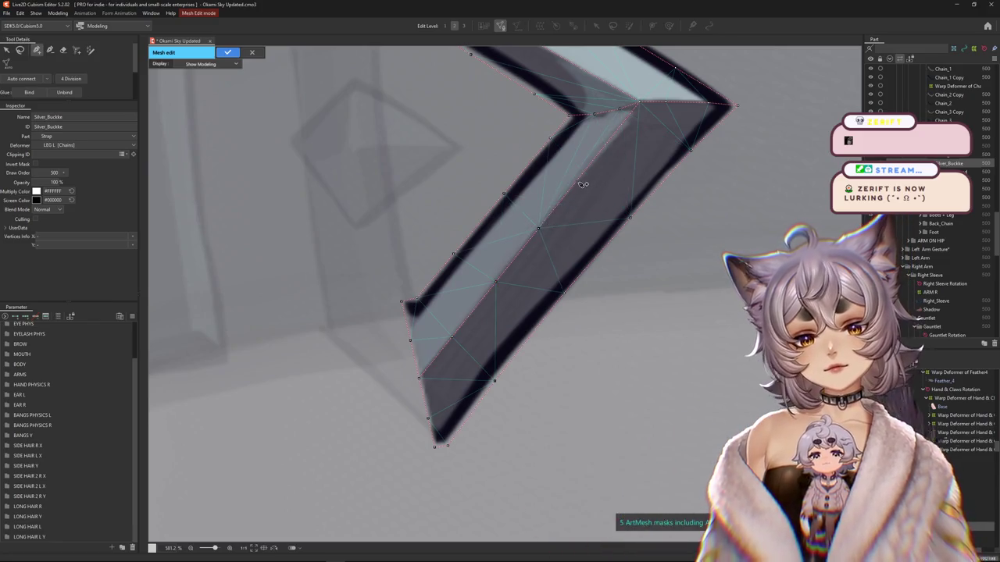
drag(582, 184, 523, 393)
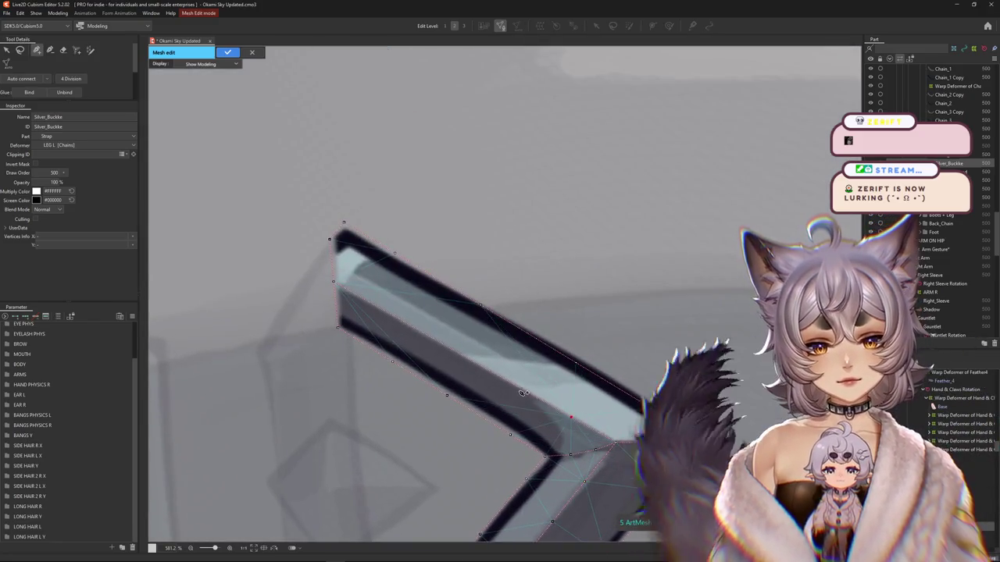
click(520, 388)
click(463, 356)
click(411, 326)
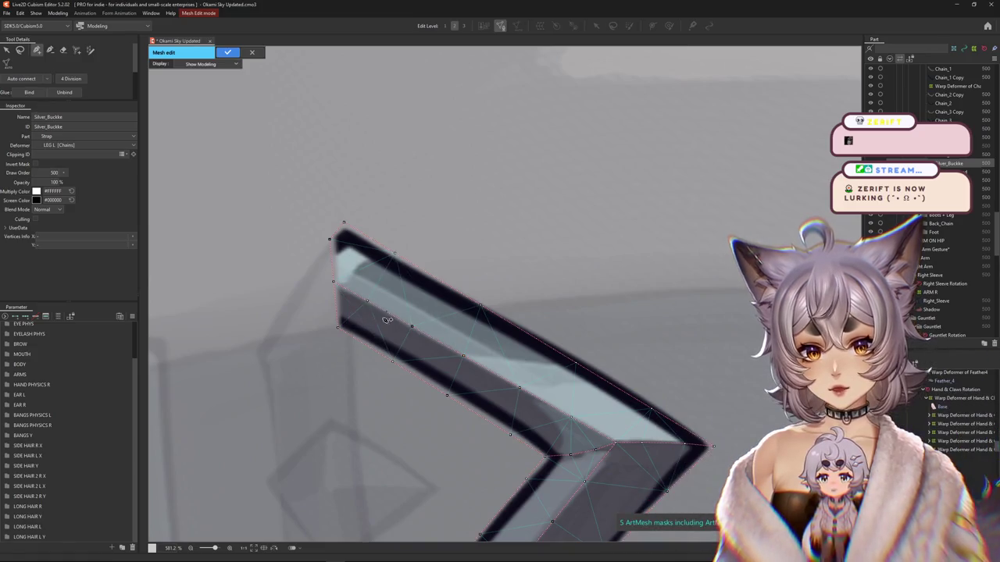
scroll(386, 319, down, 4)
- Start an outline of vertices left of the chevron and continue it below the shape
click(344, 265)
click(363, 278)
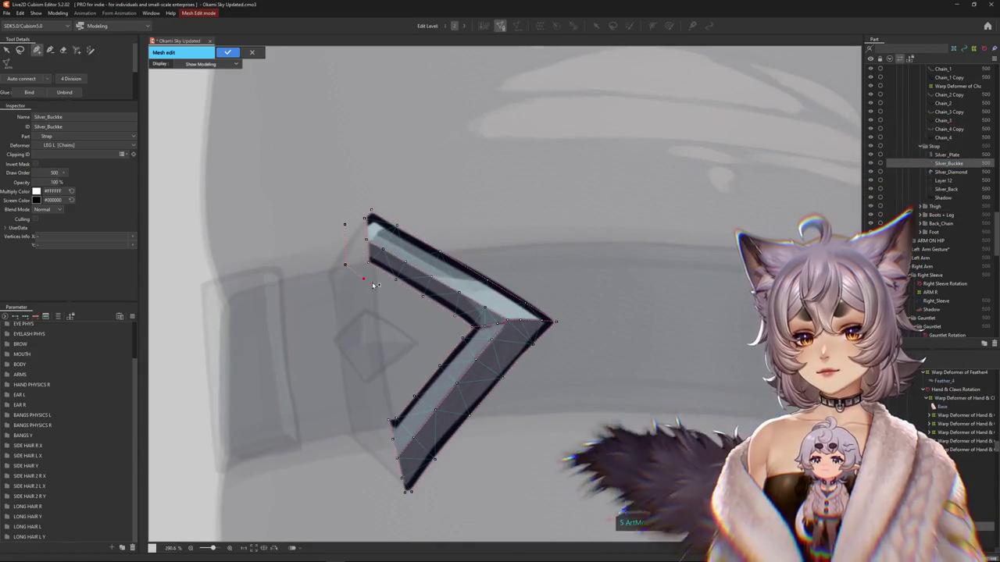
click(398, 298)
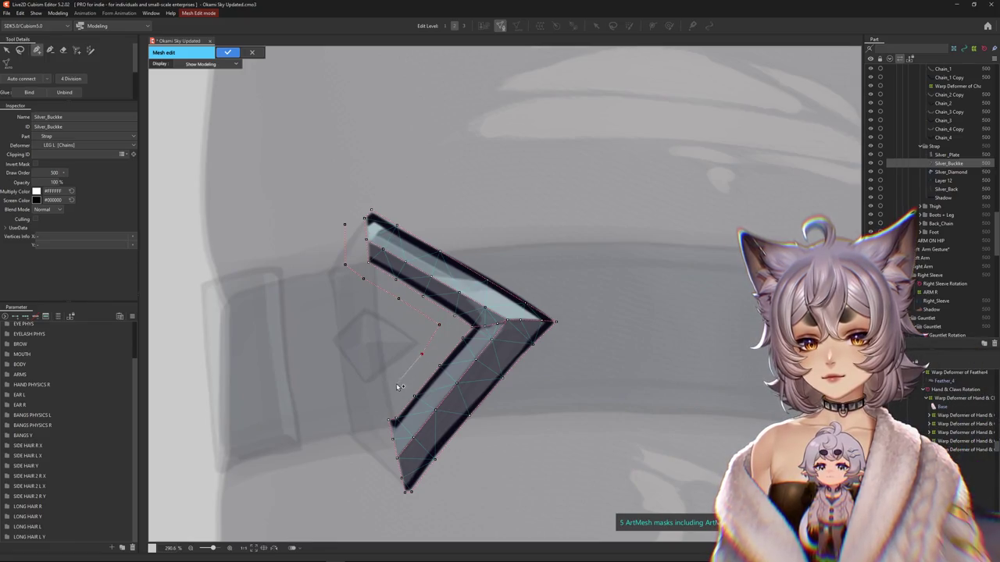
drag(371, 473, 383, 426)
click(381, 418)
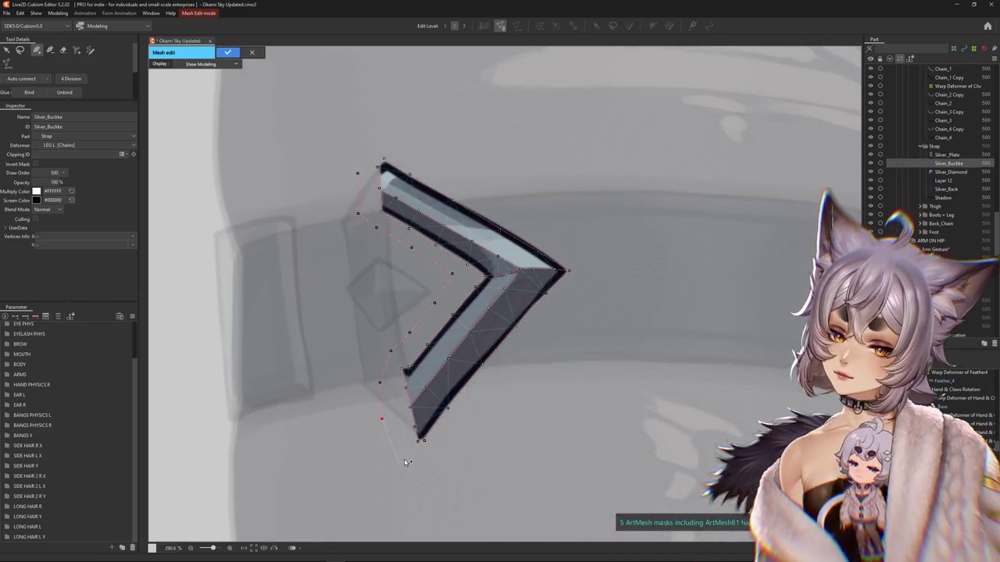
click(404, 457)
click(424, 460)
click(461, 435)
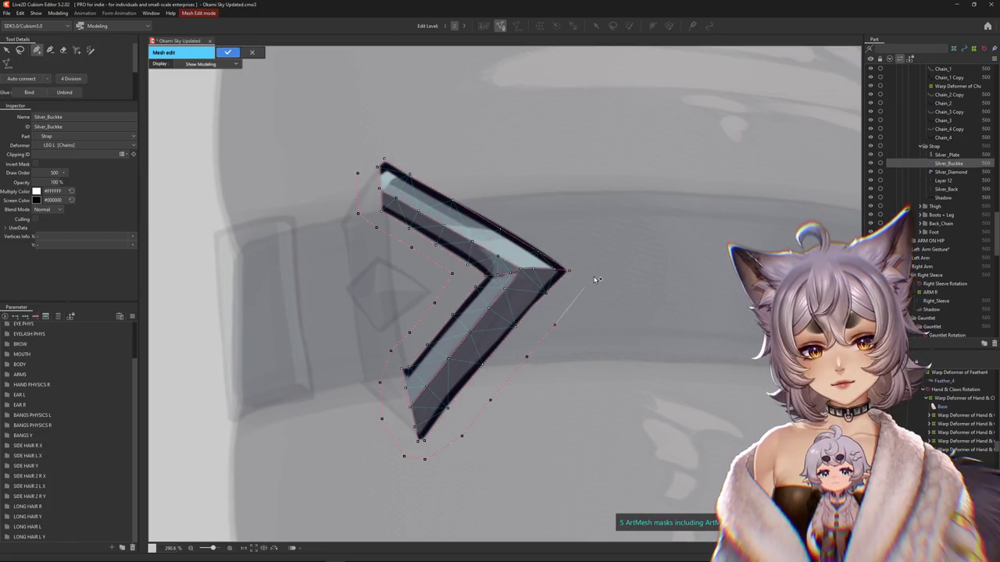
- Run the outline across the chevron's top edge, close it, and finish the buckle mesh
click(560, 226)
click(514, 193)
click(459, 163)
click(421, 142)
click(381, 134)
click(360, 148)
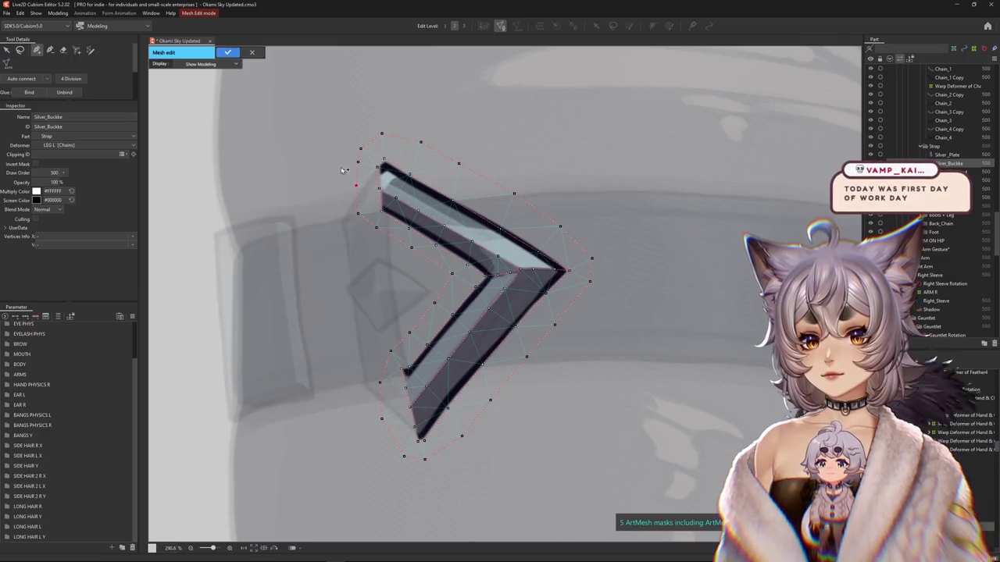
key(Return)
- Switch to the Silver_Diamond piece and start editing its mesh
click(387, 296)
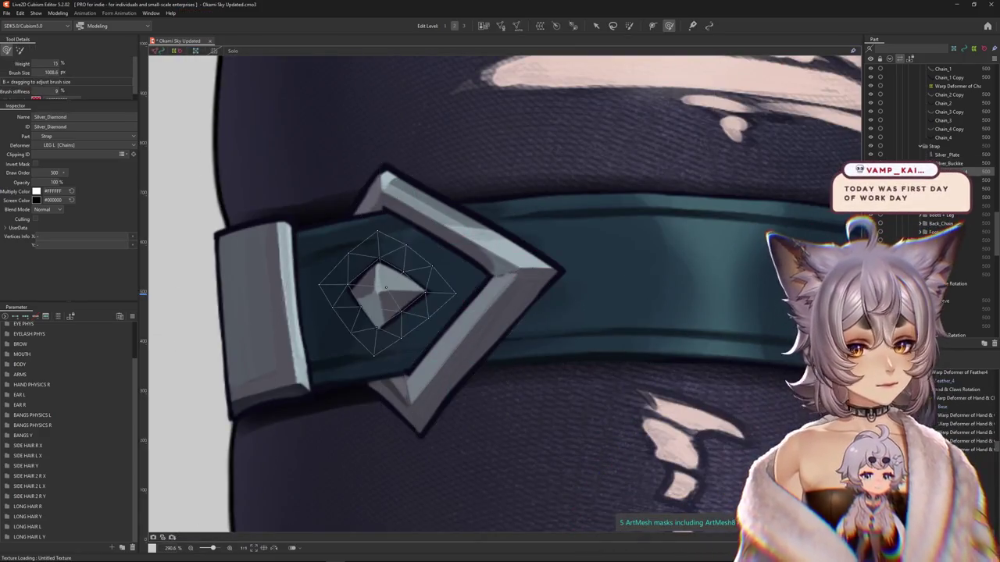
click(501, 25)
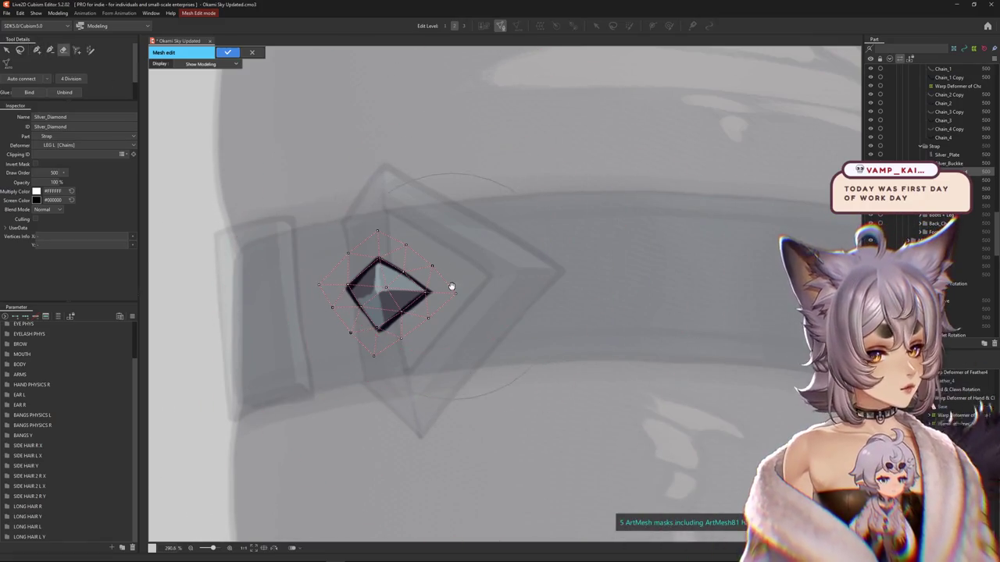
drag(450, 286, 521, 287)
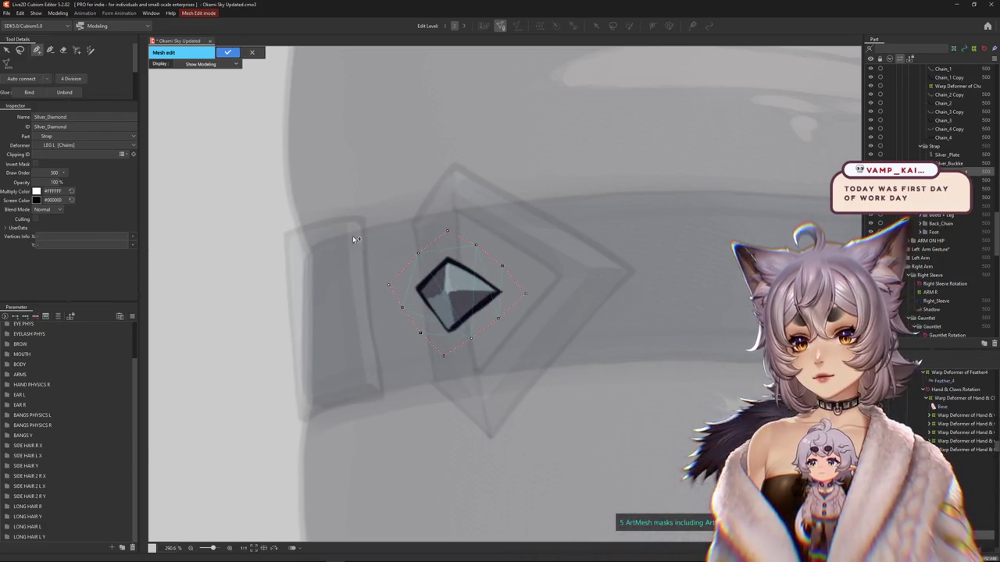
scroll(429, 268, up, 5)
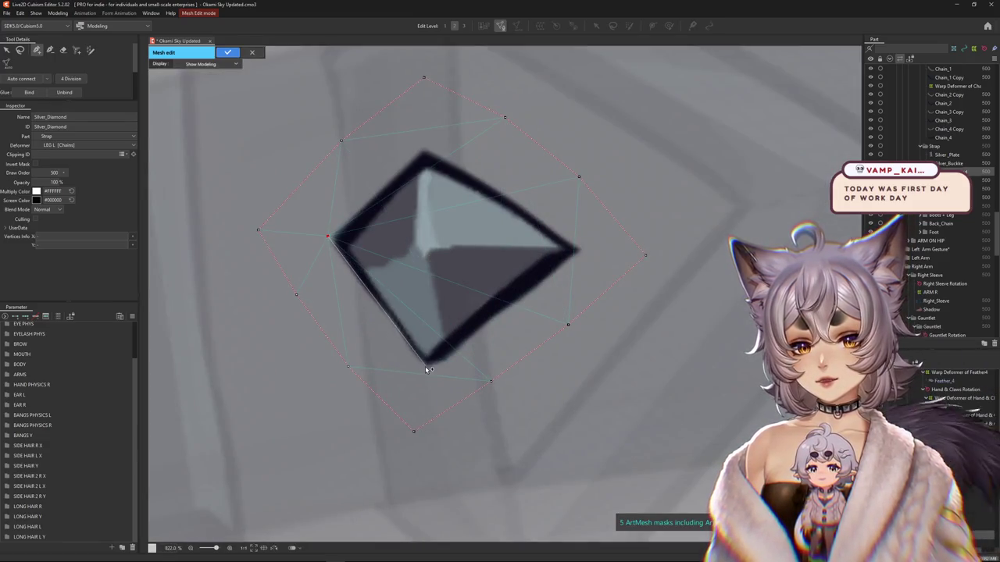
- Add vertices at the diamond's bottom tip, right tip and centre, joining the tips through the centre
click(427, 369)
click(585, 251)
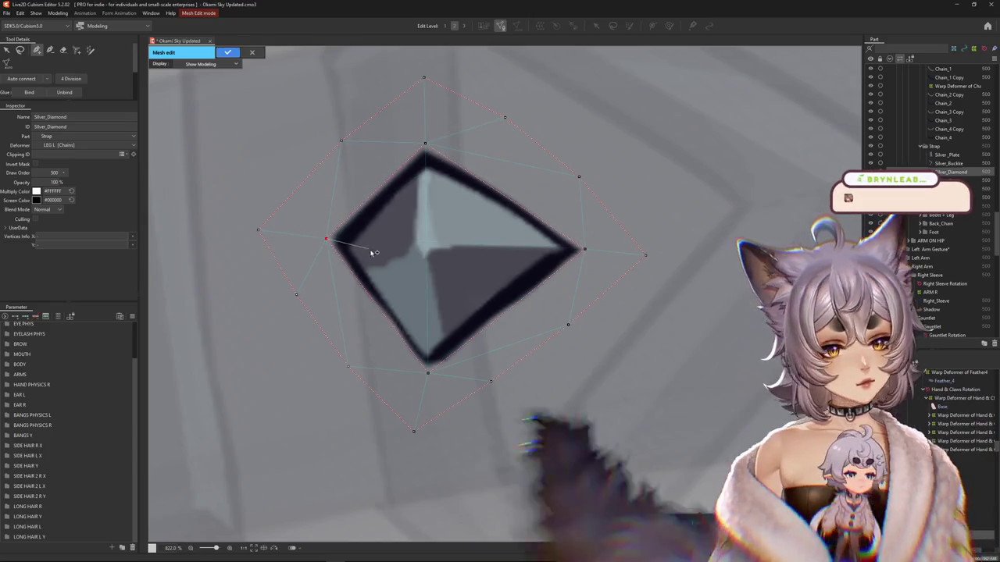
click(420, 248)
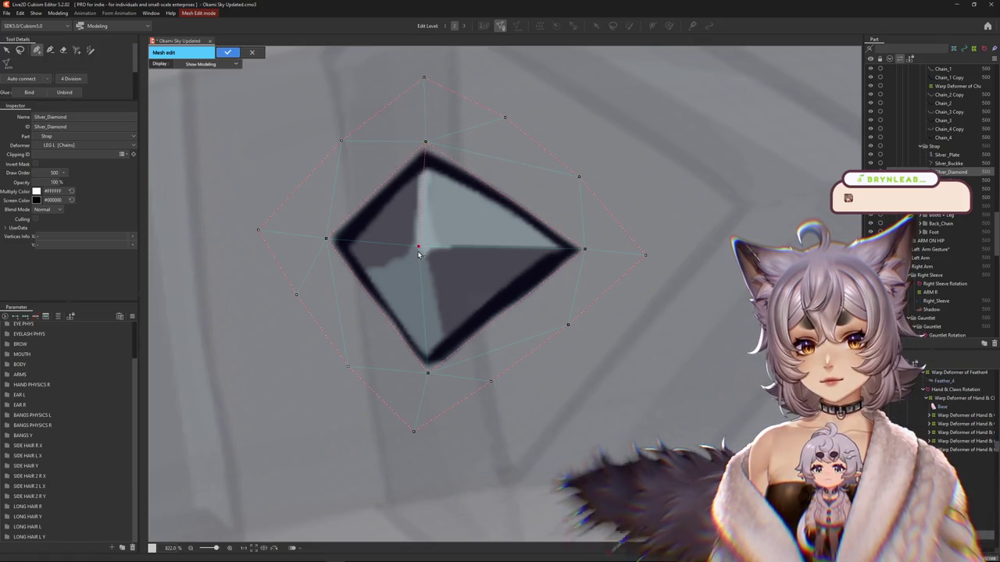
click(331, 242)
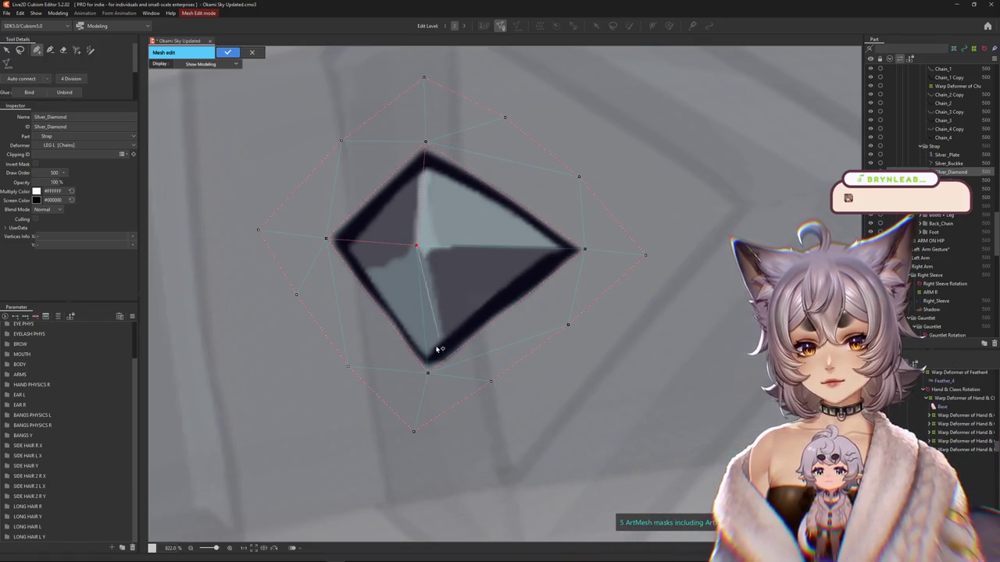
click(560, 248)
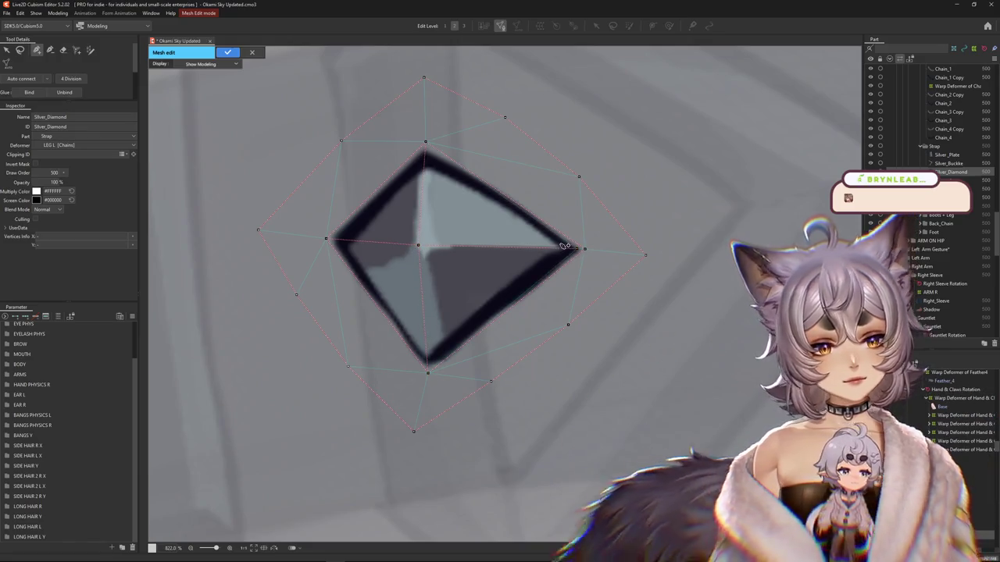
click(584, 250)
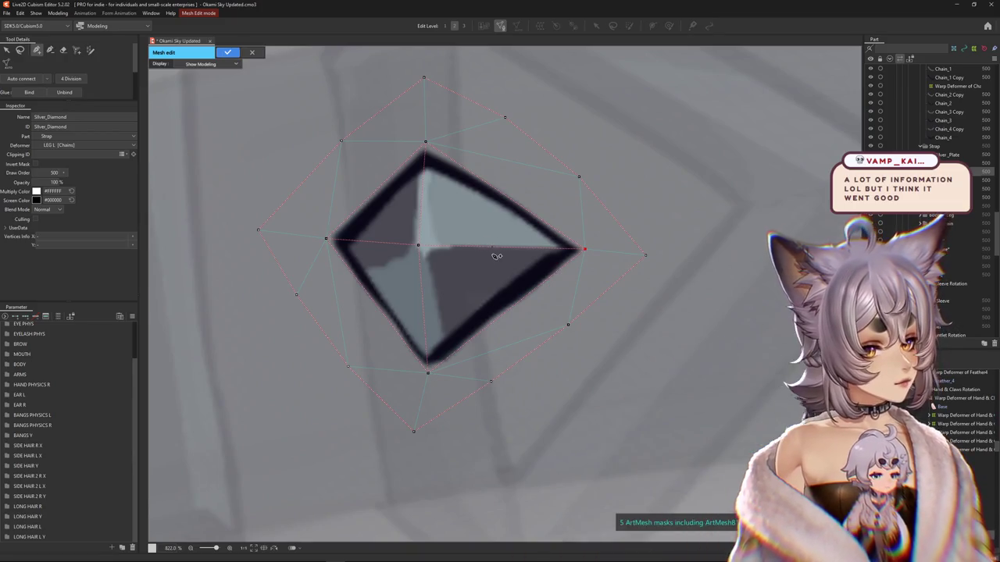
- Add vertices along the diamond's lower edges, vertical crease and inner creases
drag(485, 245, 526, 314)
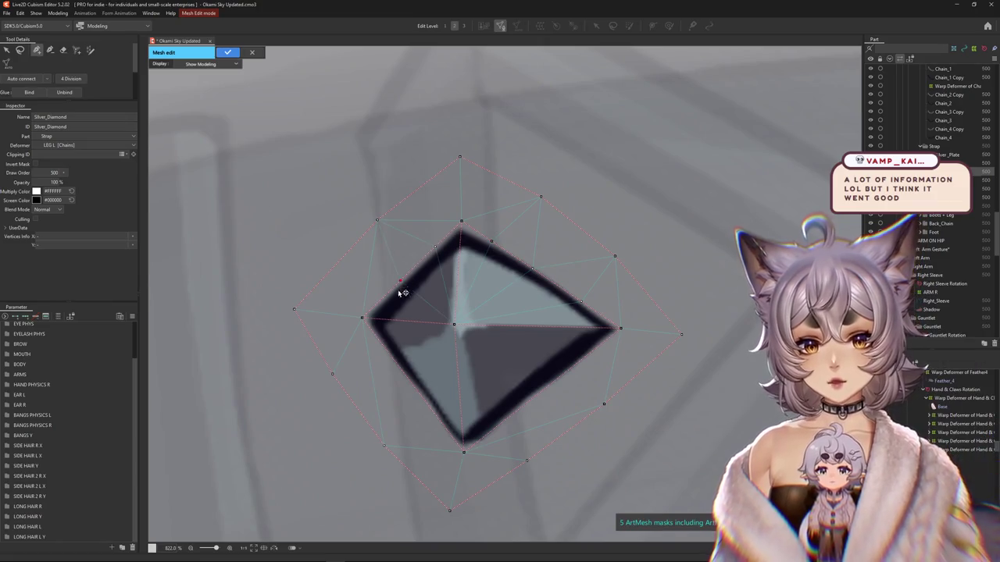
click(416, 388)
click(501, 421)
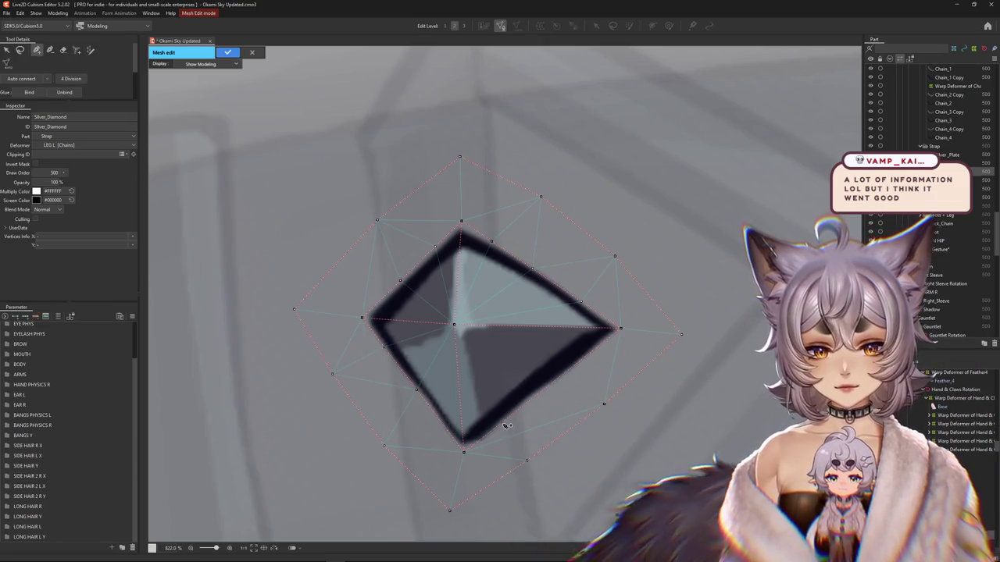
click(547, 386)
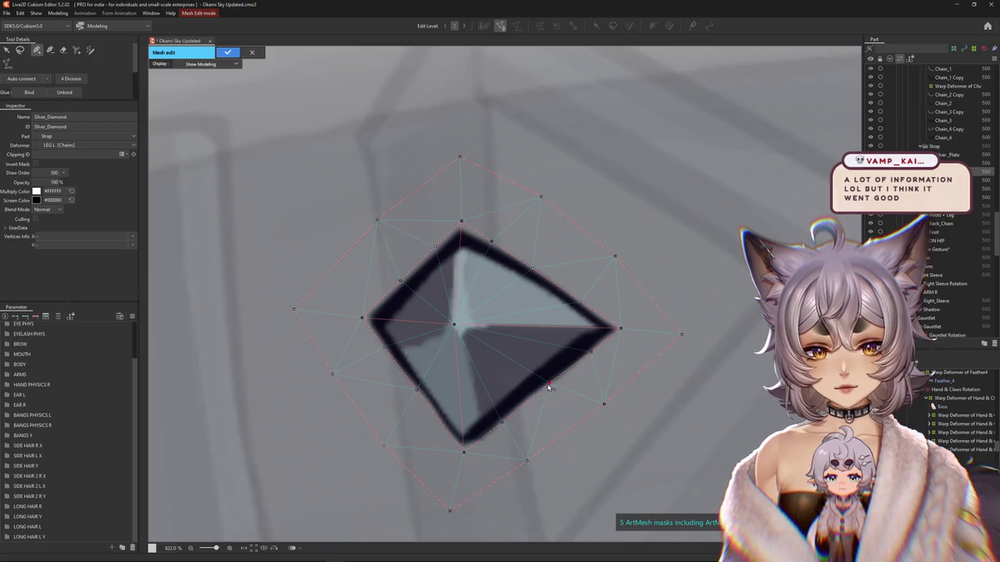
click(457, 350)
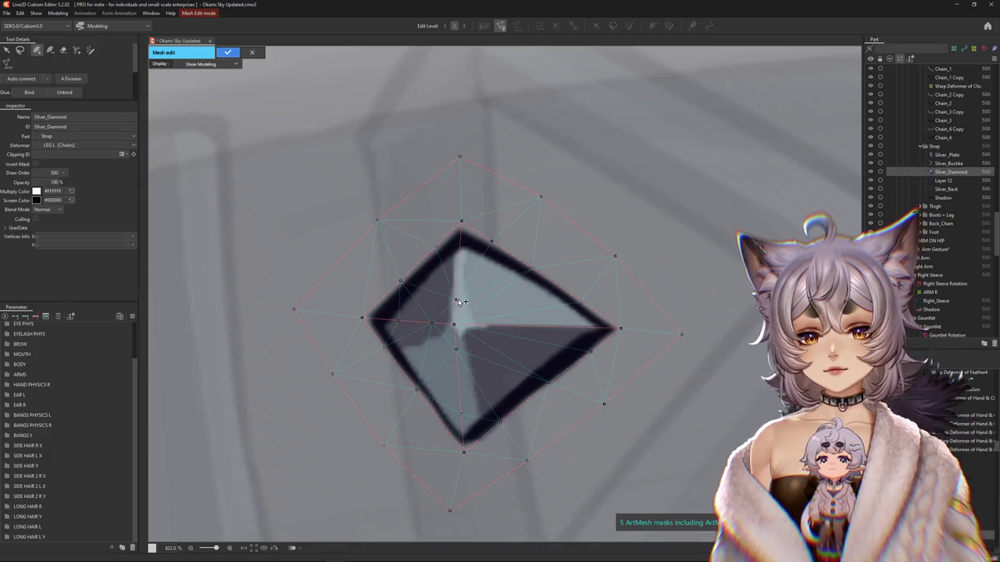
click(460, 258)
click(490, 325)
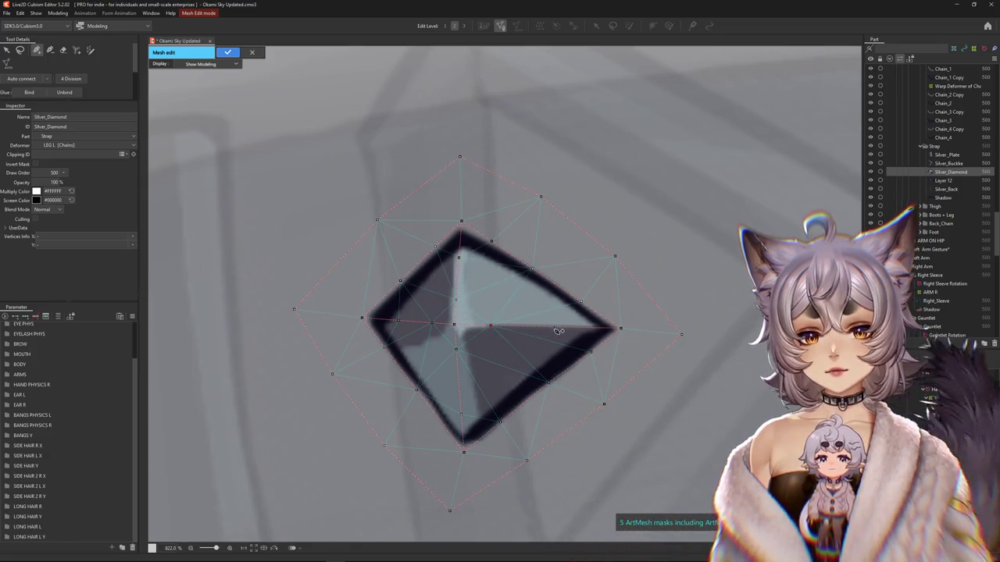
scroll(491, 351, down, 5)
scroll(435, 226, up, 1)
scroll(435, 235, up, 2)
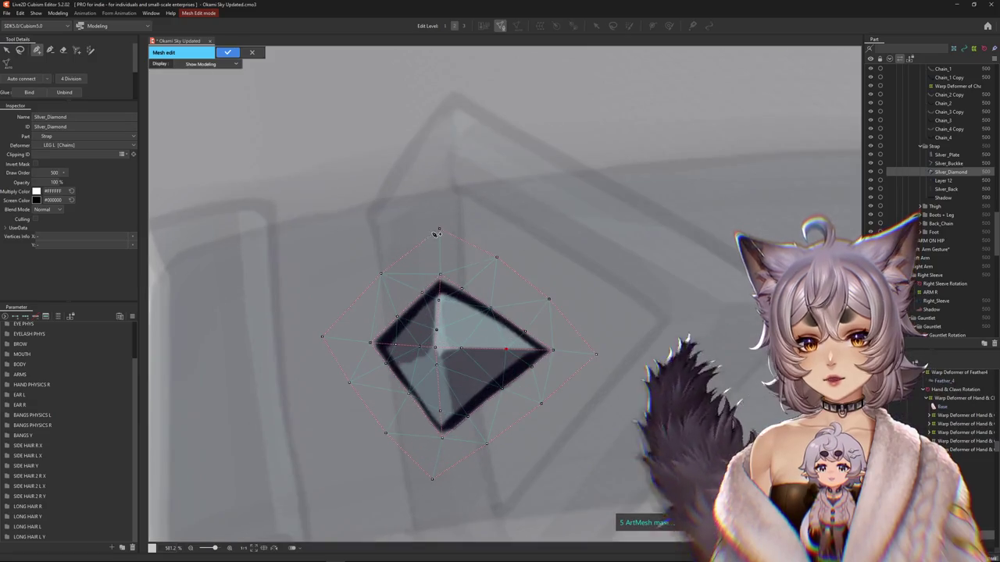
- Nudge the top, left, bottom and top-right outline vertices into place and confirm the diamond mesh
drag(438, 230, 443, 235)
drag(380, 273, 385, 282)
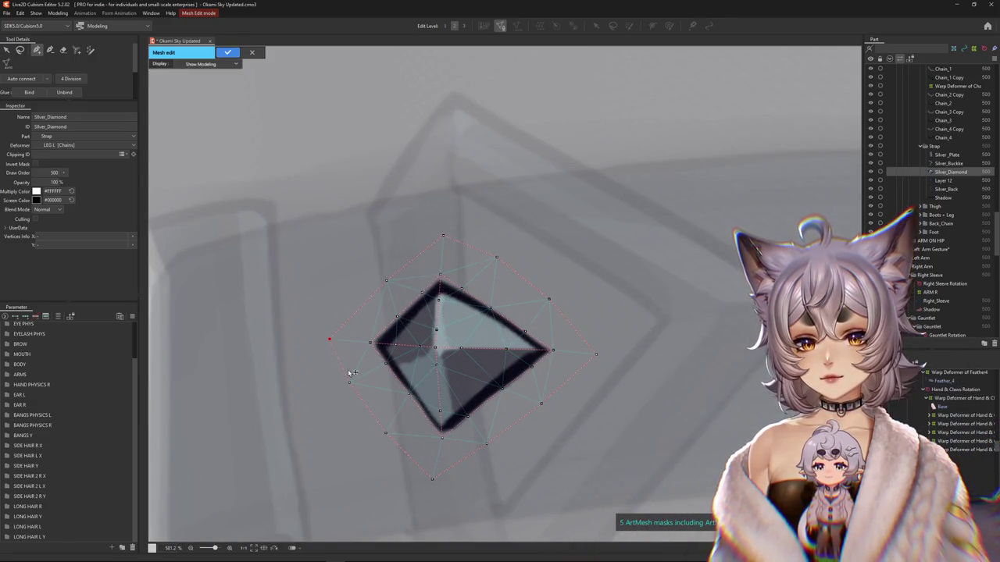
drag(382, 435, 395, 430)
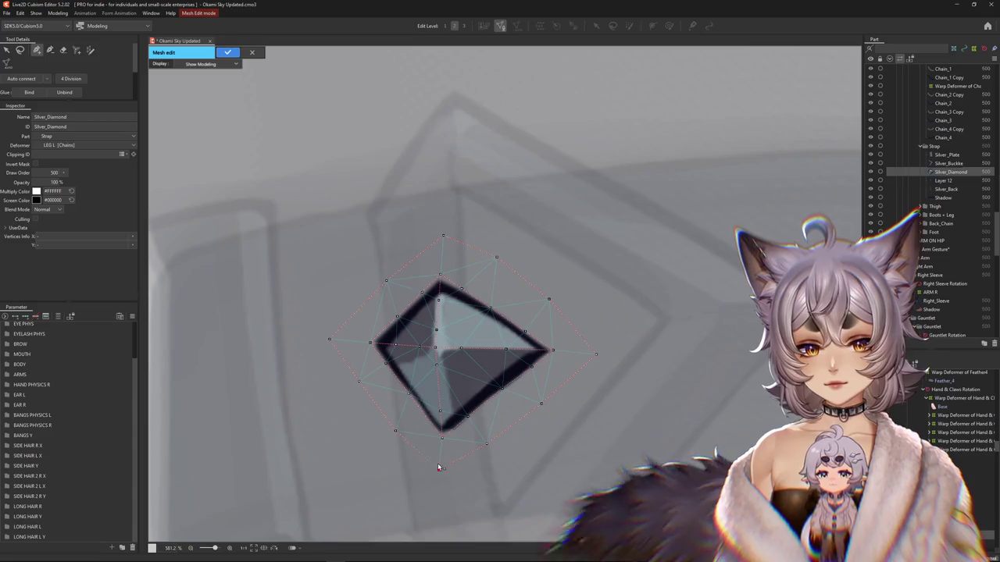
drag(432, 478, 438, 467)
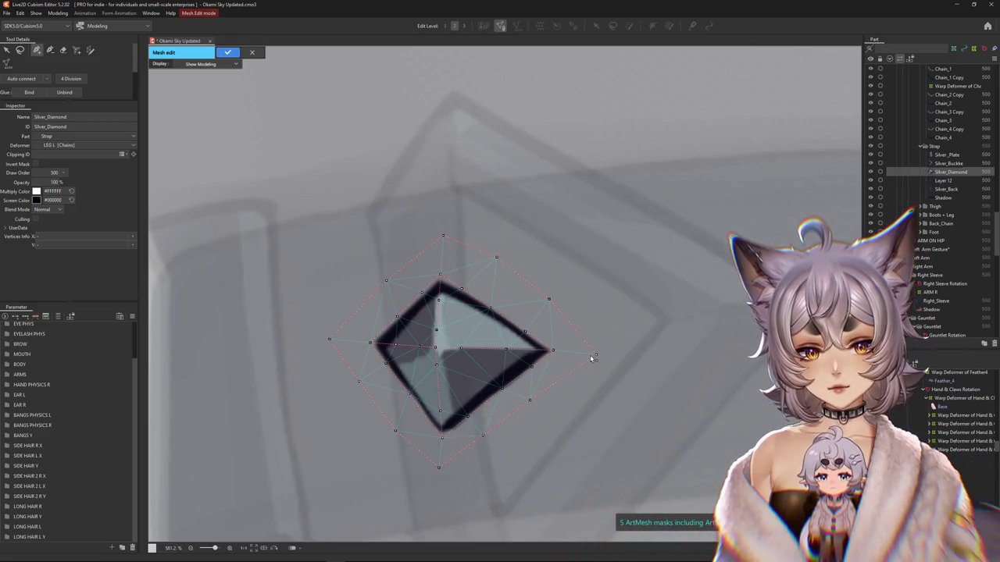
drag(496, 257, 486, 264)
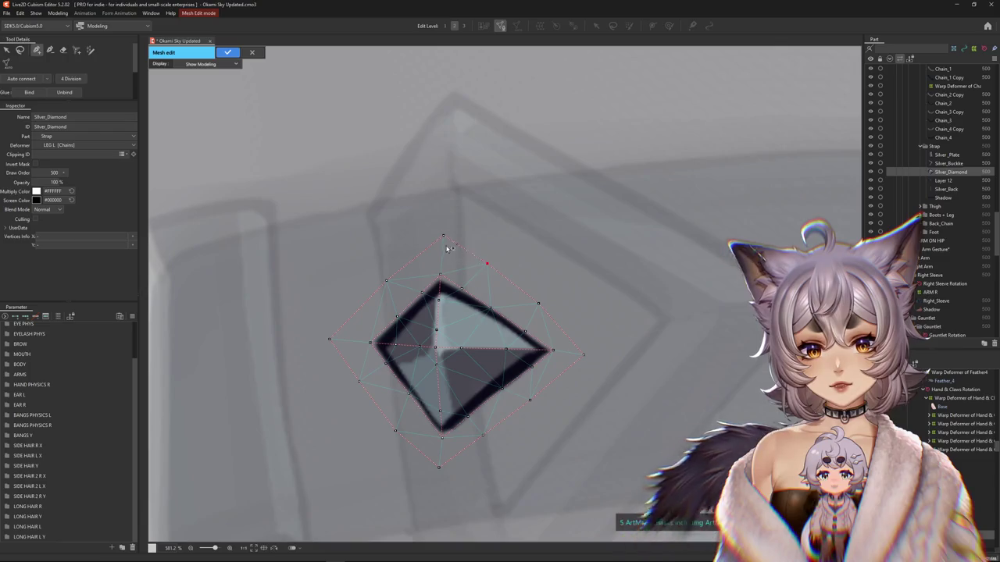
scroll(550, 312, down, 2)
scroll(549, 312, down, 1)
scroll(471, 317, down, 1)
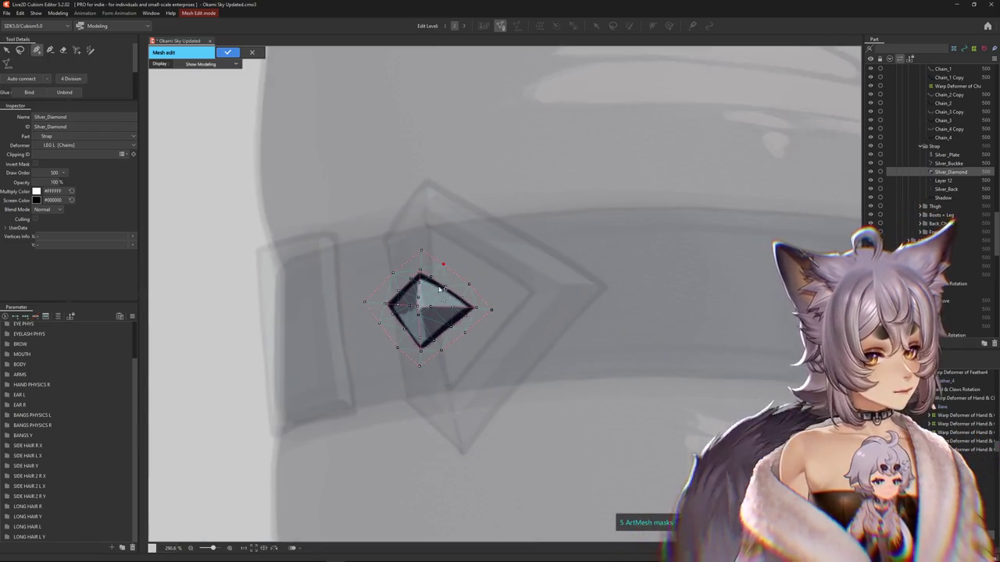
click(227, 52)
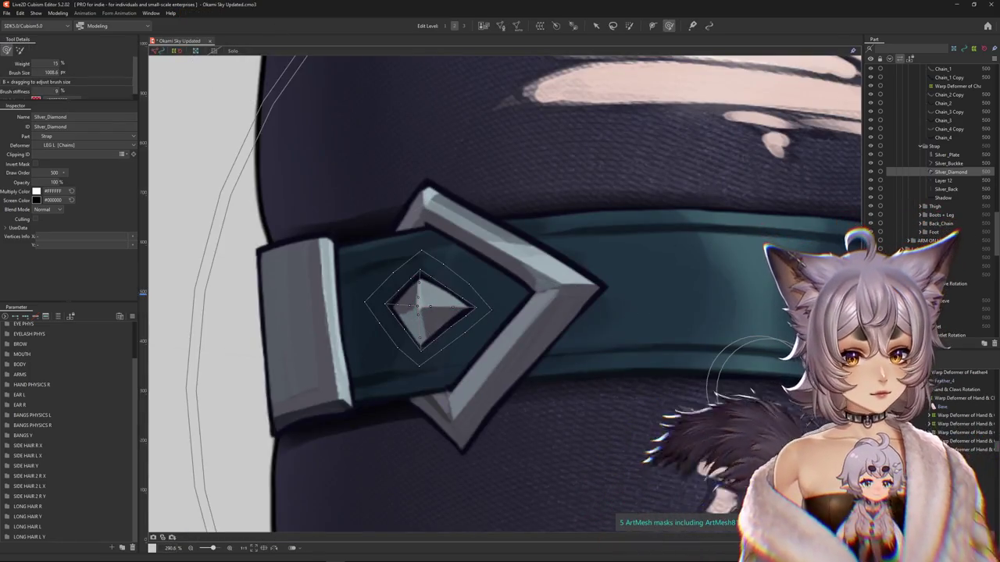
- Select the Silver_Back band behind the buckle and enter its Mesh Edit mode
scroll(661, 413, down, 2)
scroll(661, 412, down, 1)
click(446, 234)
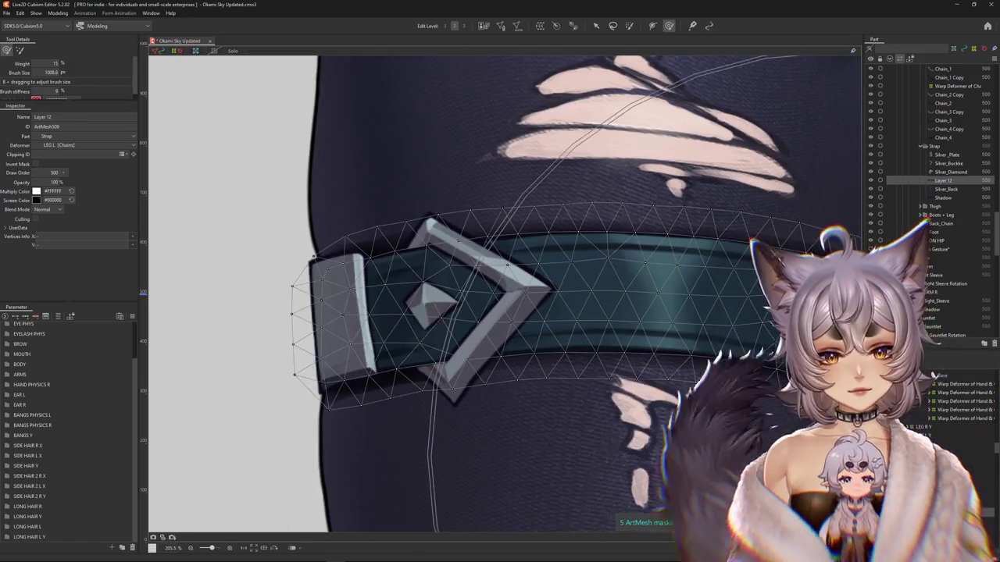
scroll(447, 234, up, 2)
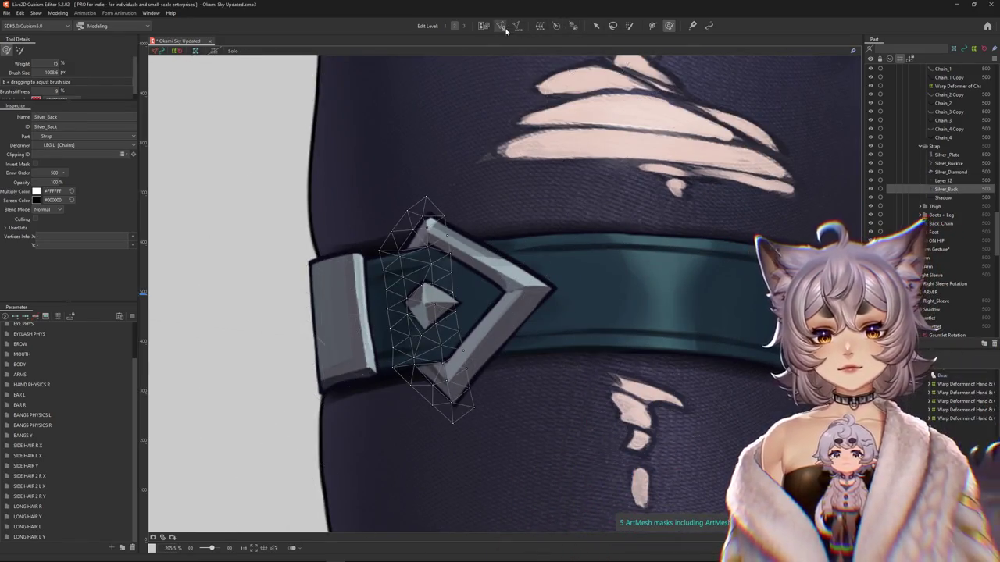
double_click(424, 217)
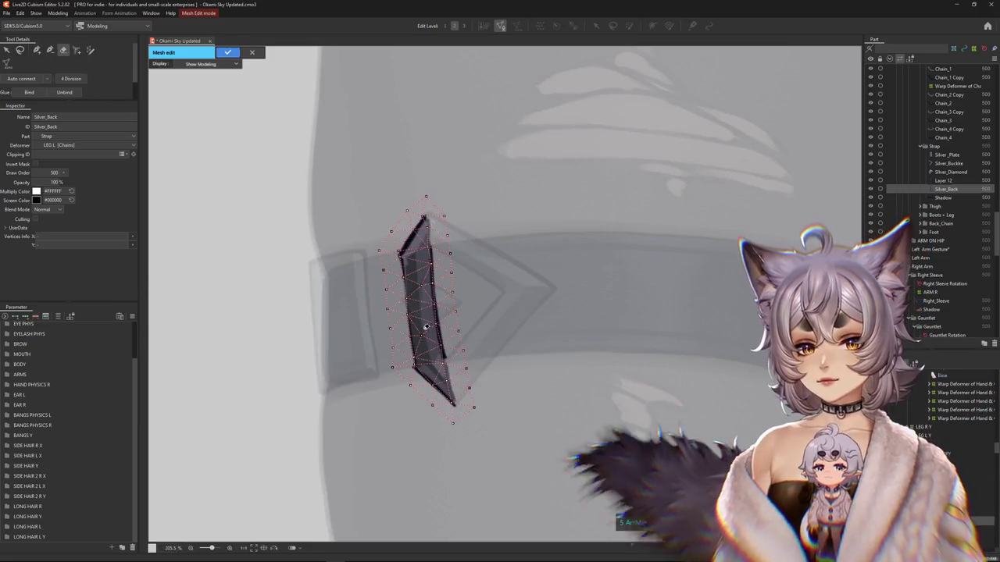
scroll(418, 315, up, 3)
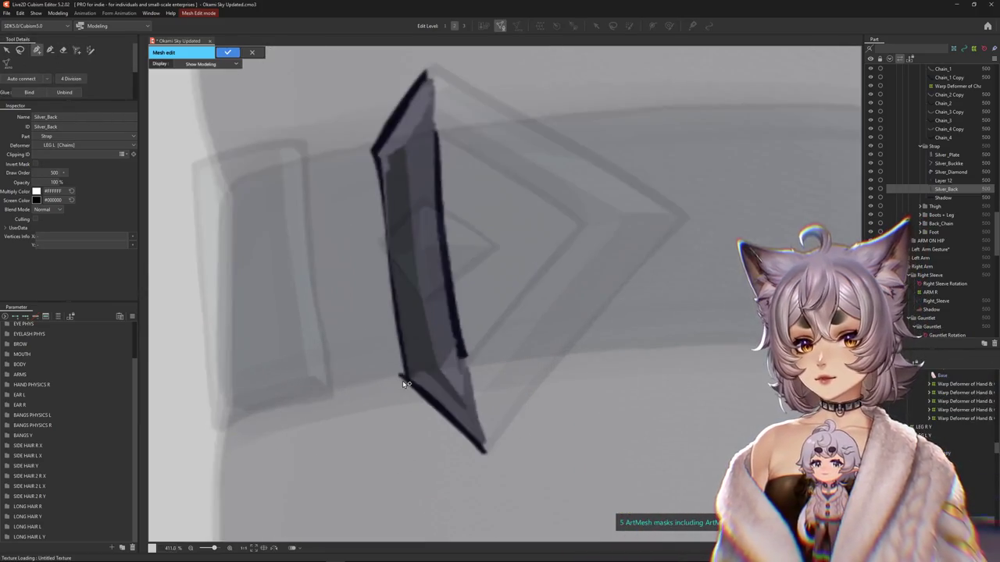
- Trace the piece's outline from its left edge up to the top tip and close it at the bottom tip
drag(403, 385, 386, 246)
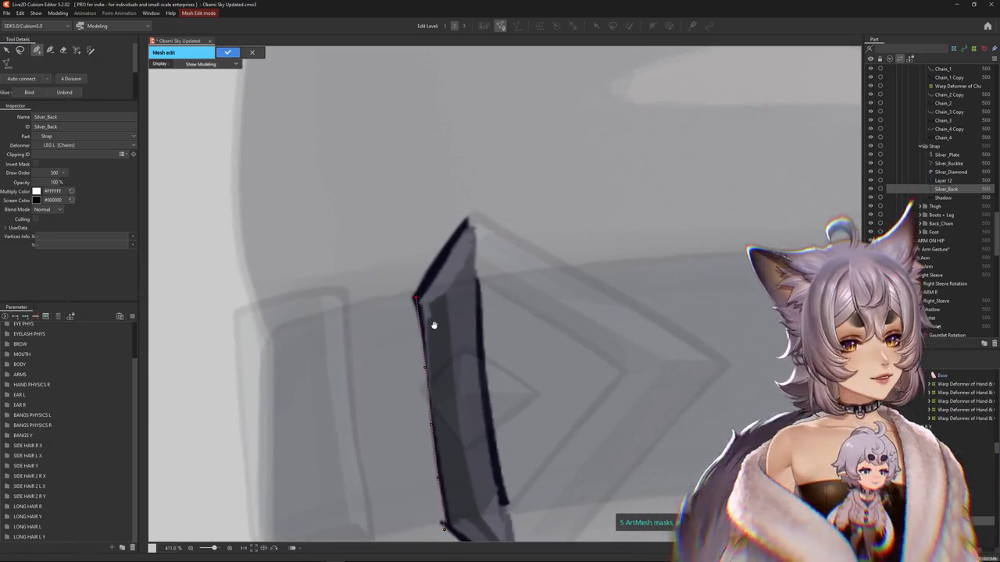
drag(421, 301, 468, 217)
click(468, 216)
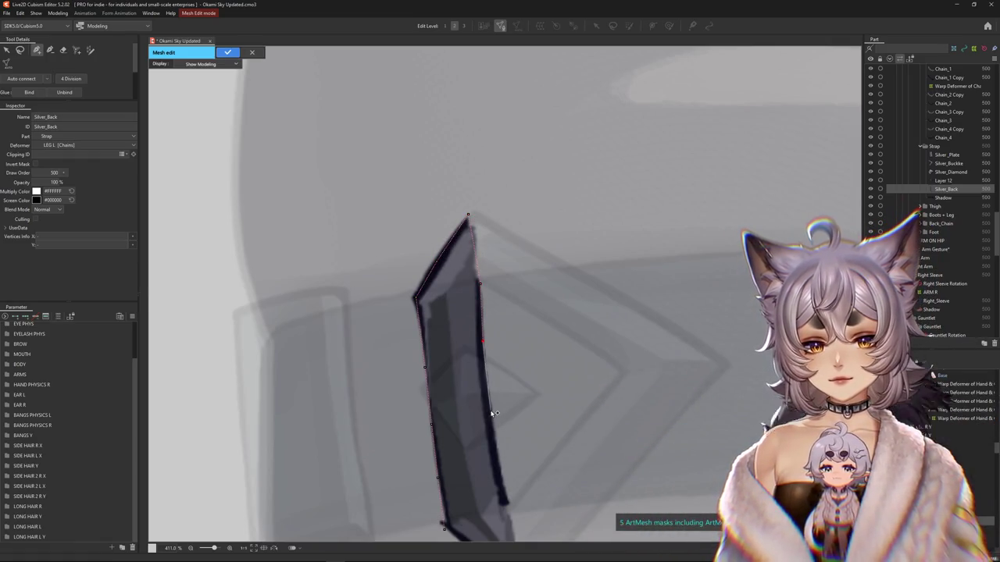
drag(506, 519, 429, 310)
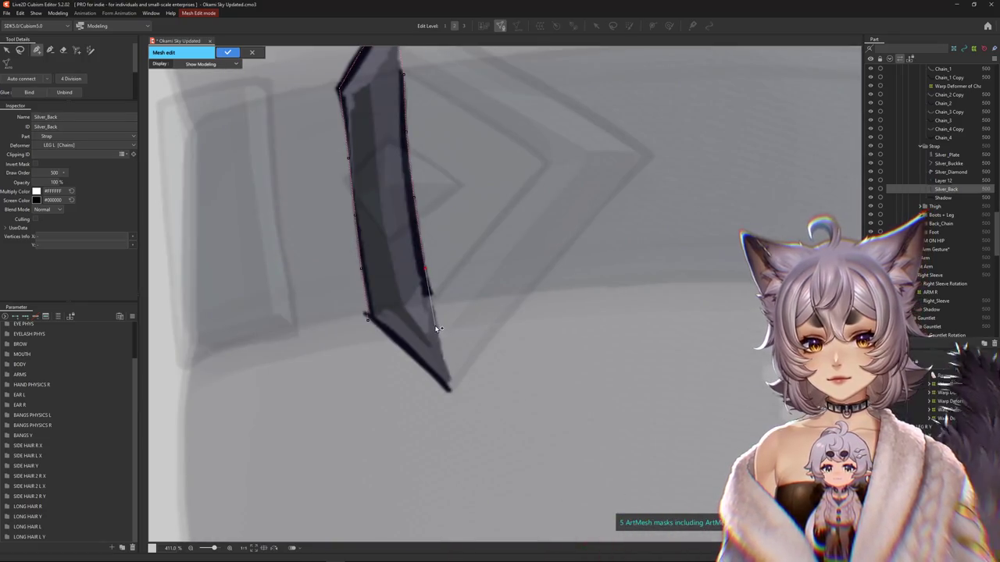
click(455, 397)
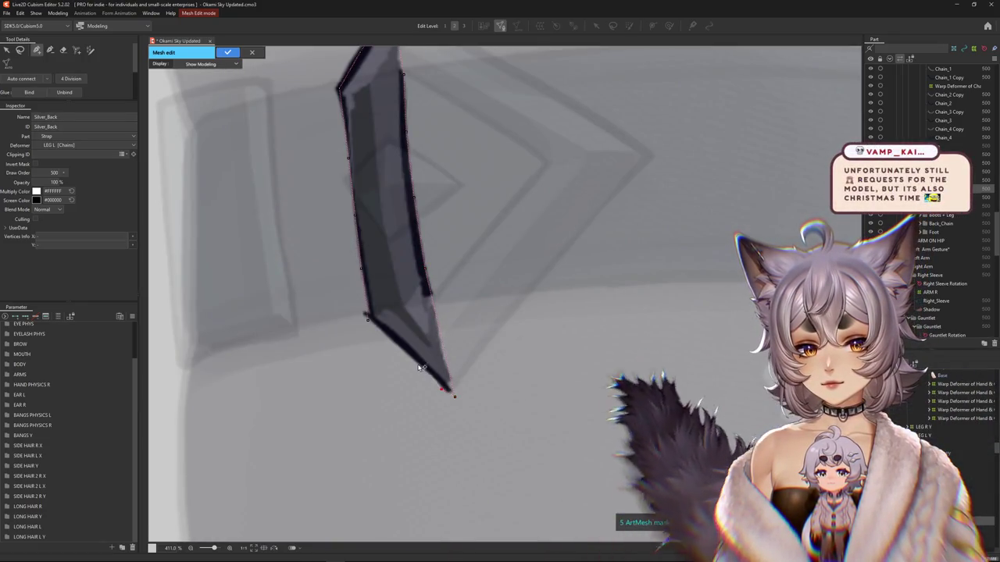
- Add a line of vertices down the piece's middle from top to bottom tip
scroll(385, 333, up, 2)
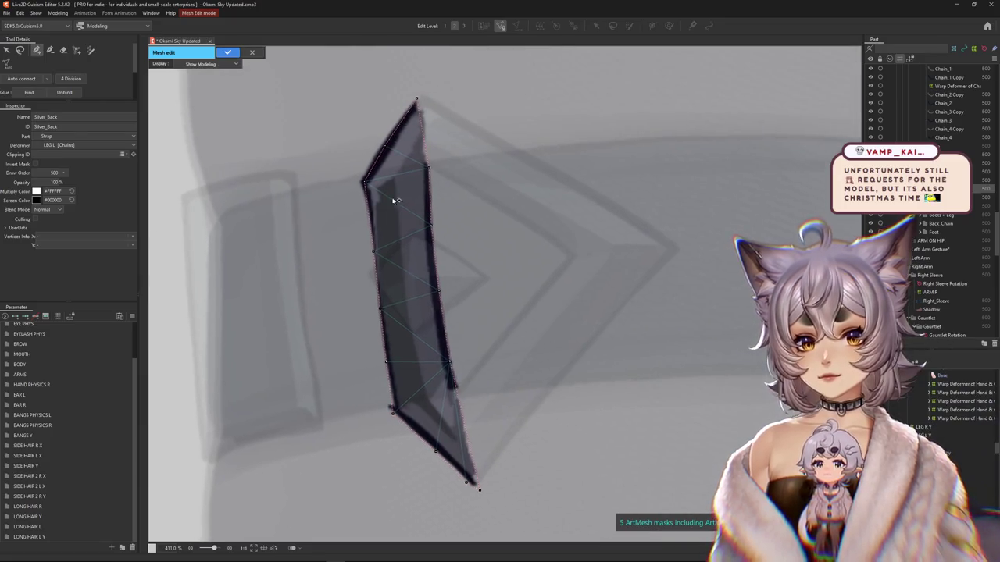
click(396, 178)
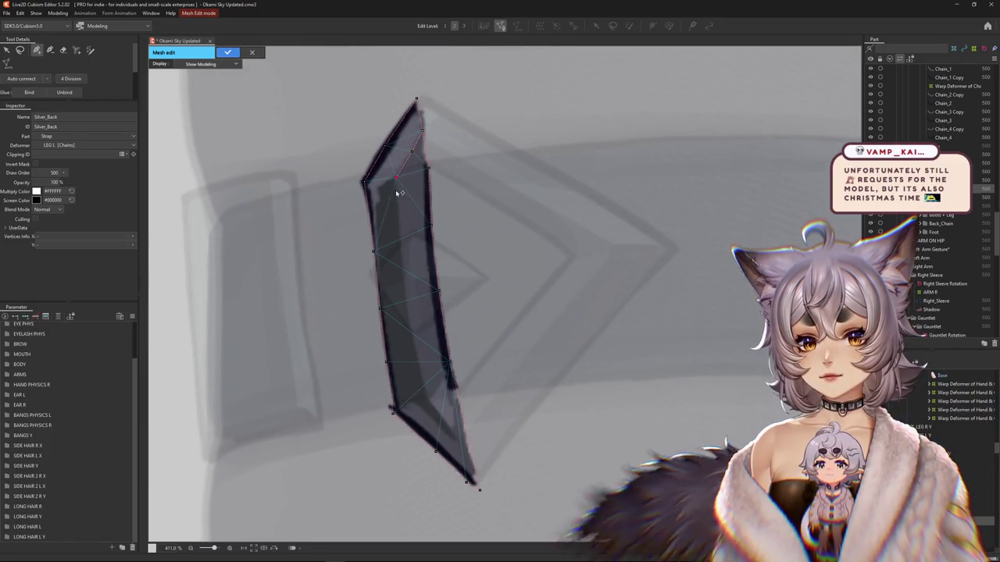
click(399, 236)
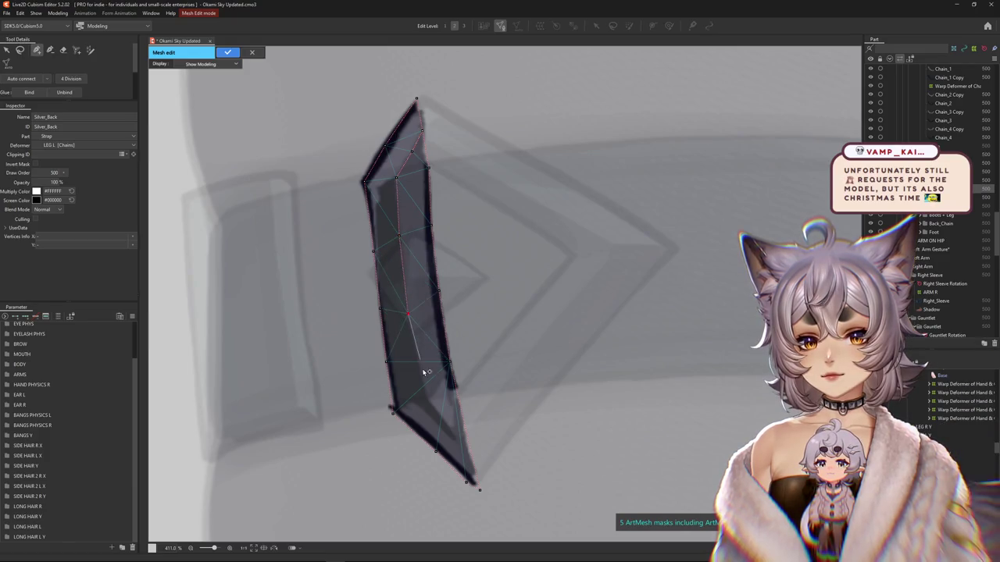
click(425, 395)
click(448, 426)
click(472, 458)
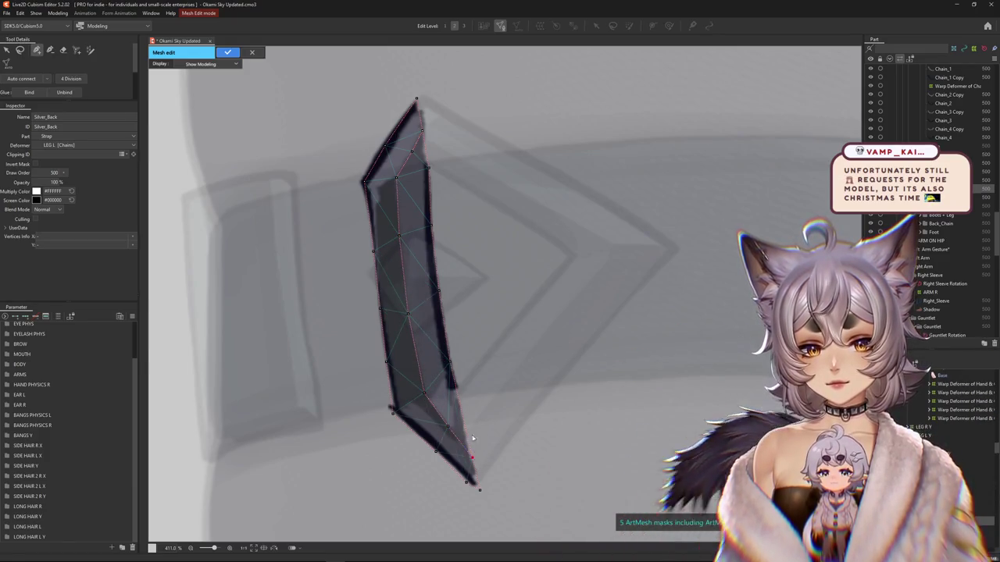
scroll(468, 413, down, 2)
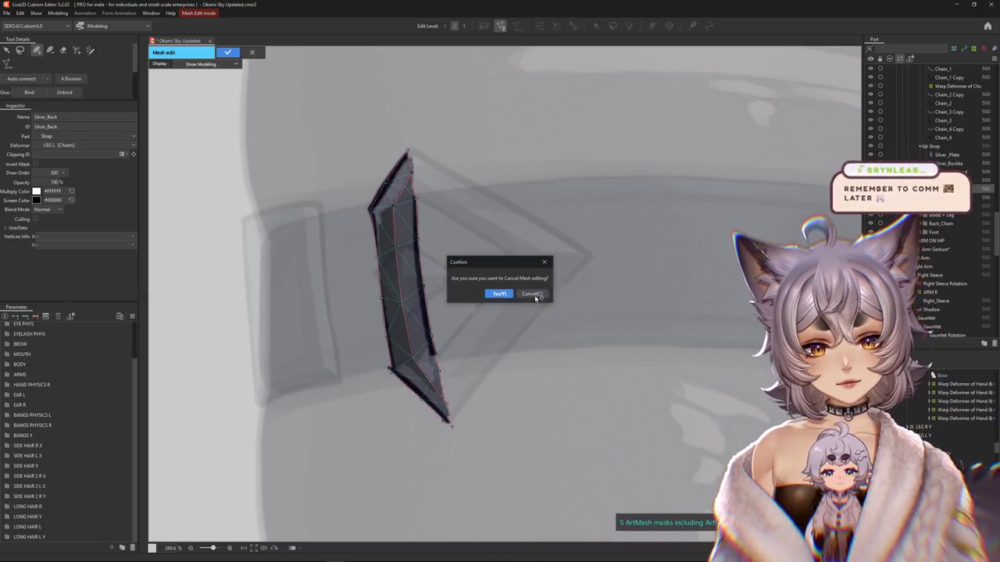
- Dismiss the cancel prompt and start an outer vertex ring around the piece's bottom
click(531, 293)
click(390, 403)
click(427, 428)
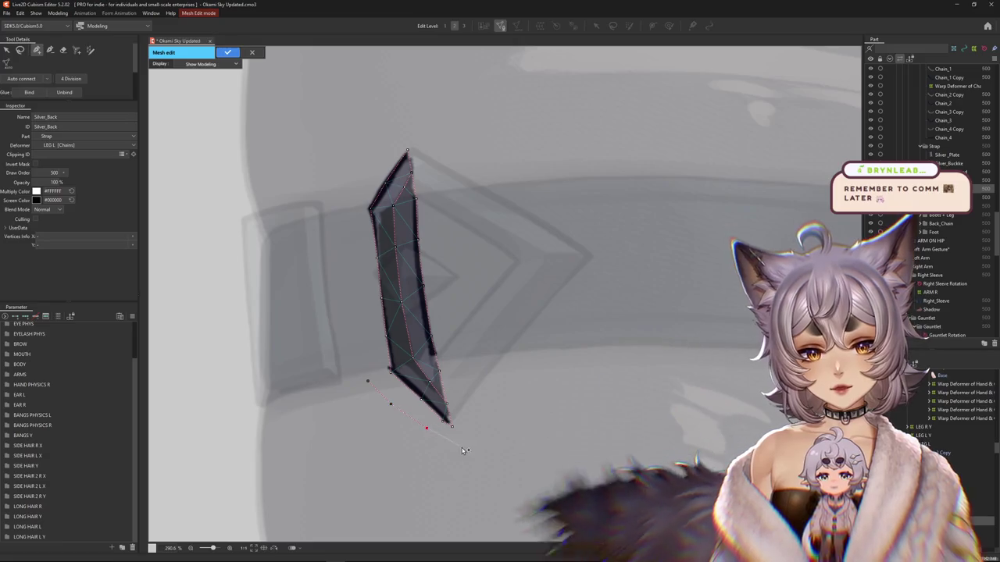
click(467, 449)
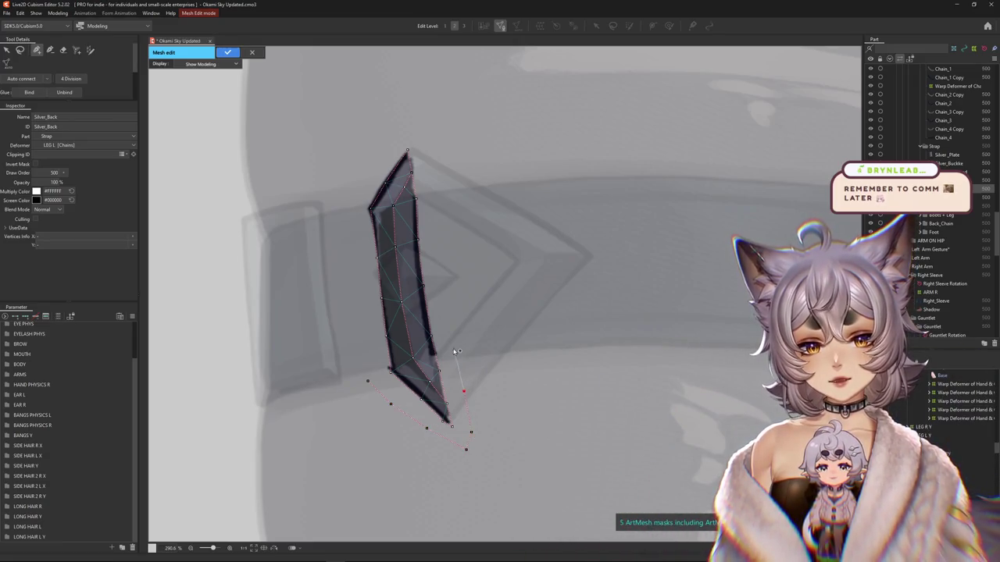
- Extend the ring up the right side, past the top tip, down the left side, then apply the mesh
click(435, 207)
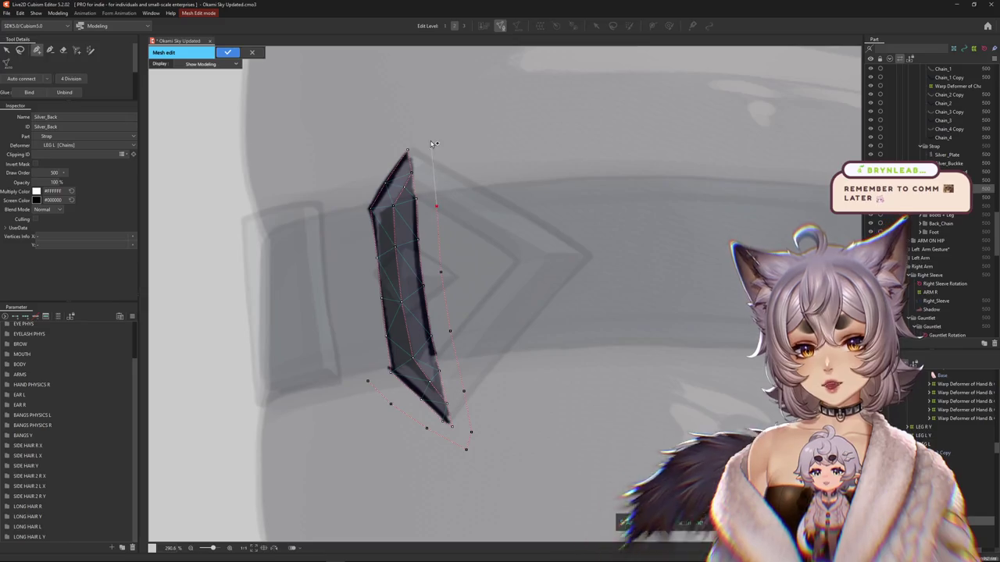
click(430, 138)
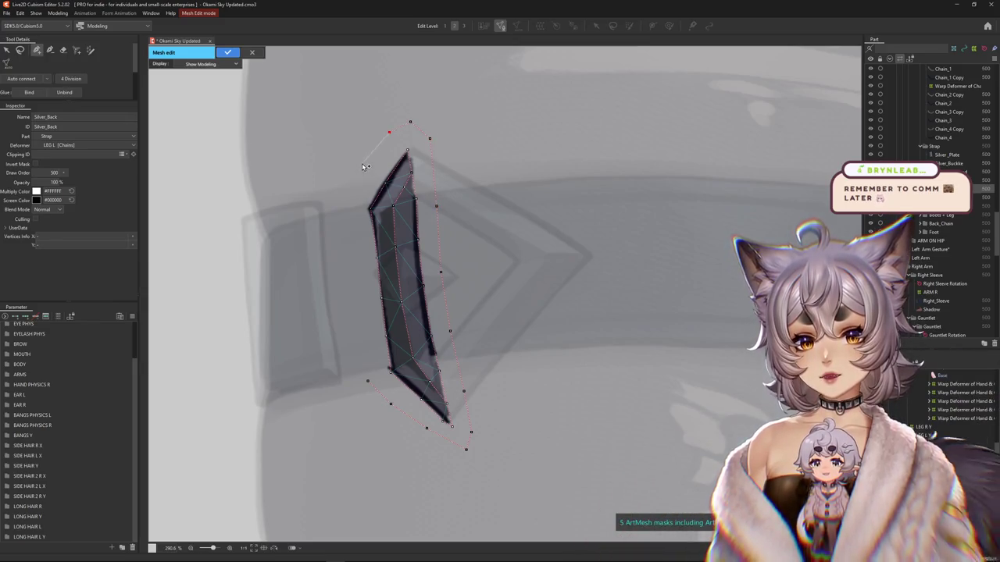
click(351, 200)
click(354, 253)
click(360, 310)
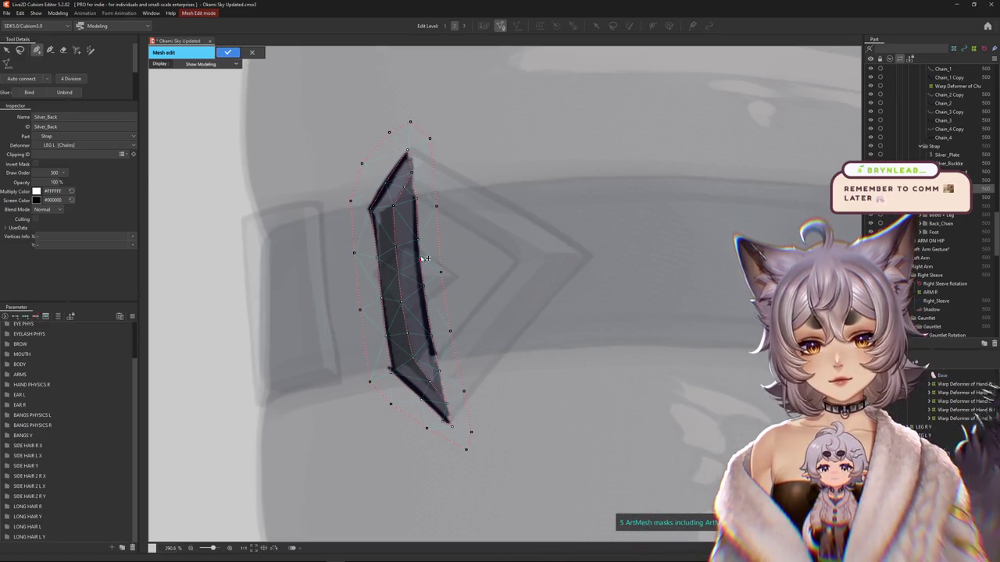
click(458, 362)
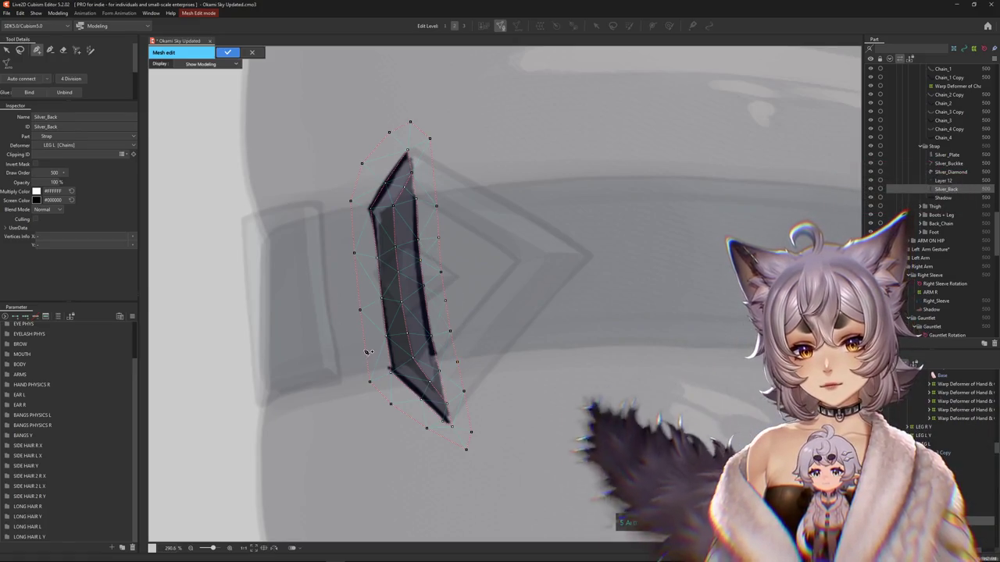
click(364, 349)
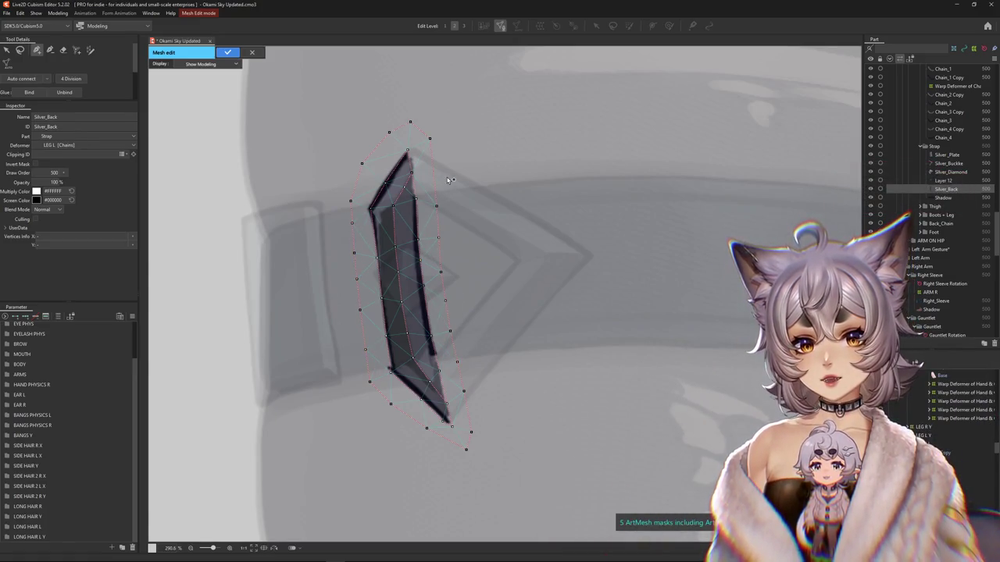
scroll(437, 210, down, 3)
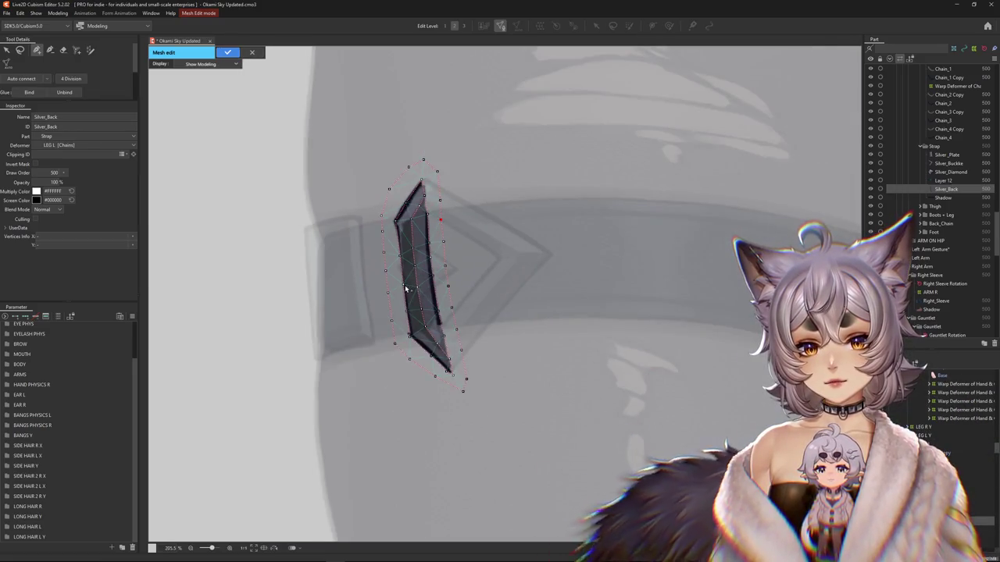
click(228, 52)
- Zoom out over the buckle and select the strap shadow, Thigh Copy and Thigh meshes to review them
drag(380, 149, 380, 196)
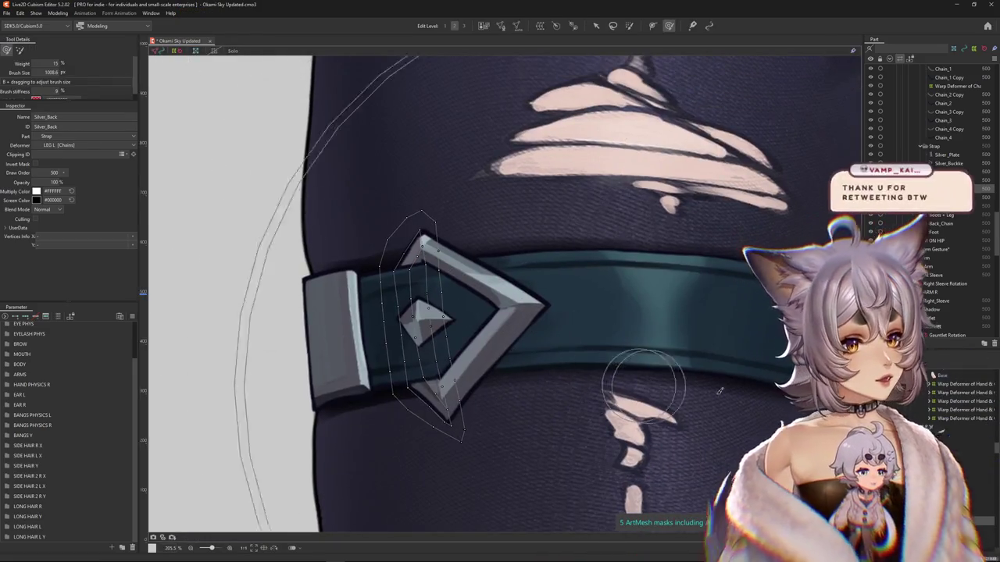
scroll(469, 469, down, 2)
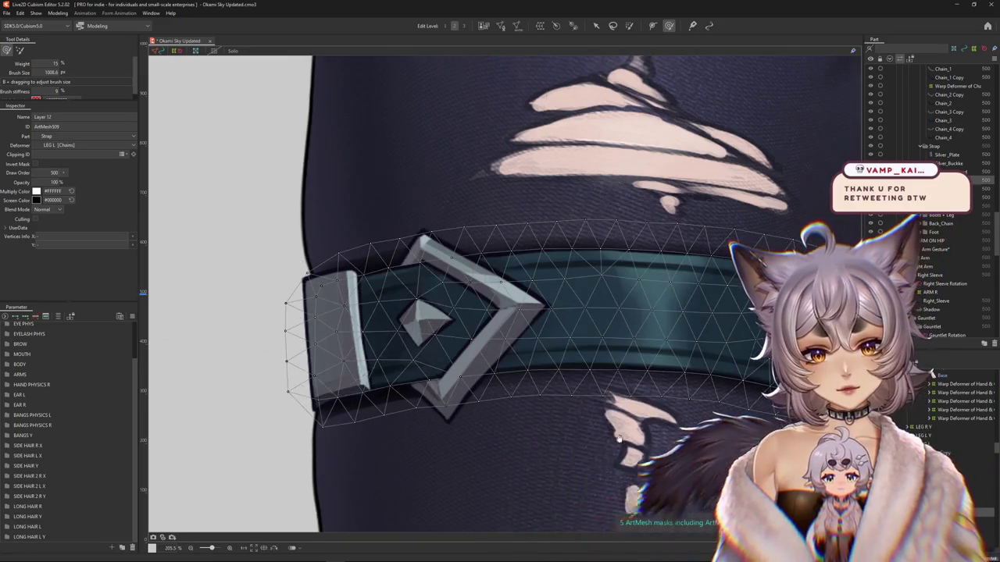
scroll(547, 539, up, 2)
scroll(617, 422, down, 3)
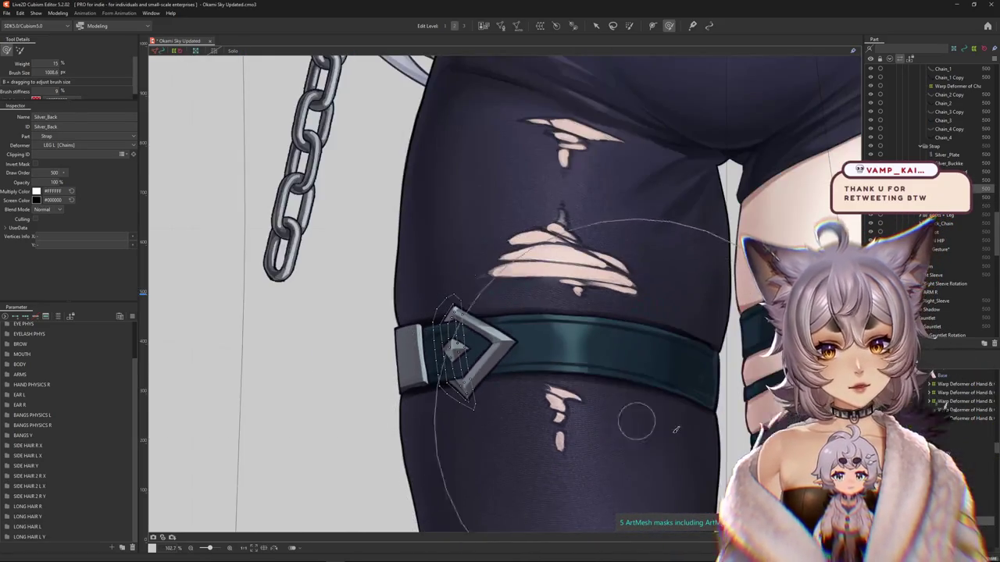
click(563, 367)
click(562, 437)
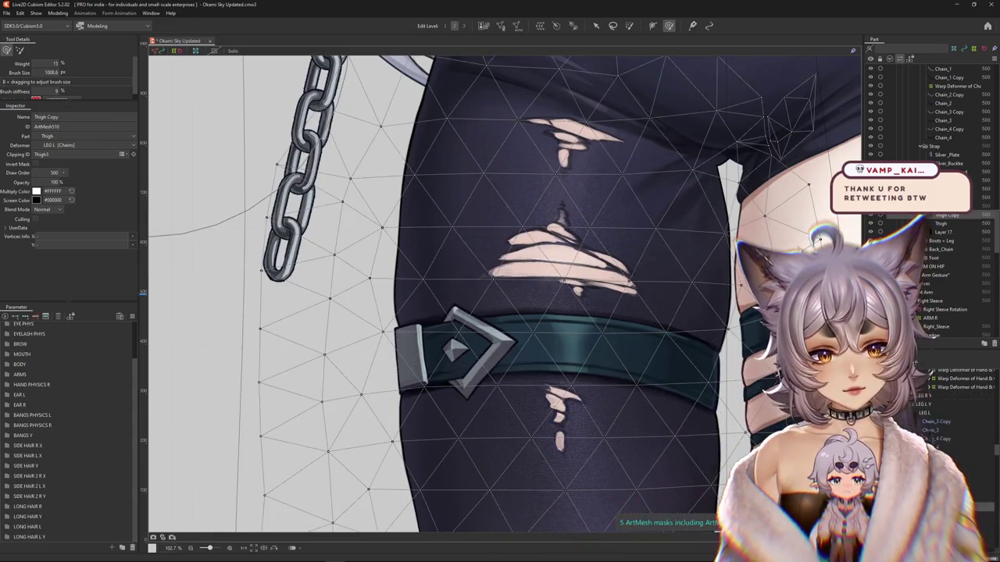
click(562, 438)
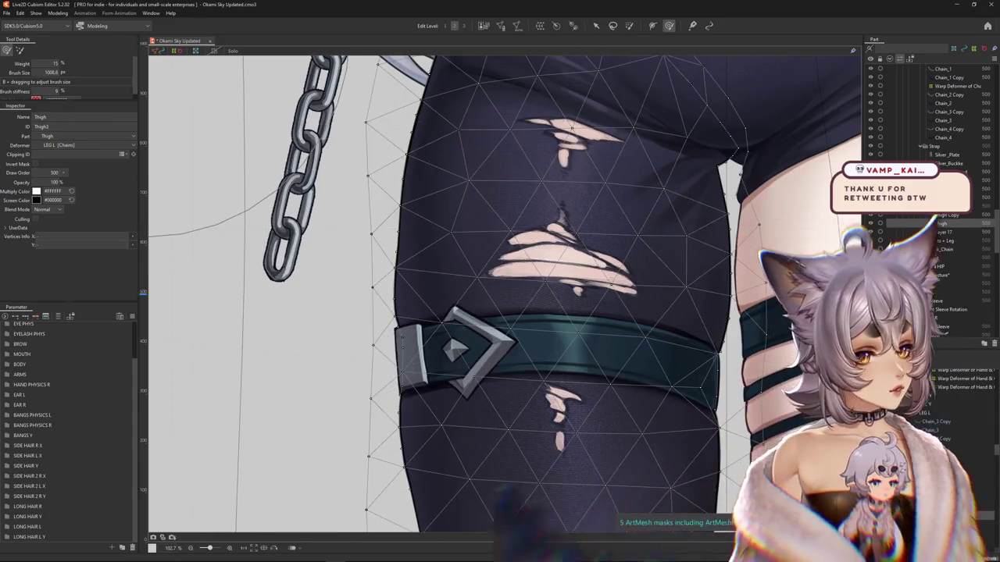
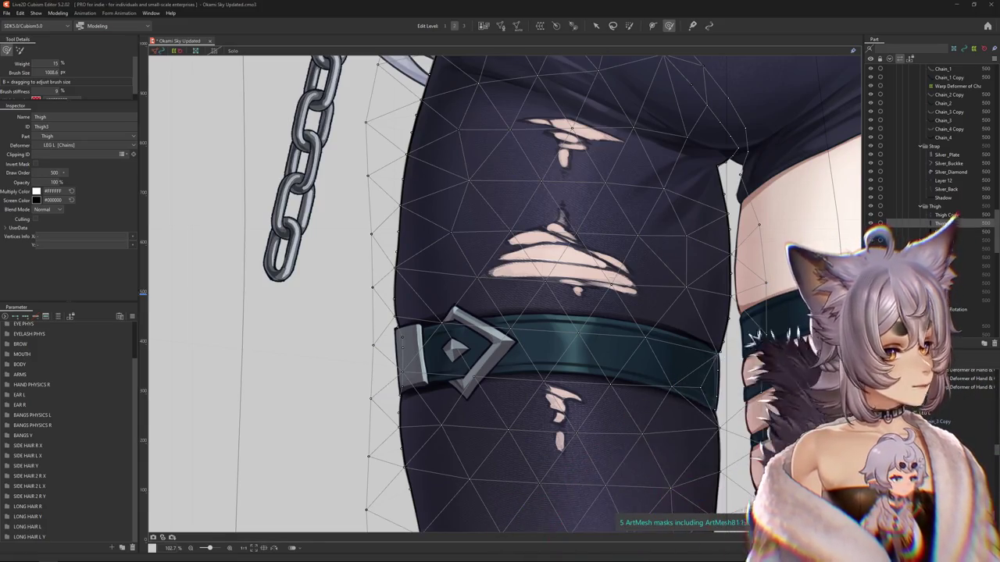
- Inspect the Boot_Strap_1 strap and the left Thigh mesh, then bring up the Modeling menu
scroll(713, 343, down, 5)
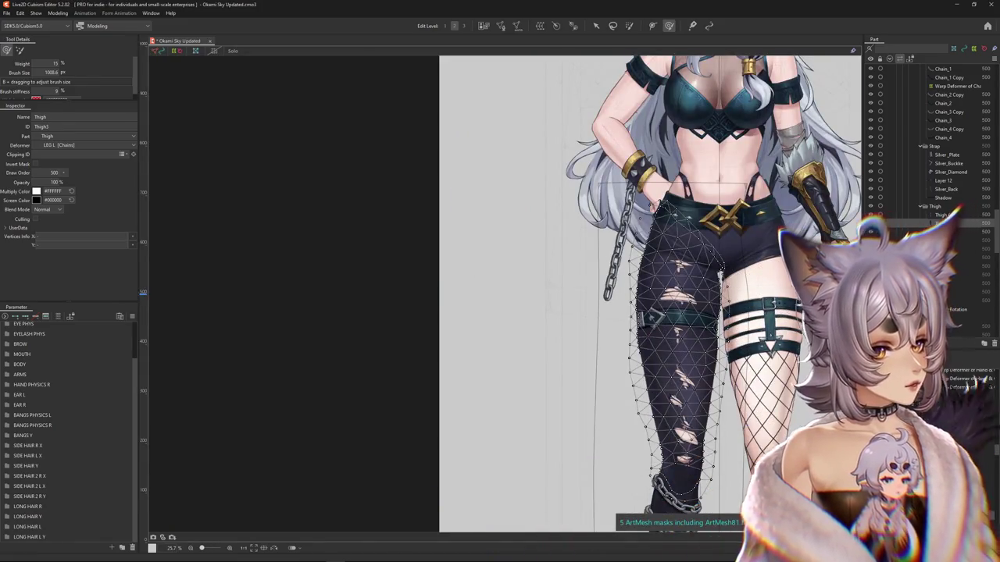
scroll(754, 327, up, 3)
click(669, 324)
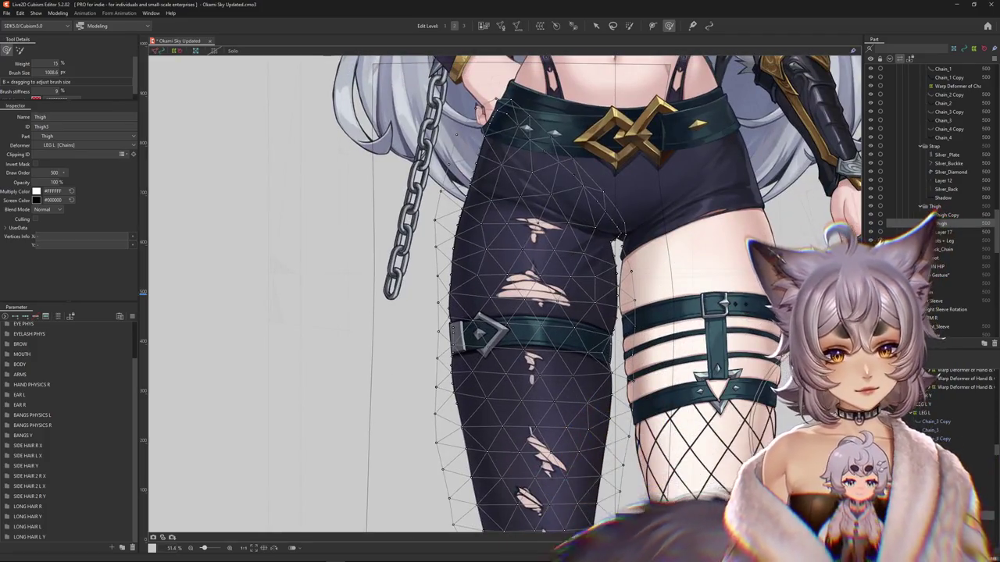
click(531, 258)
scroll(469, 274, down, 2)
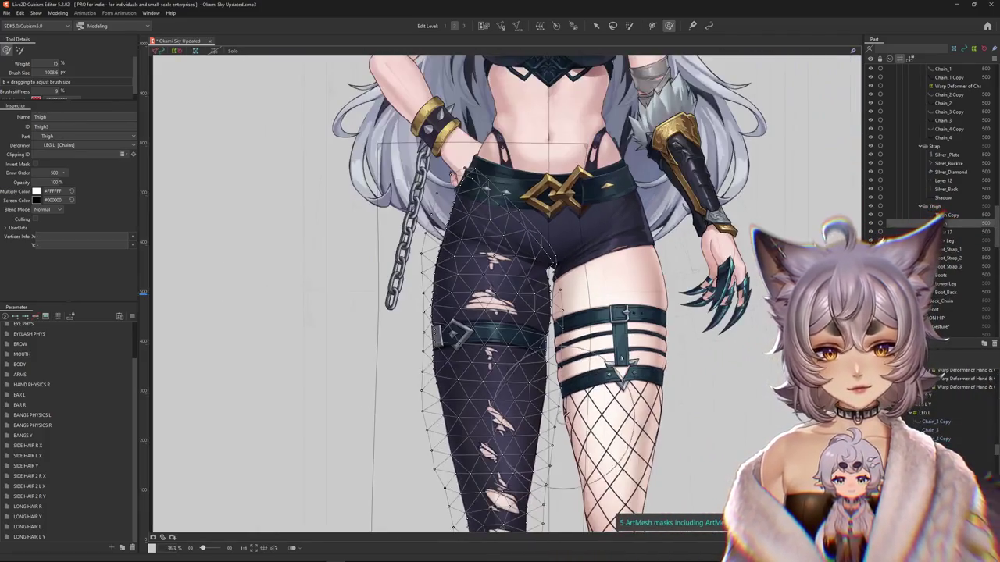
drag(469, 273, 439, 352)
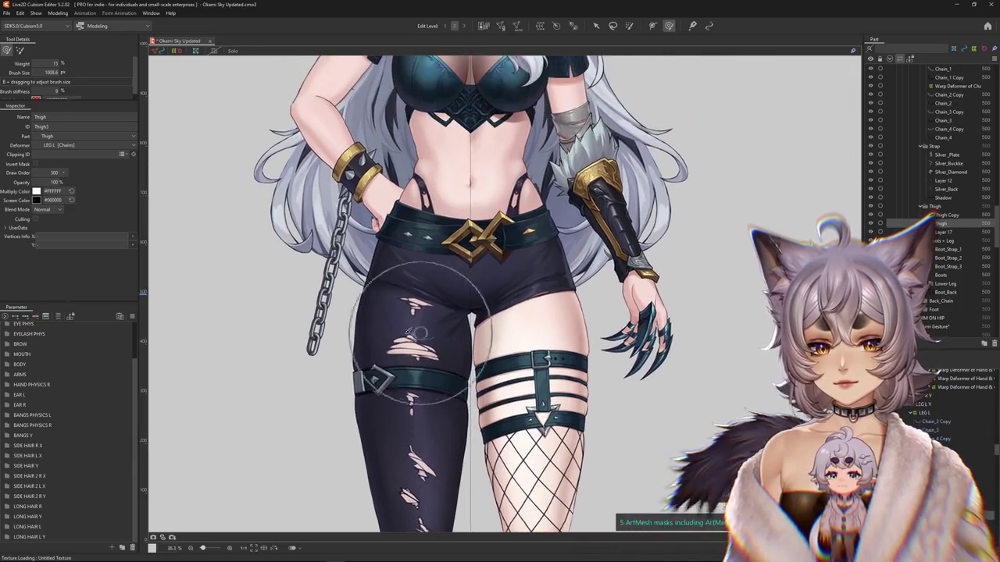
click(57, 13)
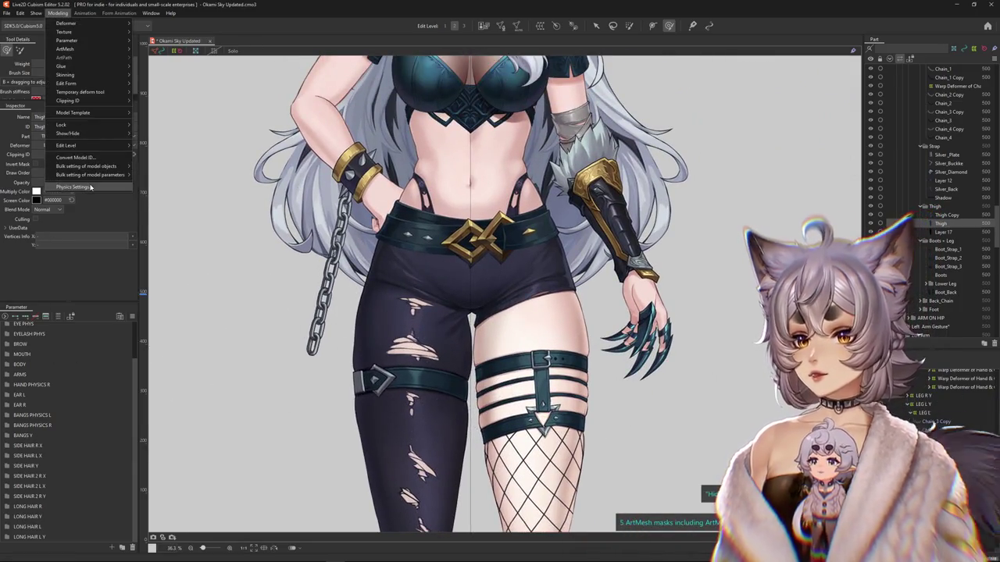
click(90, 188)
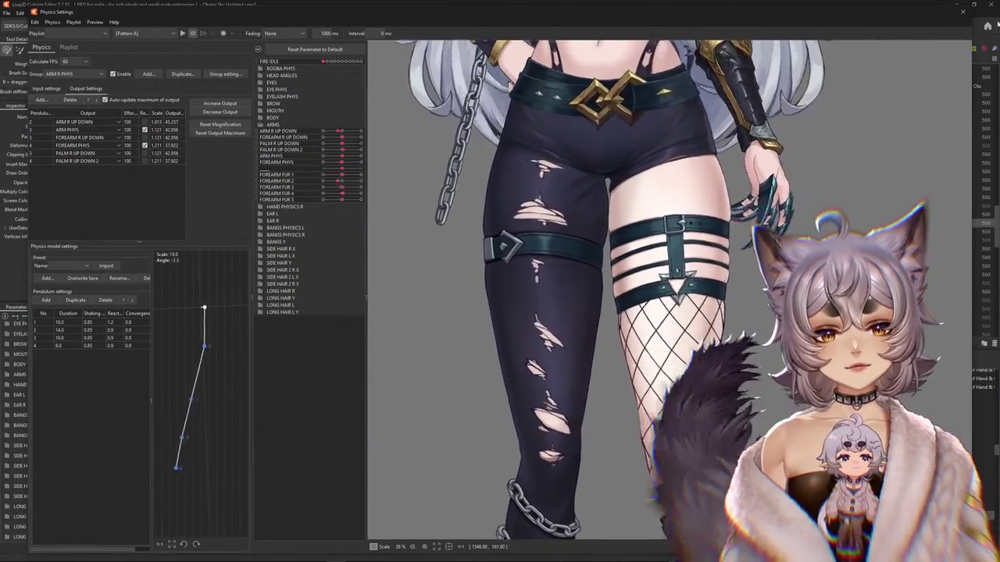
click(984, 4)
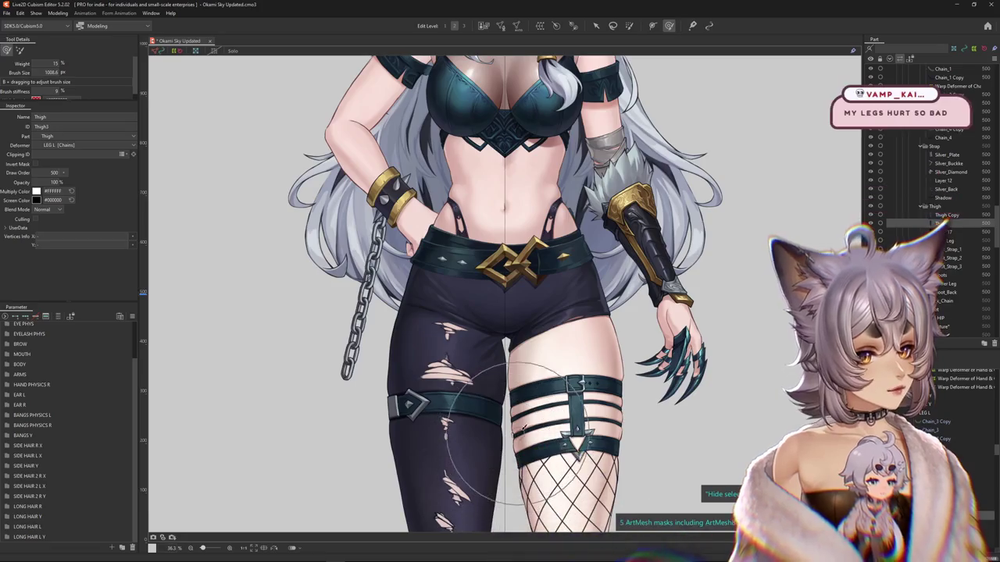
- Filter parameters to the thigh mesh and test Body X AUG at 10 and LEG L X at -10
click(445, 390)
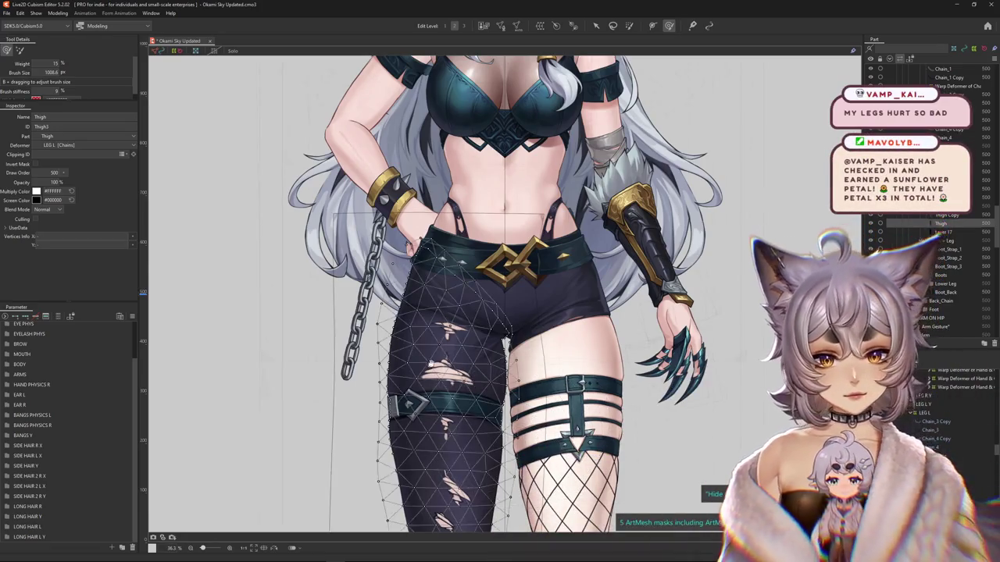
click(59, 316)
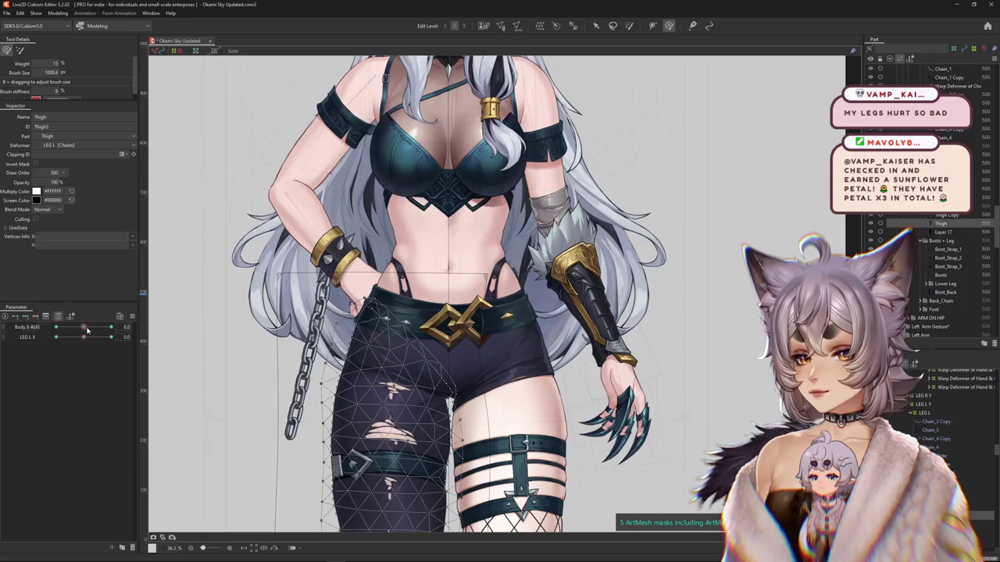
drag(87, 330, 70, 338)
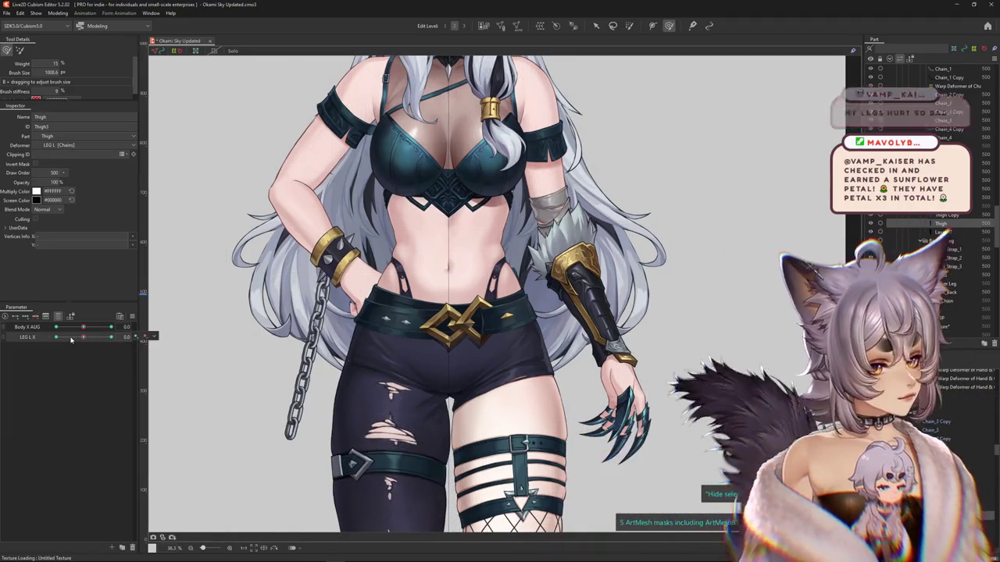
mouse_move(89, 326)
mouse_down()
mouse_move(111, 327)
mouse_move(41, 337)
mouse_move(89, 337)
mouse_move(83, 327)
mouse_up()
- Reset all parameters back to their default values
click(116, 318)
click(211, 316)
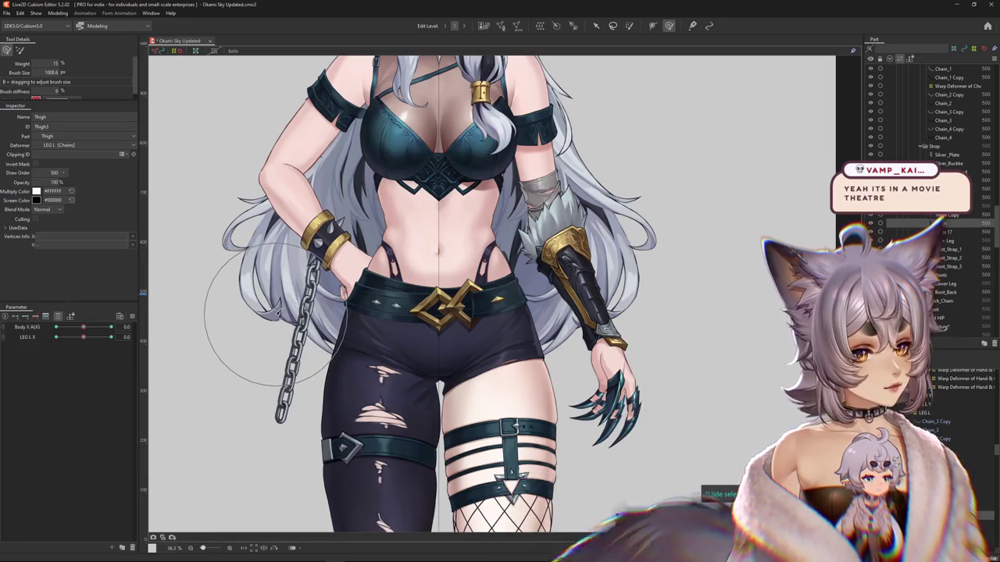
scroll(232, 118, down, 1)
scroll(231, 118, down, 1)
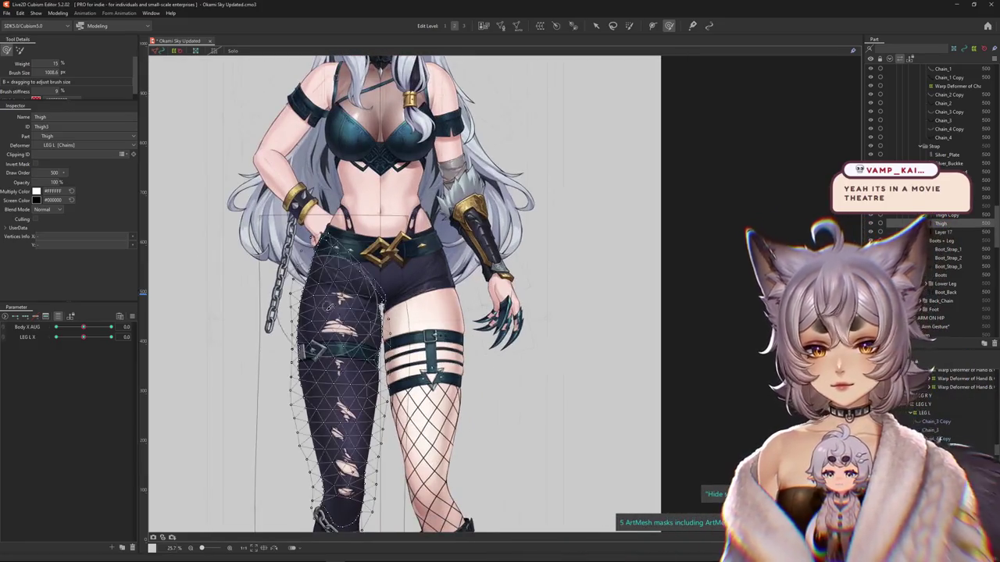
scroll(320, 344, up, 1)
scroll(320, 344, up, 1)
- Select Silver_Buckle, Silver_Back and Silver_Diamond from the canvas layer popup
right_click(327, 356)
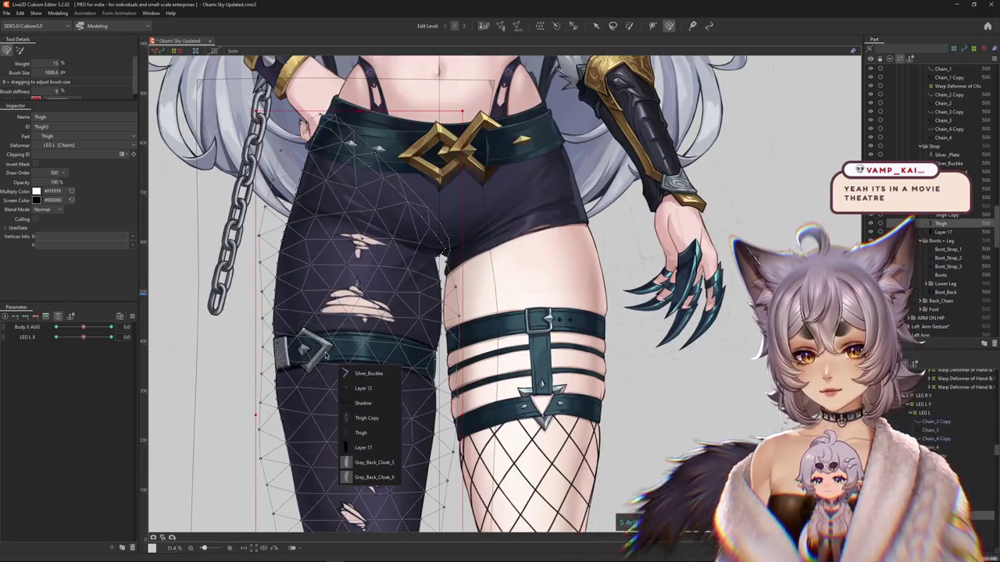
click(367, 374)
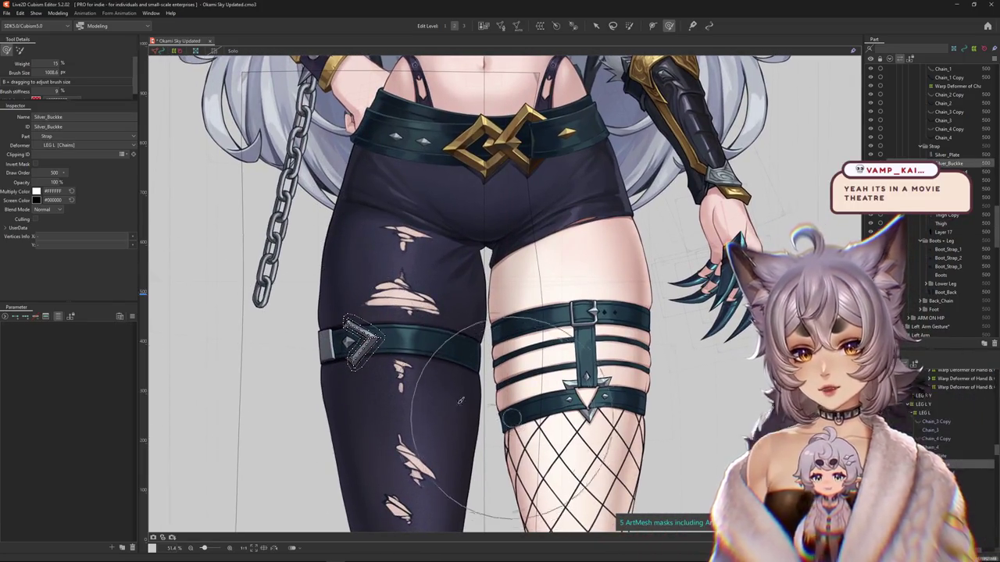
scroll(460, 401, up, 3)
right_click(416, 406)
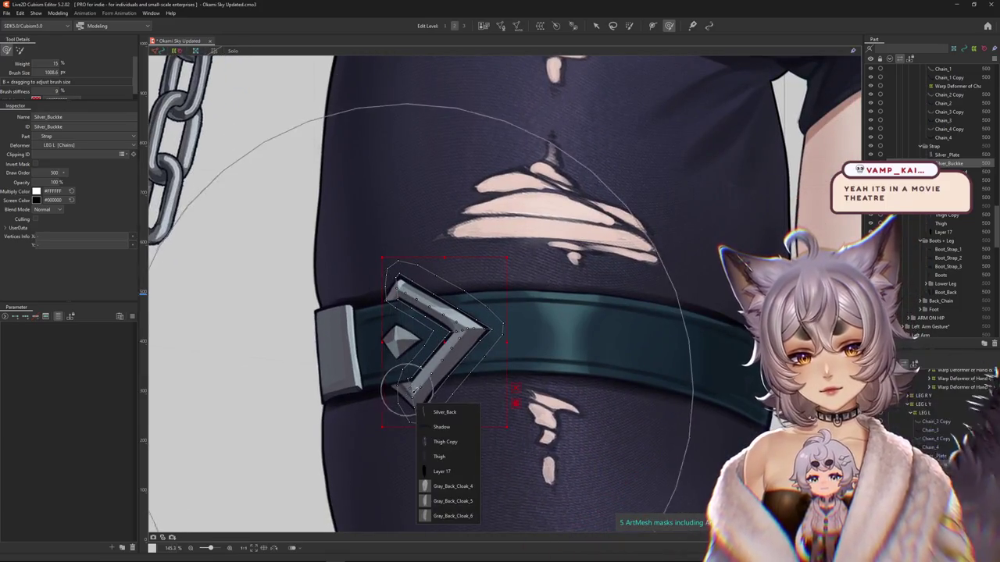
click(428, 412)
right_click(412, 361)
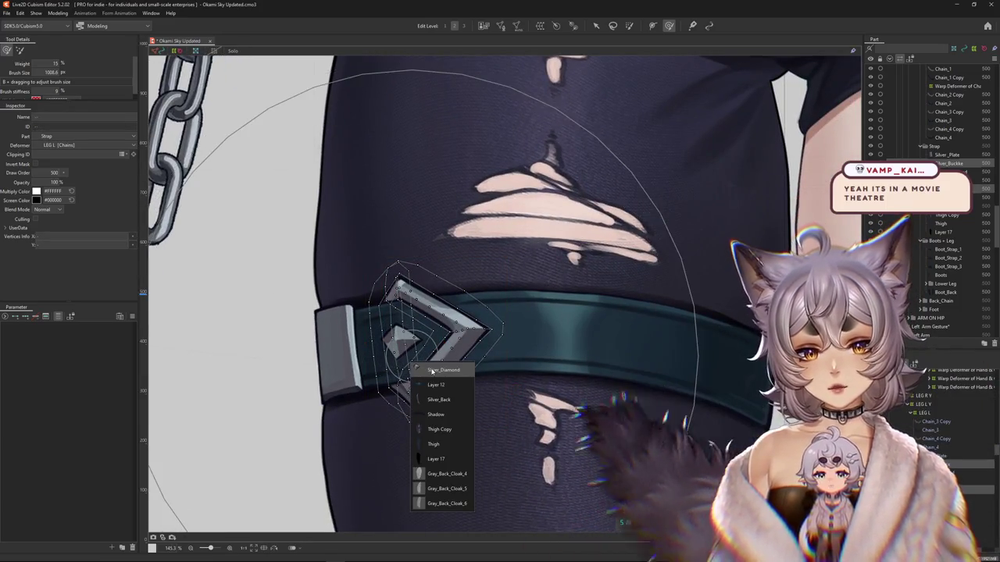
key(Escape)
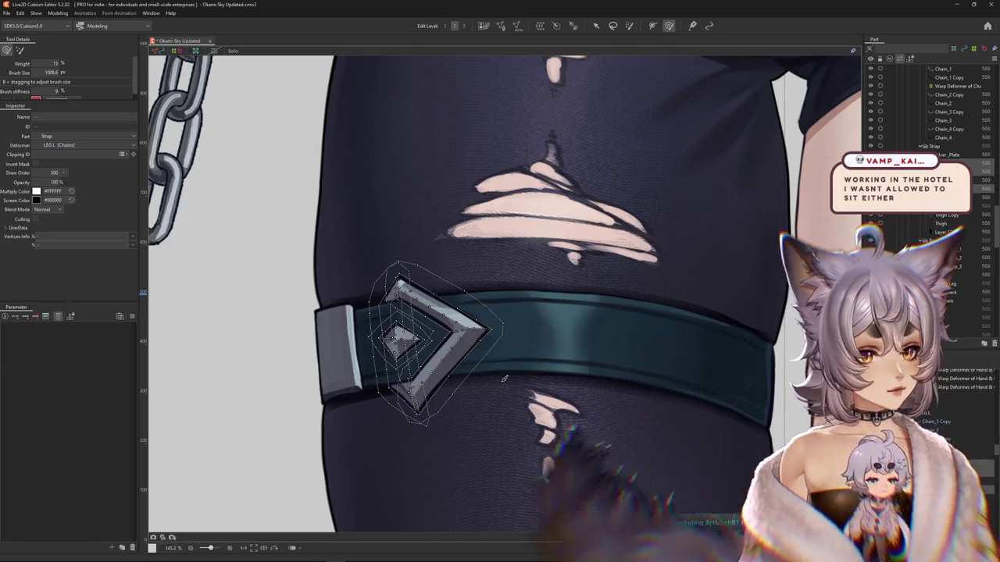
scroll(498, 355, down, 3)
scroll(494, 337, down, 2)
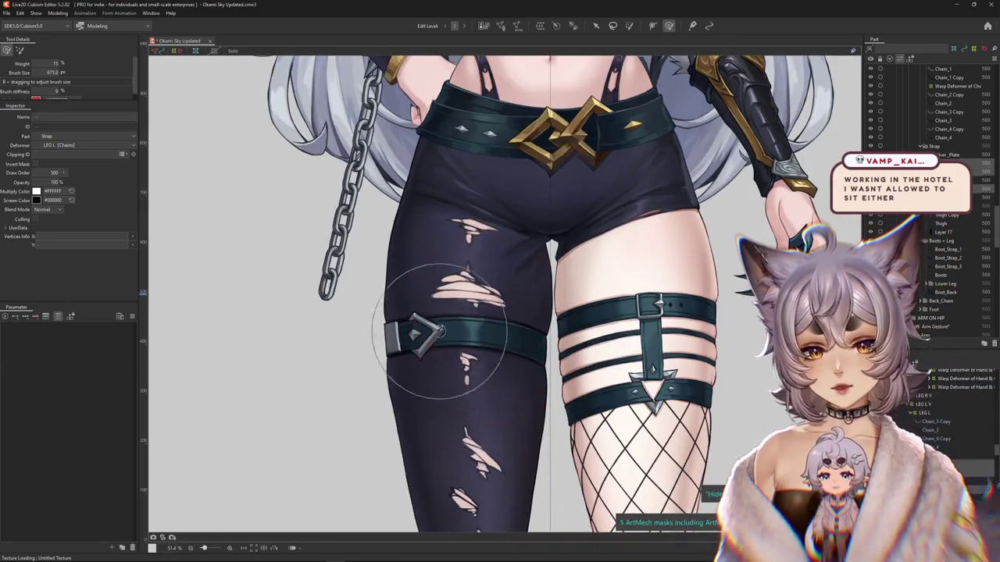
scroll(441, 332, up, 2)
scroll(427, 390, up, 1)
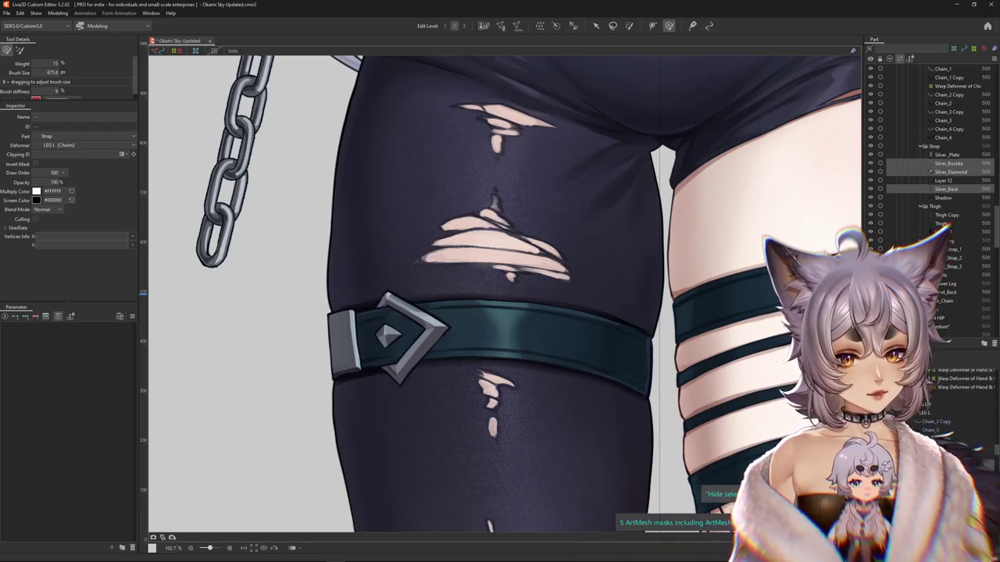
- Create a 5×5 warp deformer, Warp Deformer of Strap3, as parent of the silver plate pieces
click(59, 316)
click(62, 318)
click(540, 27)
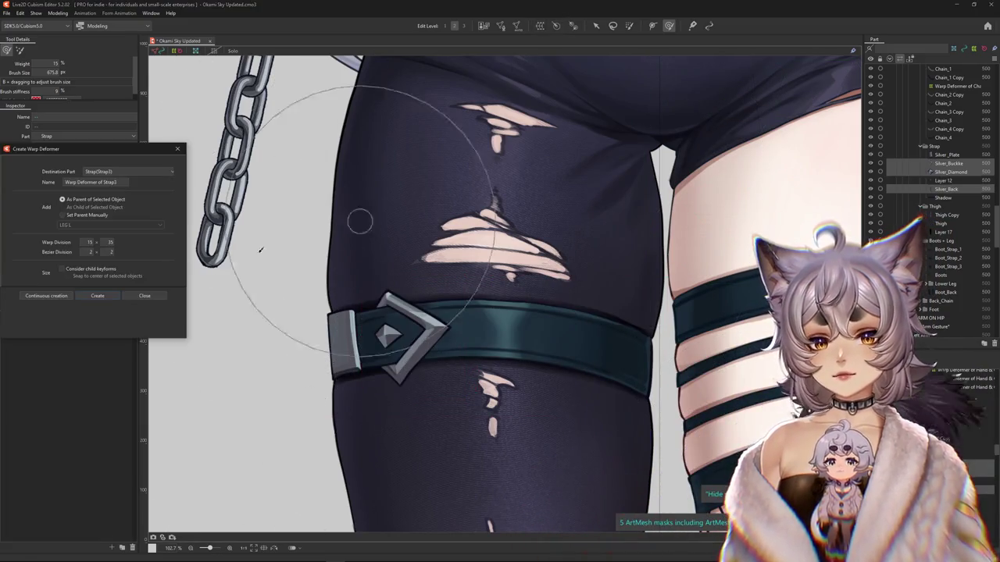
double_click(94, 244)
text(5)
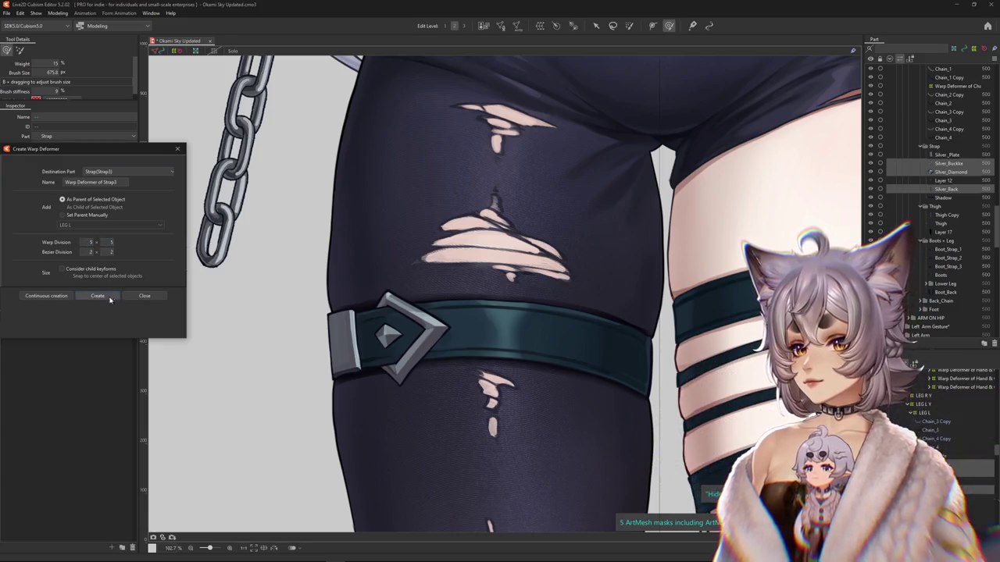
click(98, 296)
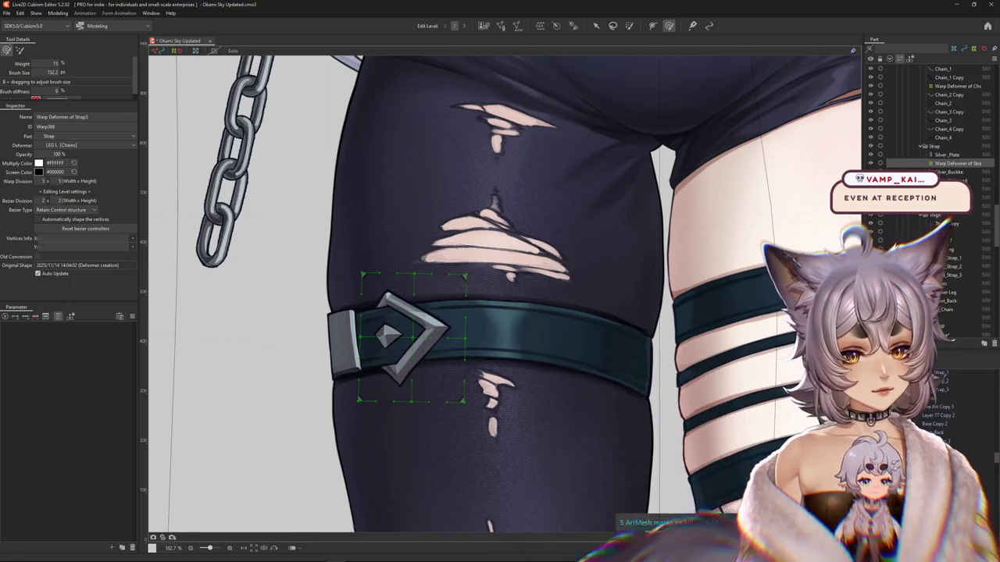
click(56, 318)
click(132, 317)
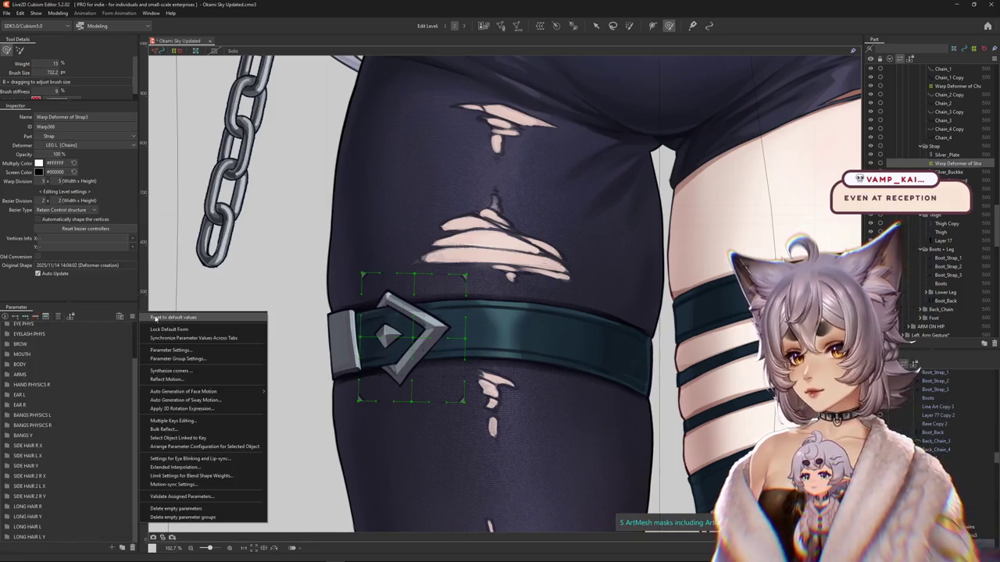
- Key Body X AUG at 10 and warp the silver plate rightward to follow the leg
key(Escape)
scroll(290, 342, down, 3)
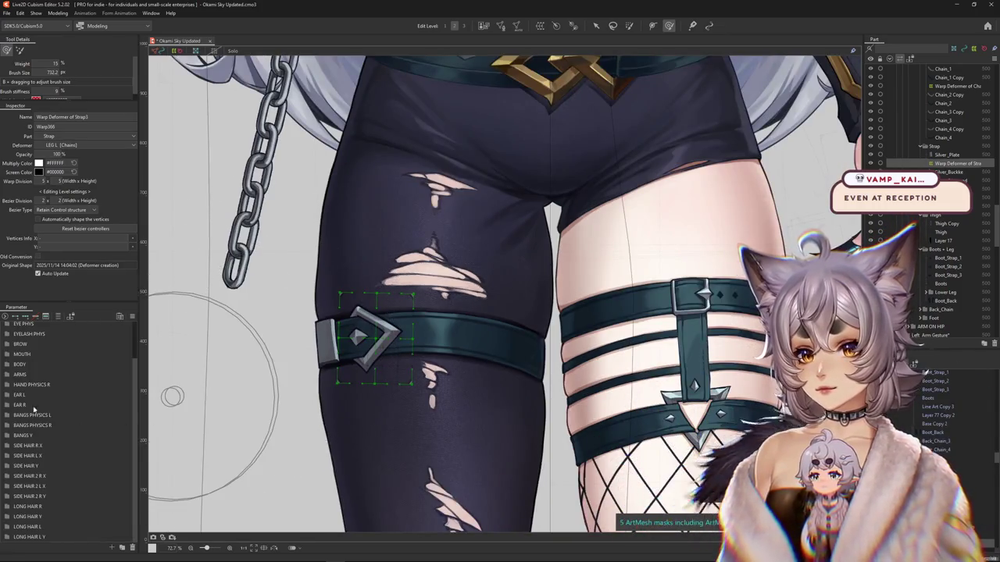
click(7, 364)
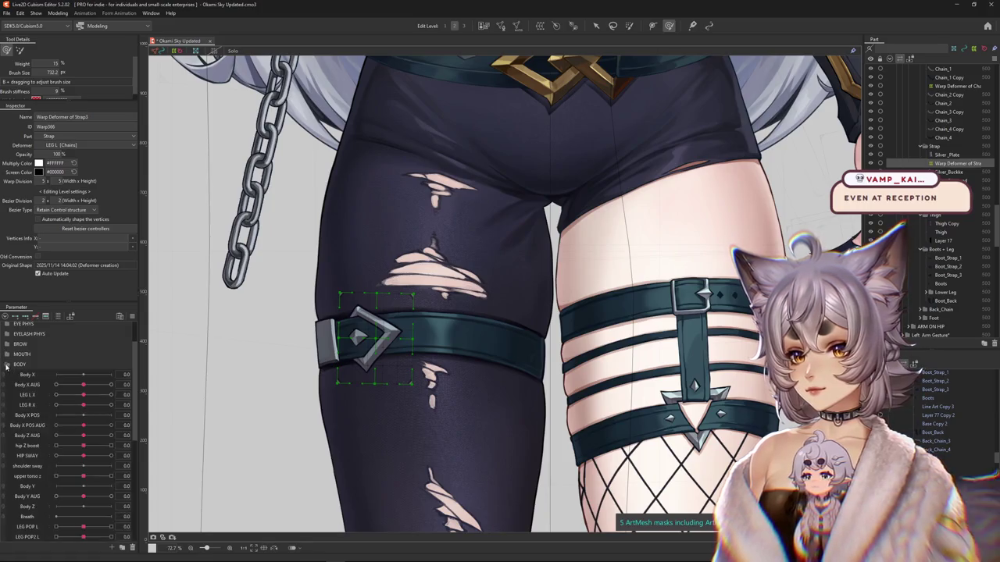
drag(84, 385, 87, 385)
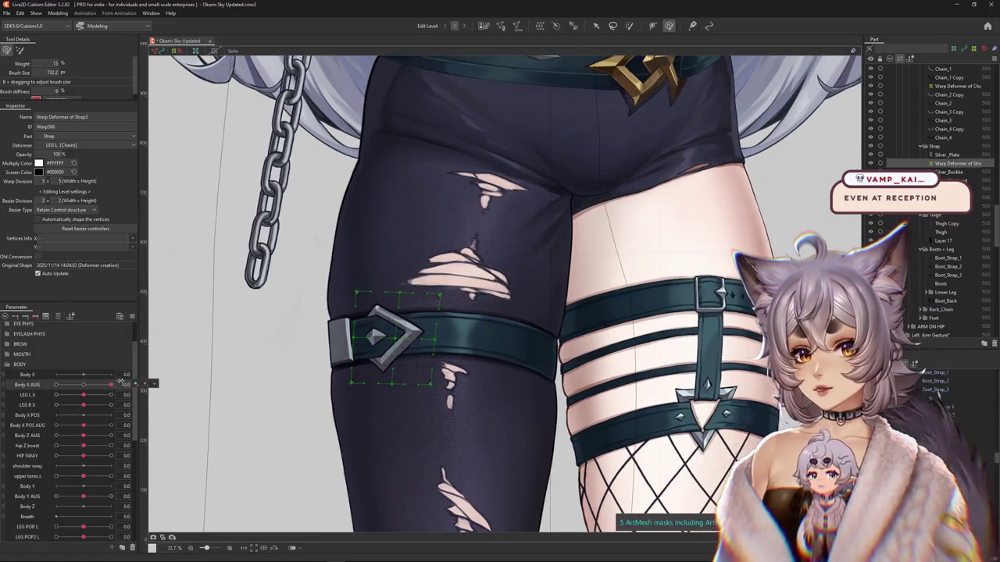
scroll(230, 364, up, 1)
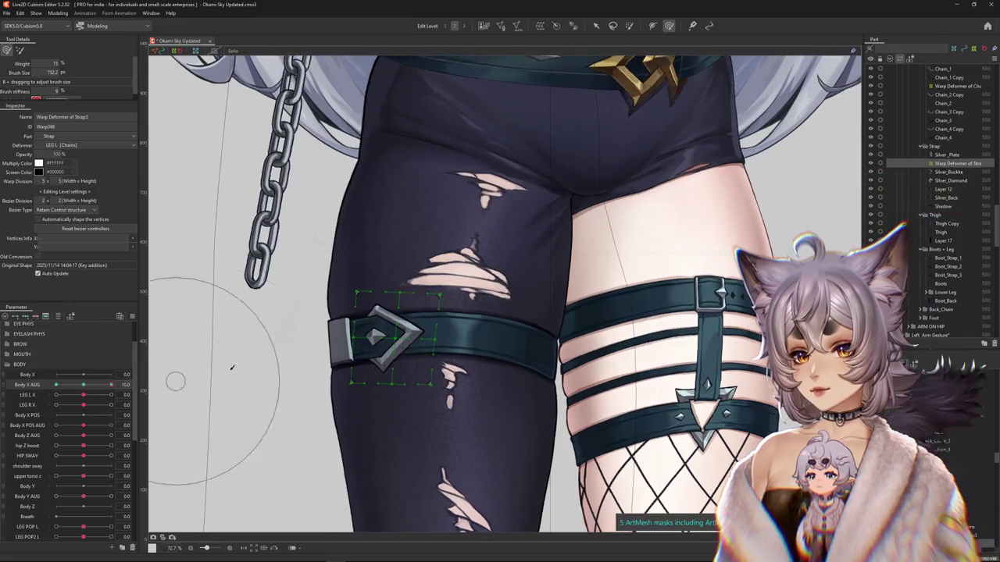
scroll(335, 375, up, 2)
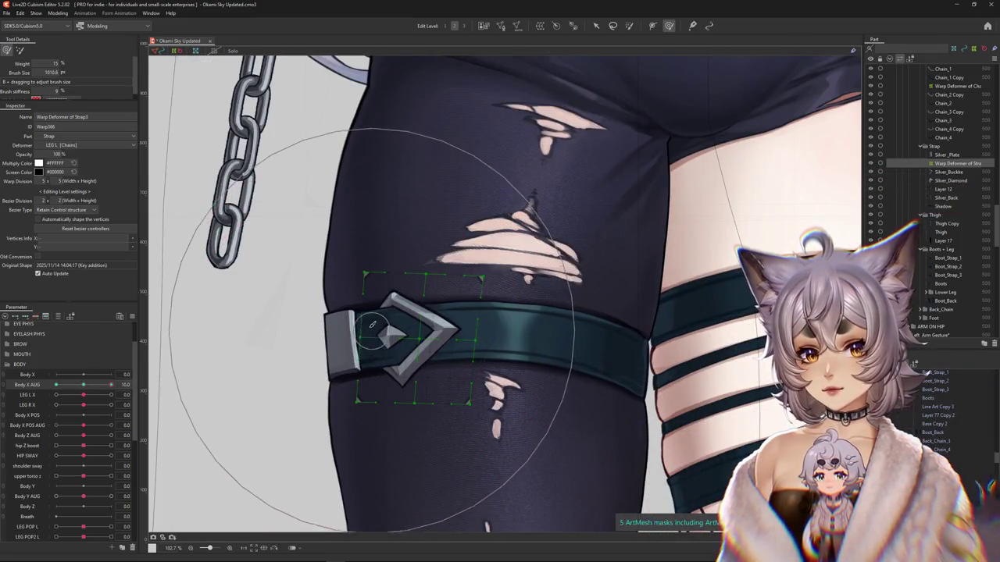
drag(390, 331, 447, 324)
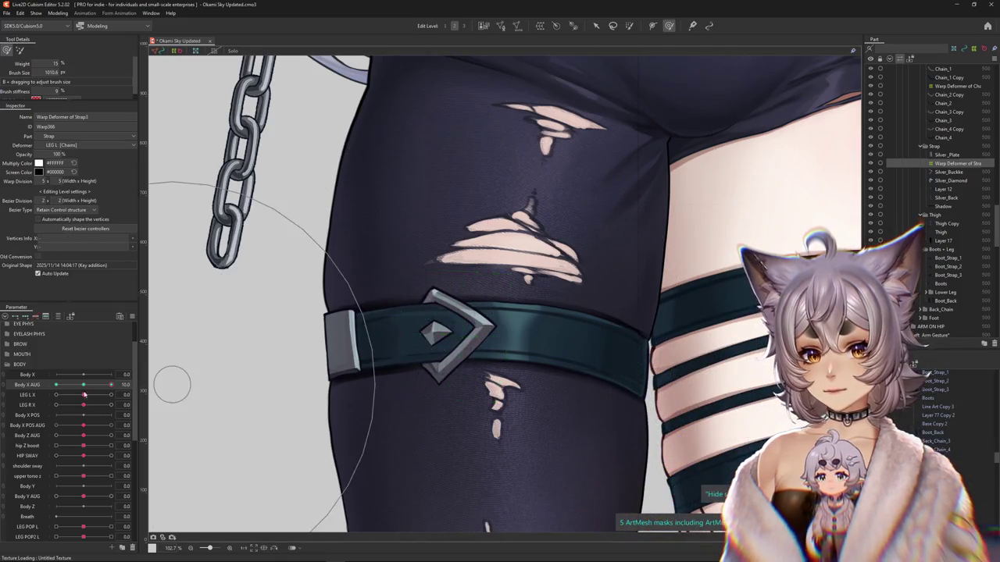
mouse_move(111, 385)
mouse_down()
mouse_move(87, 387)
mouse_move(111, 385)
mouse_up()
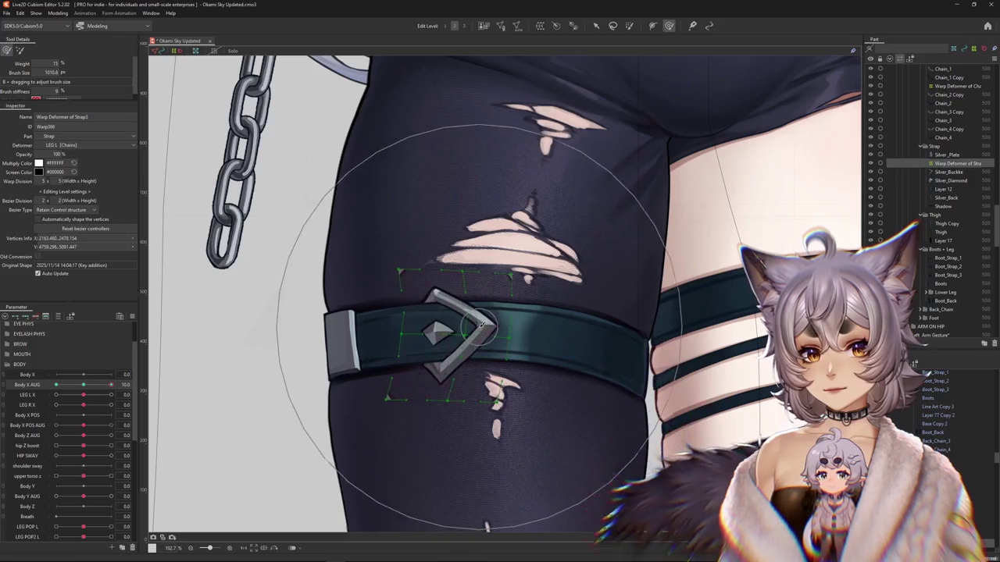
scroll(408, 362, down, 3)
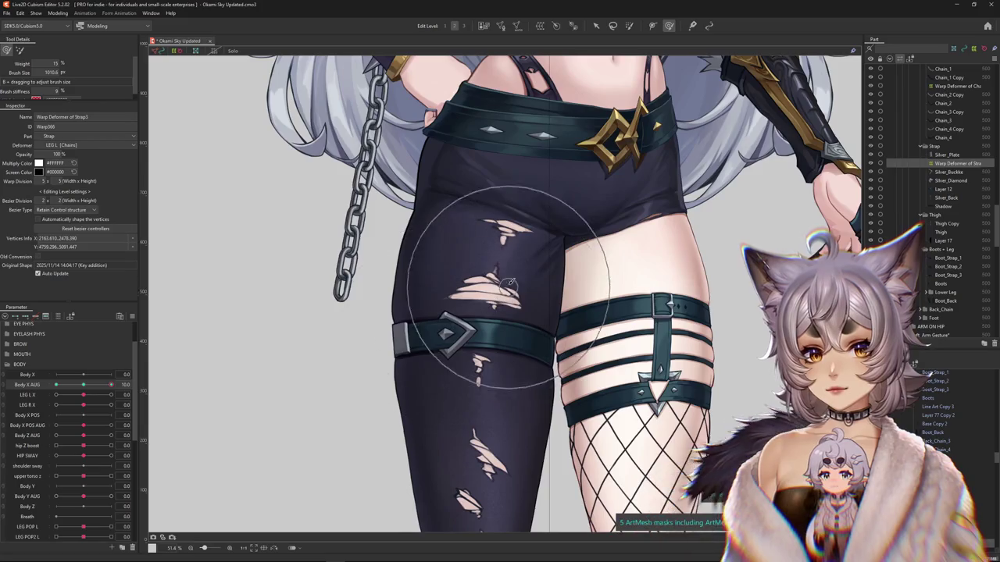
- Preview LEG L X on the Thigh Copy mesh, then select Warp Deformer of Strap3
click(533, 313)
scroll(264, 374, down, 2)
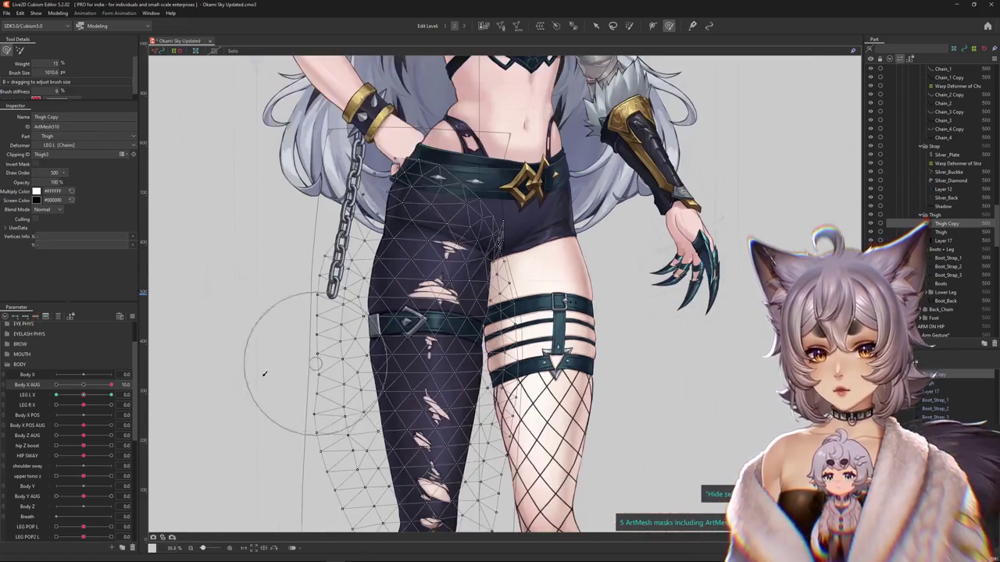
mouse_move(80, 393)
mouse_down()
mouse_move(123, 394)
mouse_move(117, 386)
mouse_move(84, 395)
mouse_up()
scroll(326, 345, up, 3)
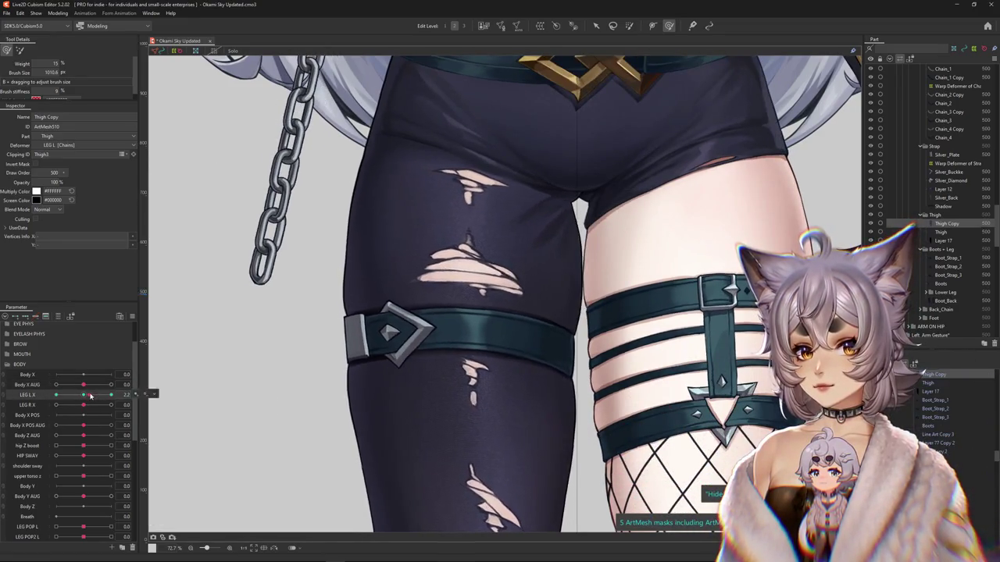
right_click(437, 360)
click(439, 363)
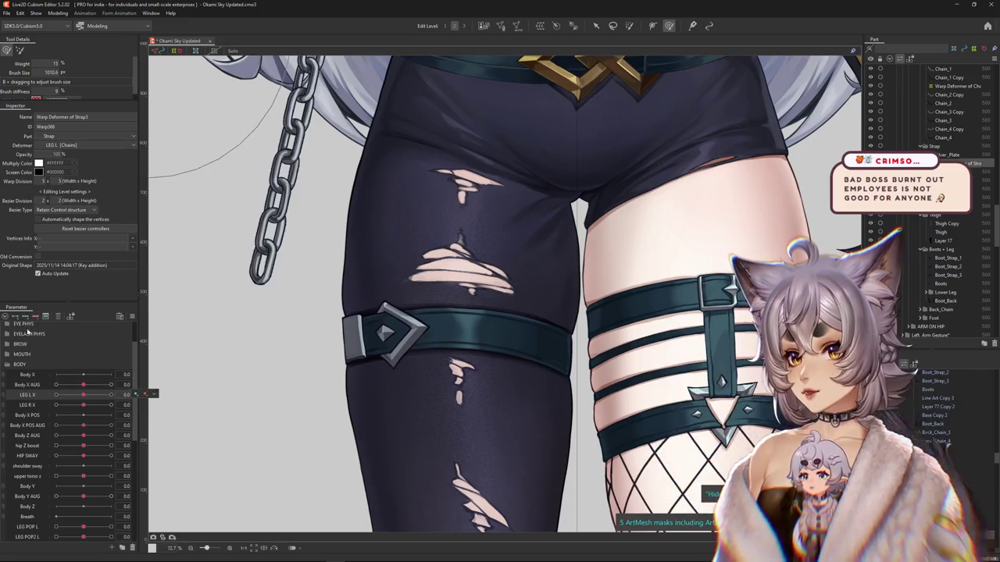
- Set LEG L X to 10 and brush-deform the strap's warp grid toward the thigh
drag(97, 393, 144, 393)
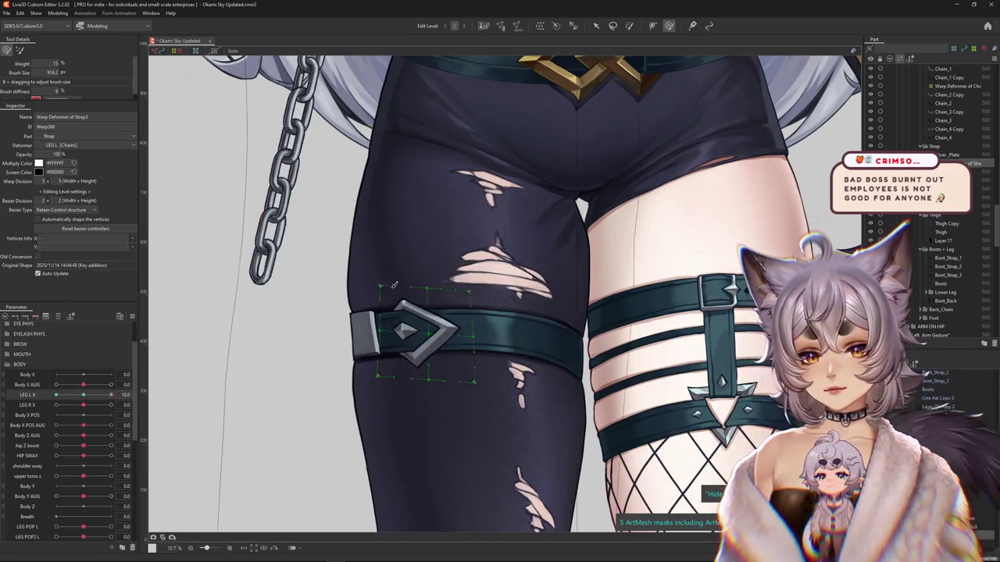
mouse_move(438, 312)
mouse_down()
mouse_move(459, 309)
mouse_move(455, 296)
mouse_move(472, 289)
mouse_up()
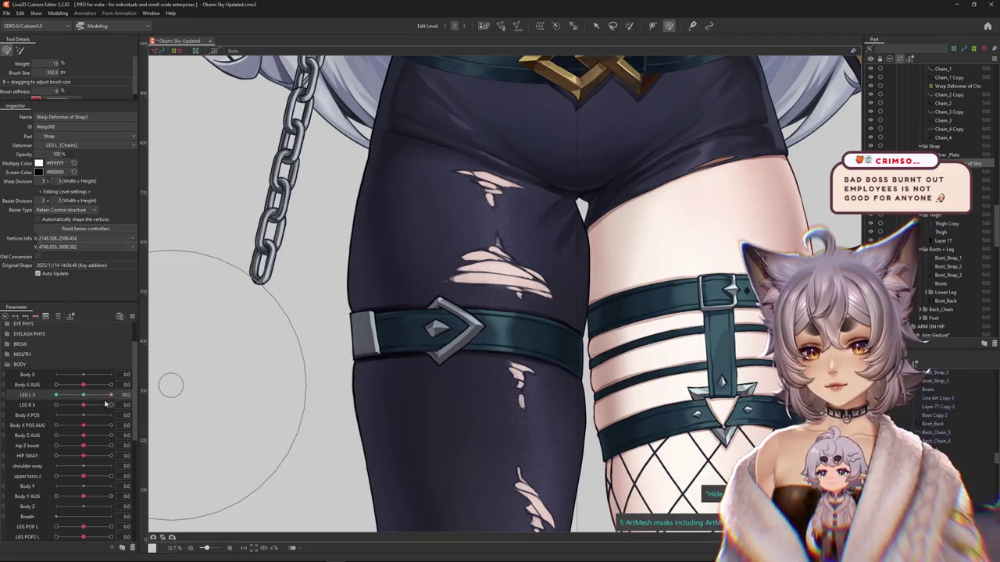
mouse_move(111, 395)
mouse_down()
mouse_move(88, 395)
mouse_move(110, 395)
mouse_up()
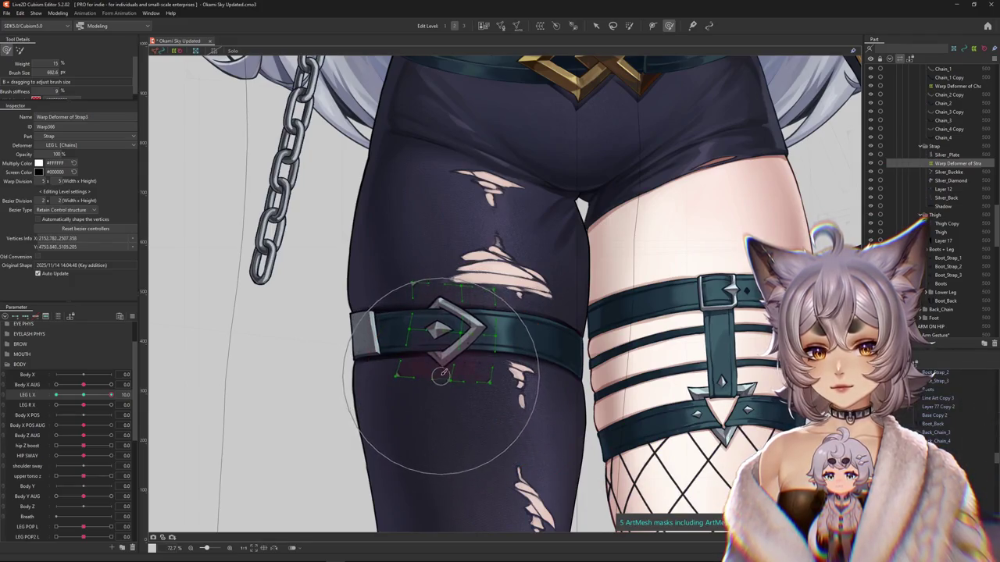
drag(175, 186, 172, 341)
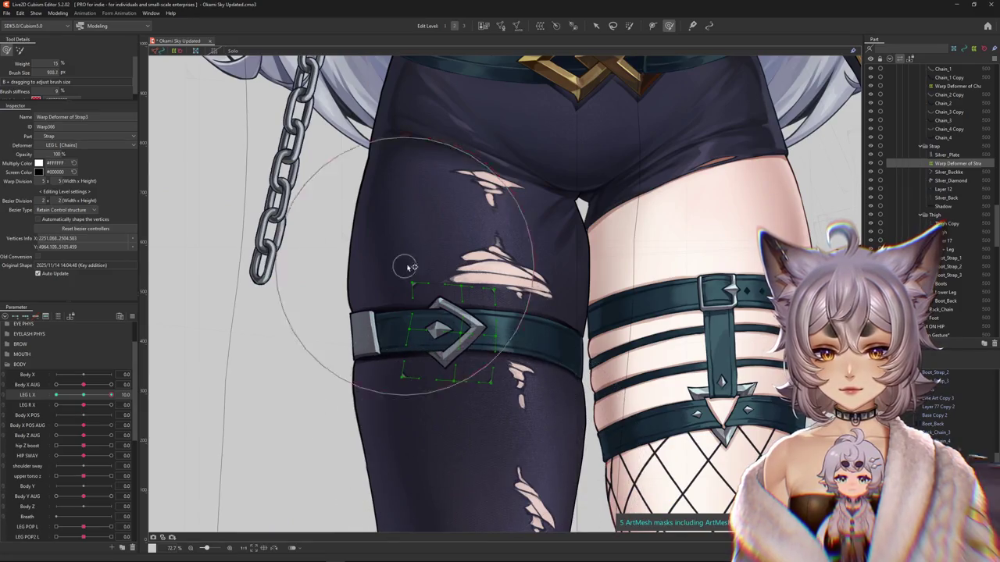
drag(461, 173, 384, 297)
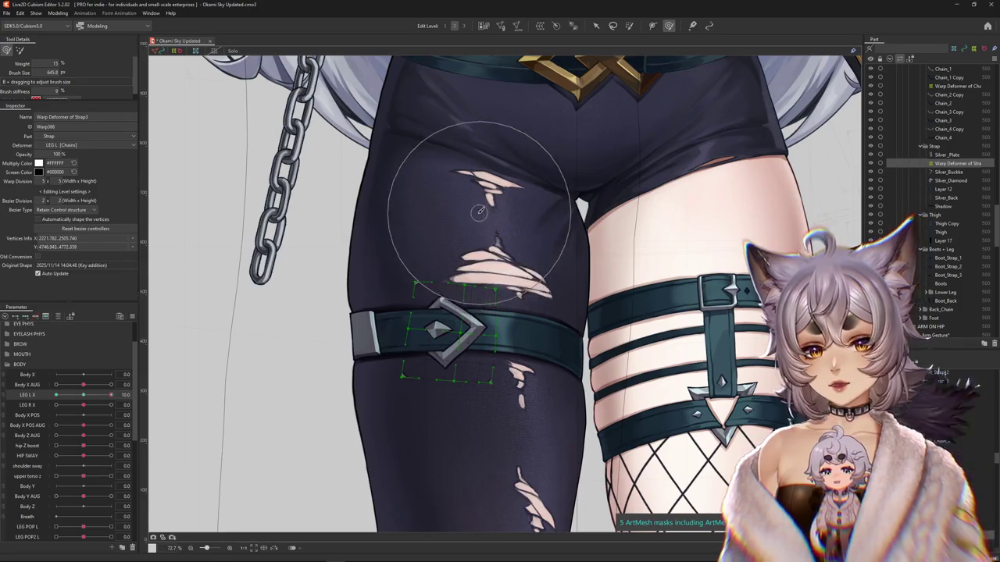
drag(491, 201, 515, 405)
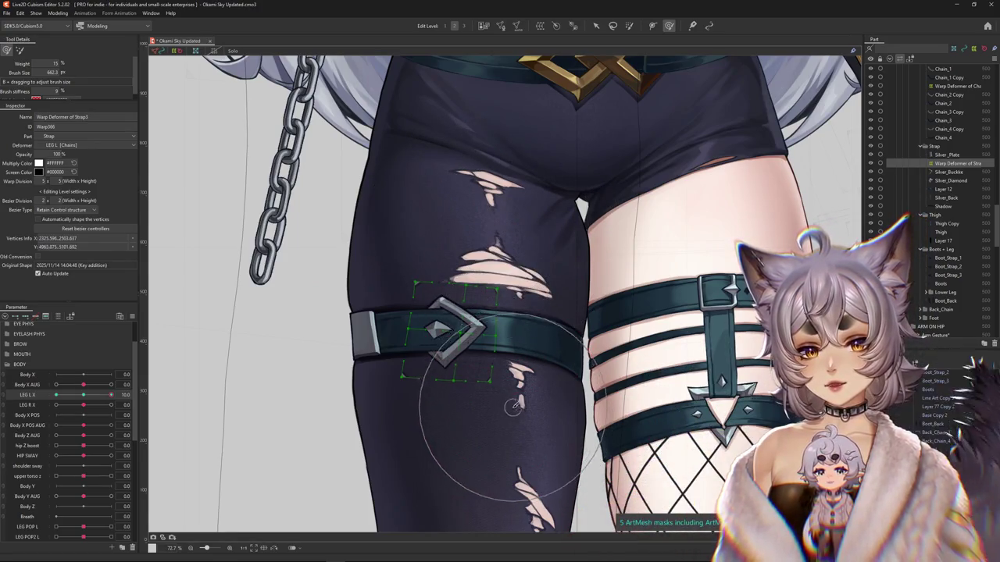
drag(507, 343, 379, 334)
key(Escape)
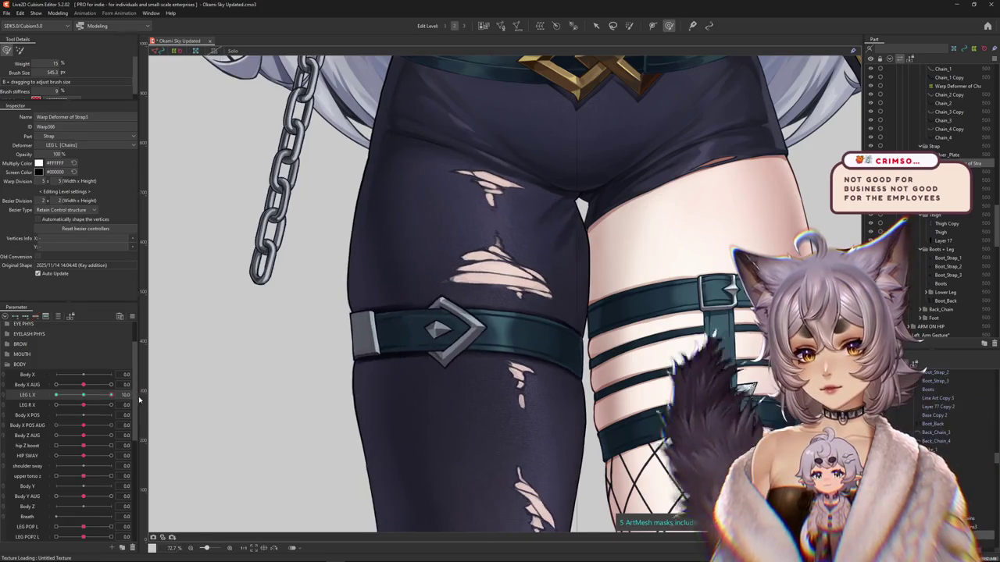
- Recentre on the left thigh and resize the deform brush, ending large and stiffer
drag(345, 337, 306, 321)
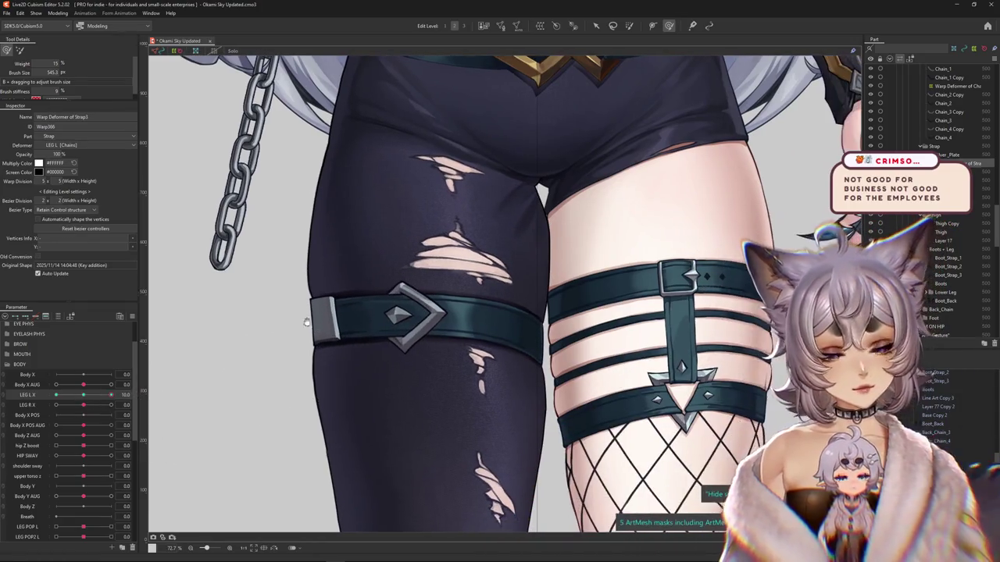
drag(369, 235, 390, 265)
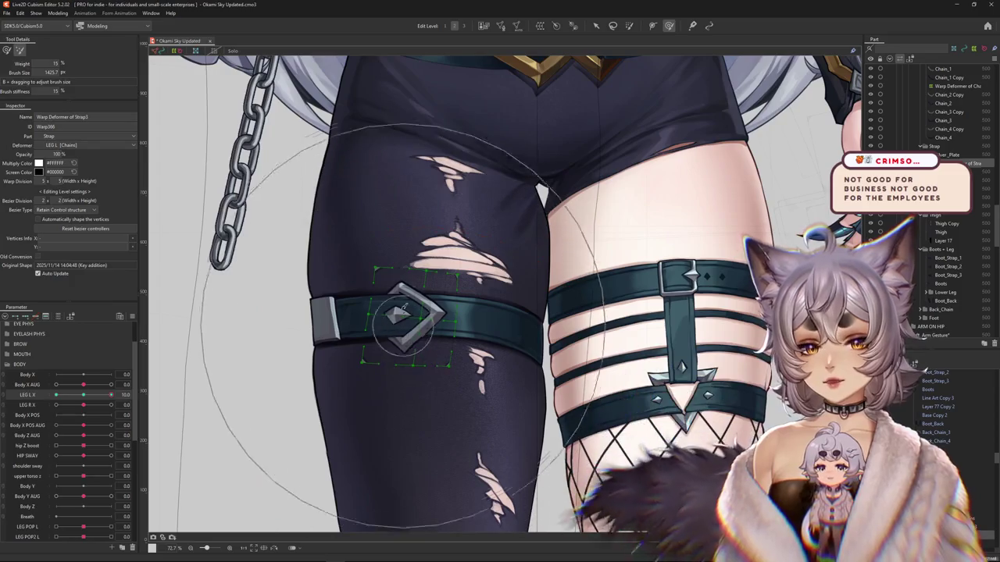
scroll(394, 270, down, 3)
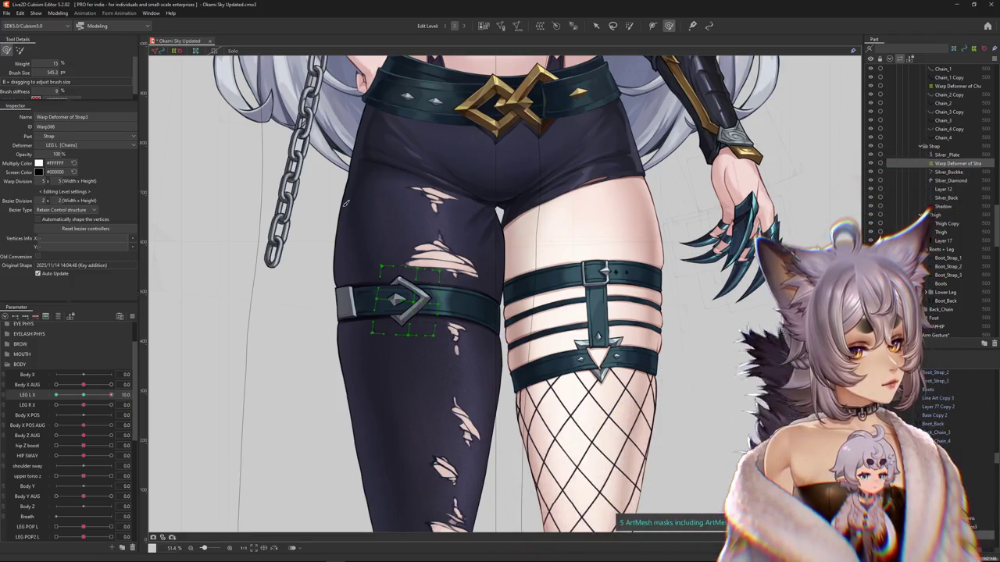
scroll(355, 208, up, 5)
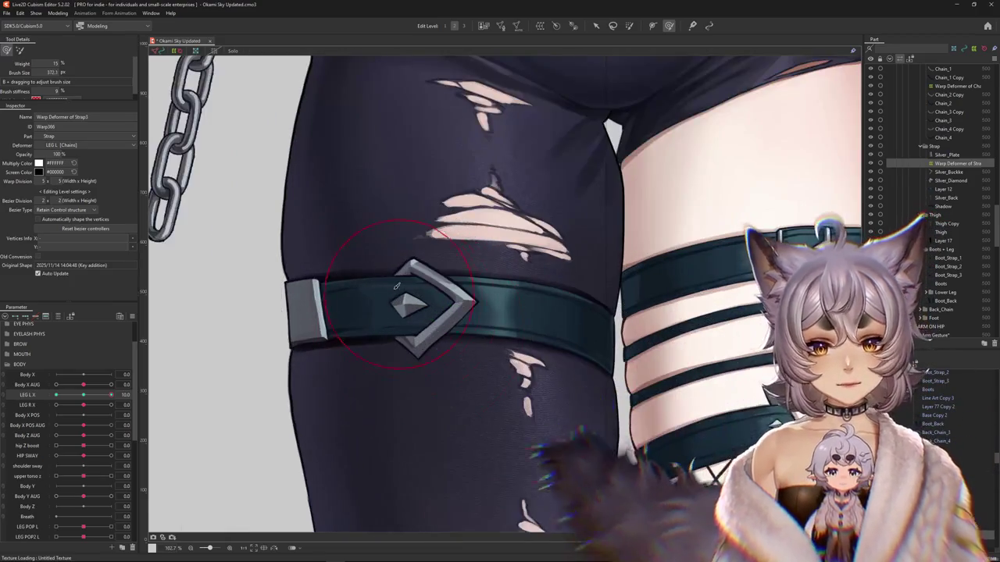
drag(431, 203, 437, 189)
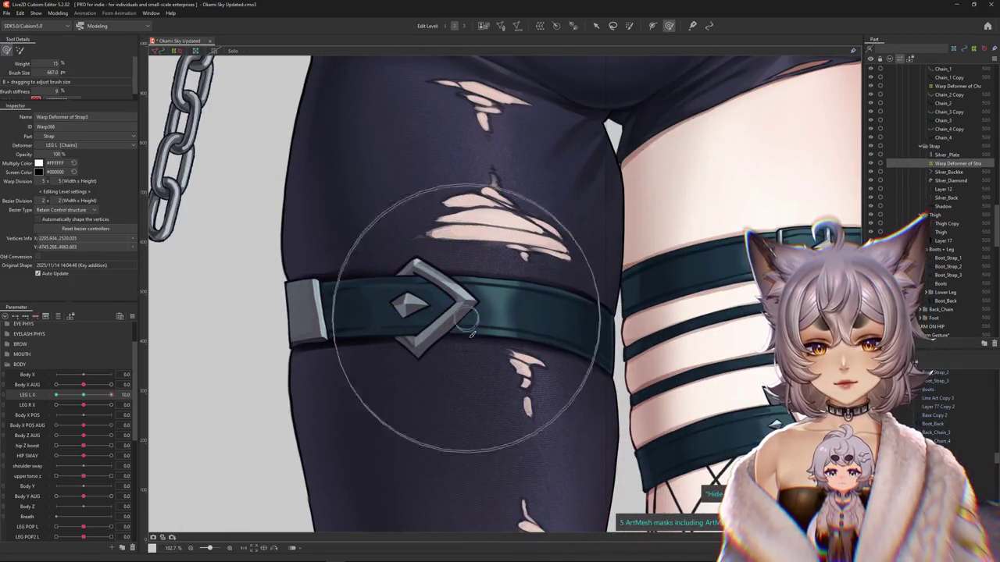
scroll(496, 362, down, 2)
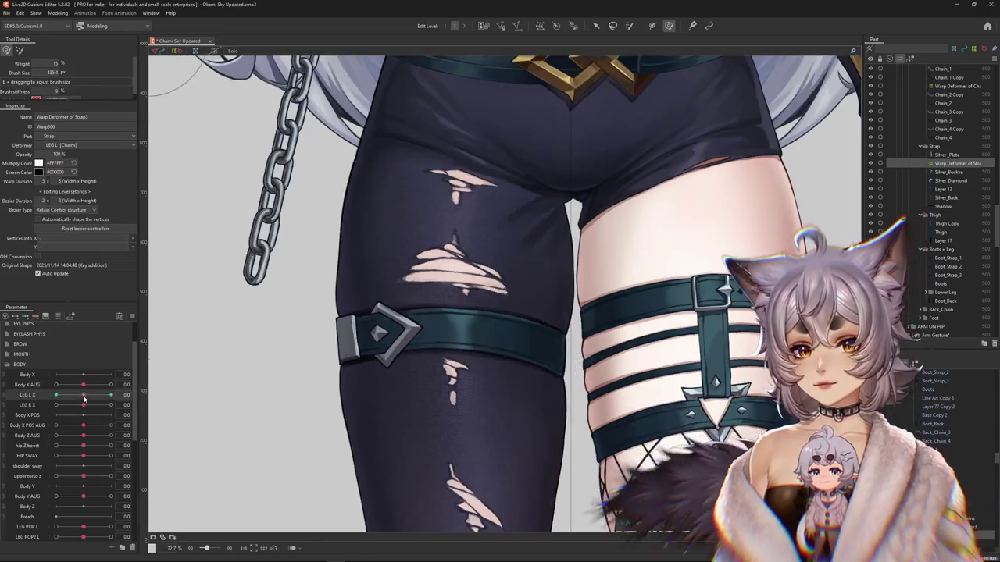
drag(438, 258, 467, 250)
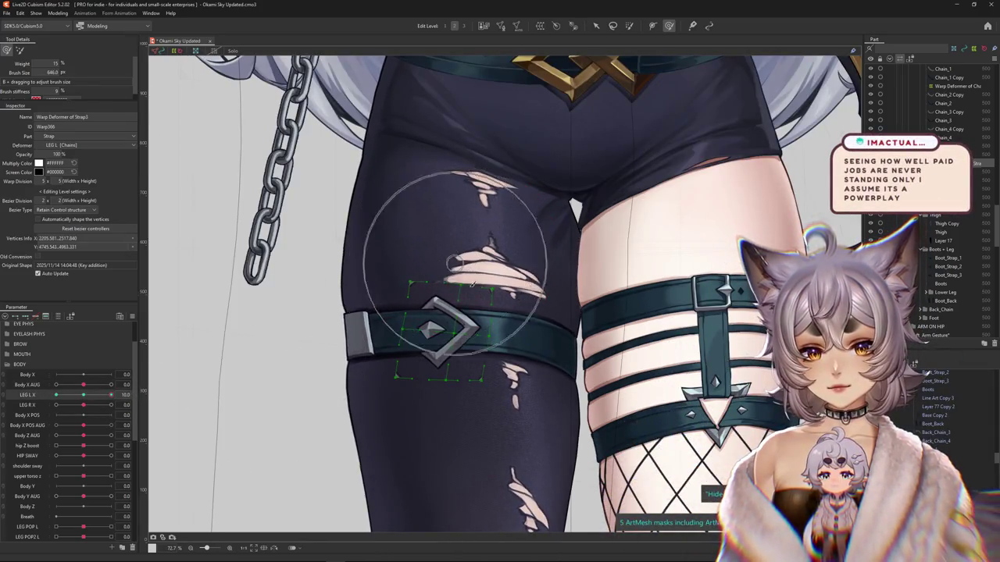
drag(477, 399, 189, 207)
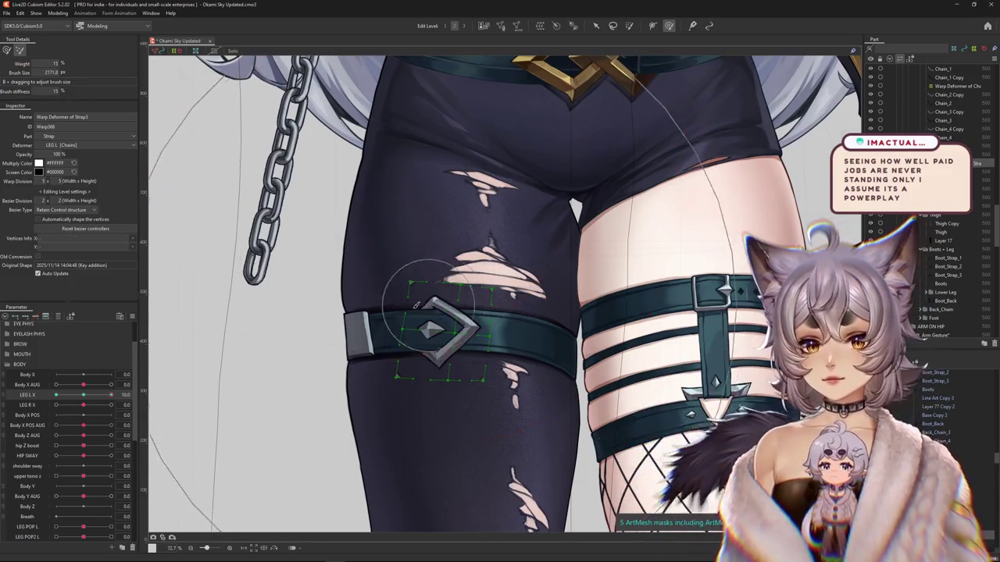
- Check the strap at LEG L X 2, preview the leg swing, and reselect the strap warp
mouse_move(110, 394)
mouse_down()
mouse_move(89, 393)
mouse_move(110, 394)
mouse_up()
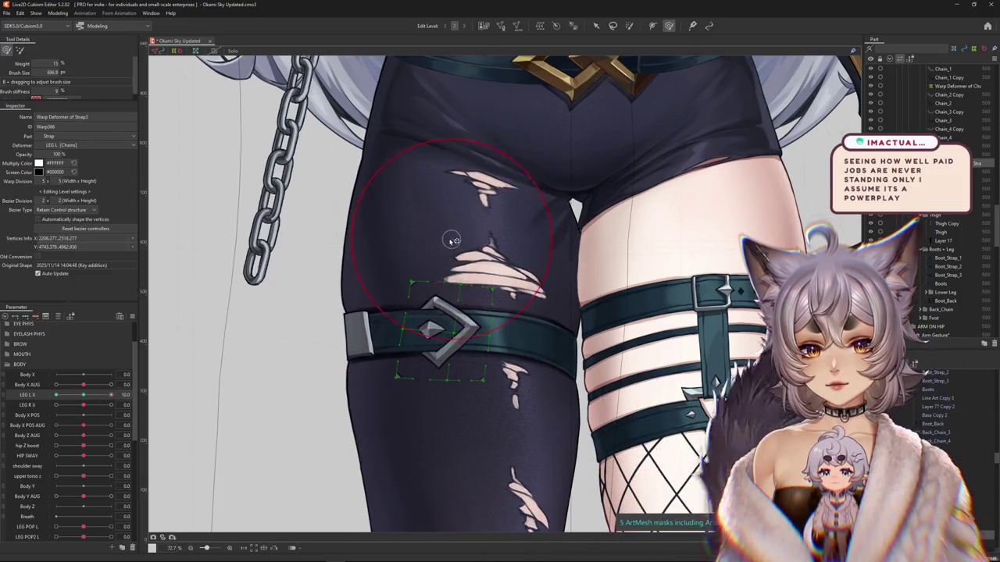
drag(453, 240, 451, 323)
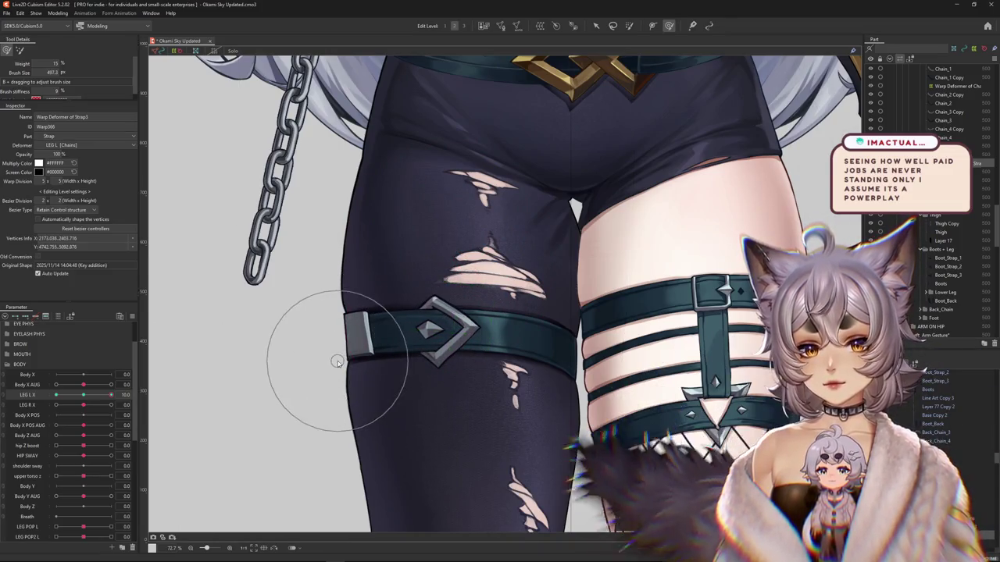
drag(110, 395, 83, 402)
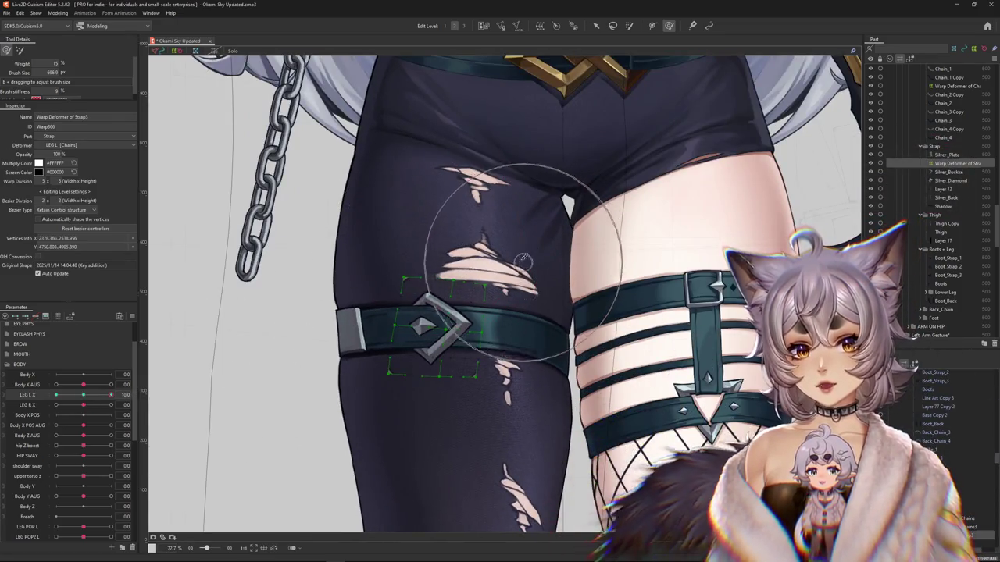
click(523, 371)
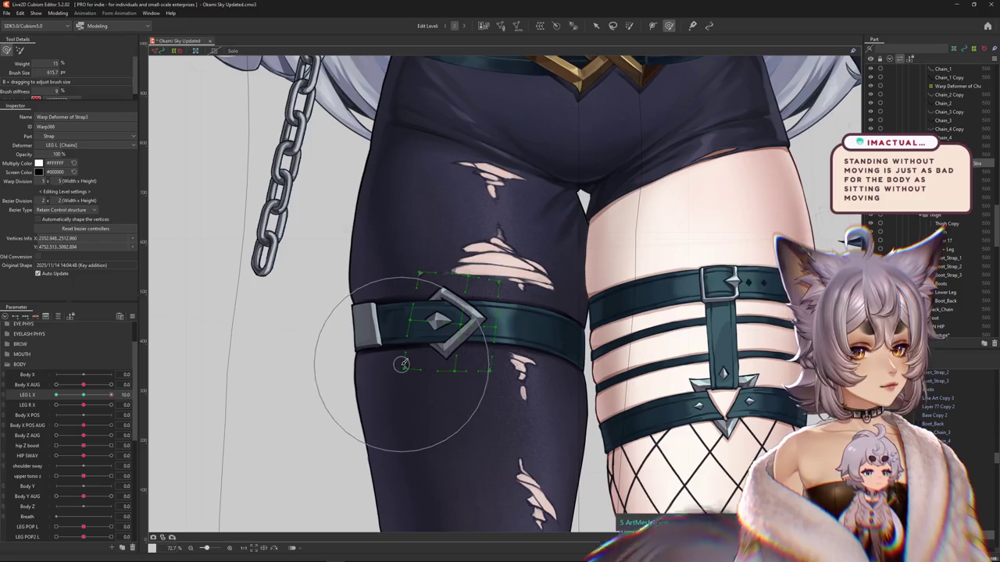
- Shrink the deform brush to the strap width and preview the leg swing with the warped strap
mouse_move(402, 363)
mouse_down()
mouse_move(406, 322)
mouse_move(384, 331)
mouse_move(382, 301)
mouse_up()
drag(353, 353, 364, 323)
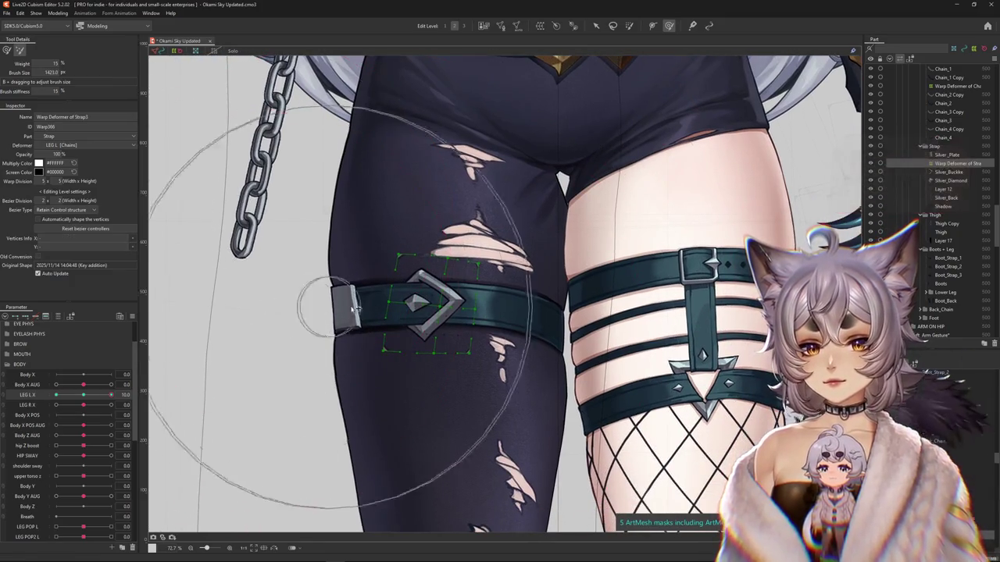
drag(290, 335, 391, 335)
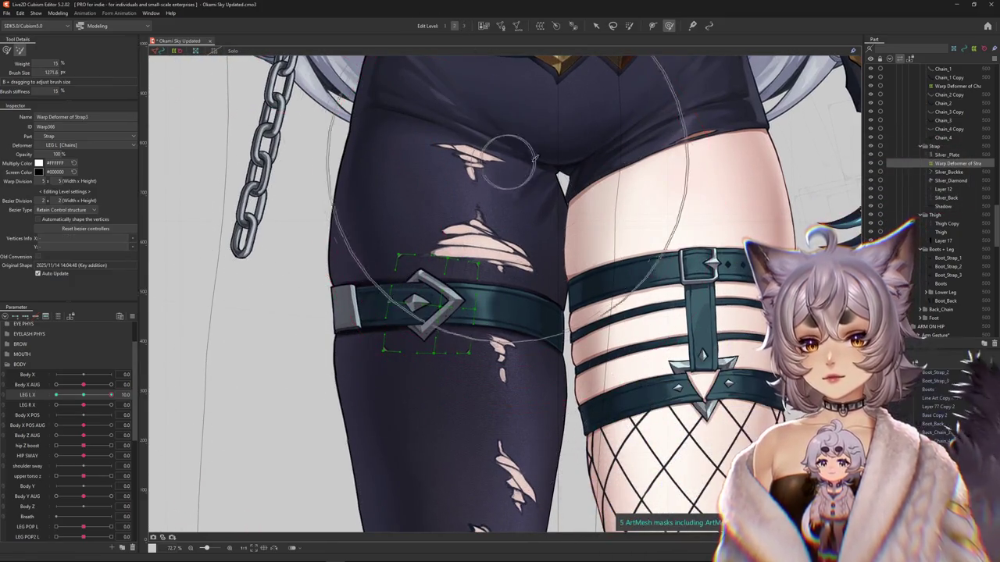
drag(539, 258, 518, 283)
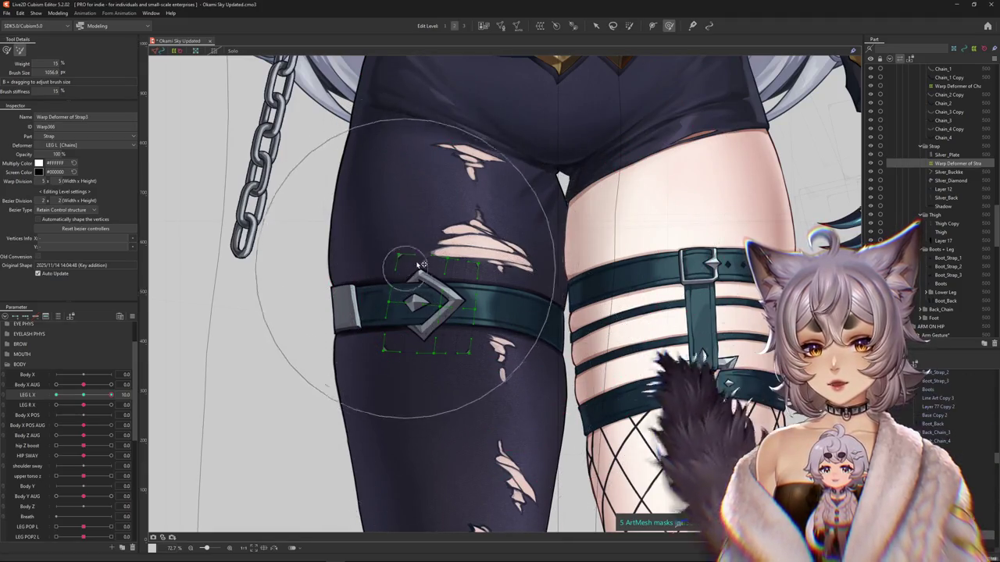
drag(413, 257, 226, 289)
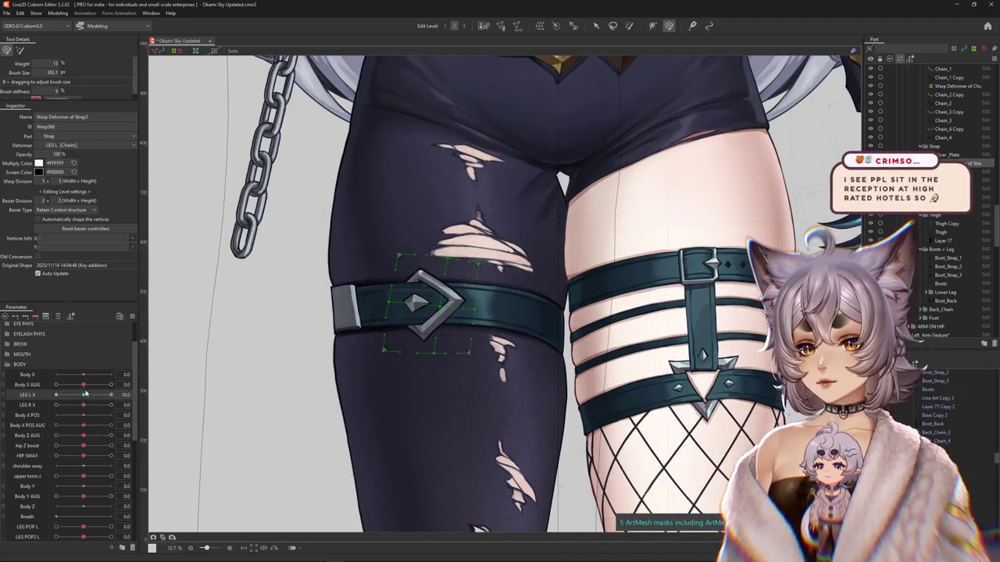
mouse_move(86, 393)
mouse_down()
mouse_move(58, 394)
mouse_move(86, 394)
mouse_up()
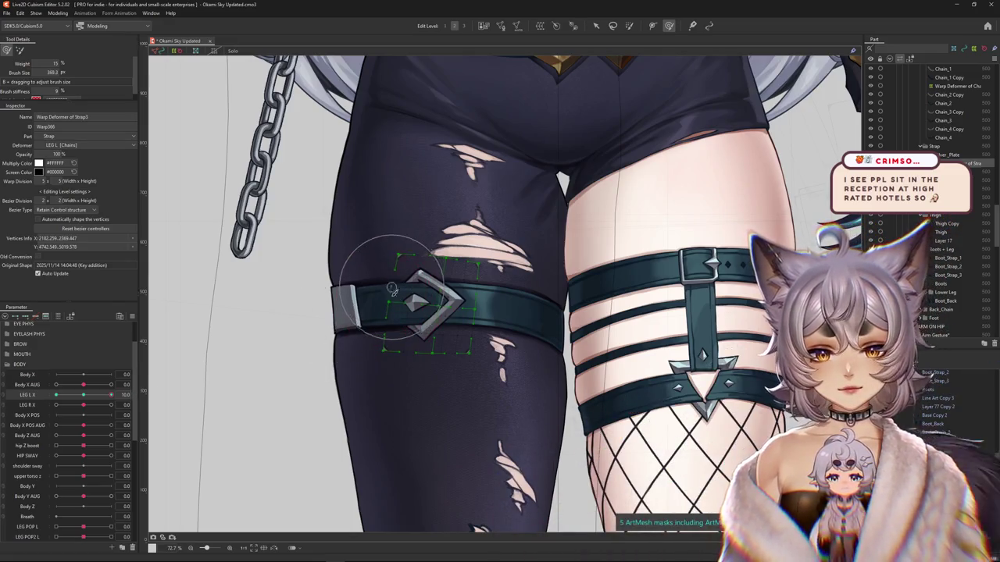
click(190, 380)
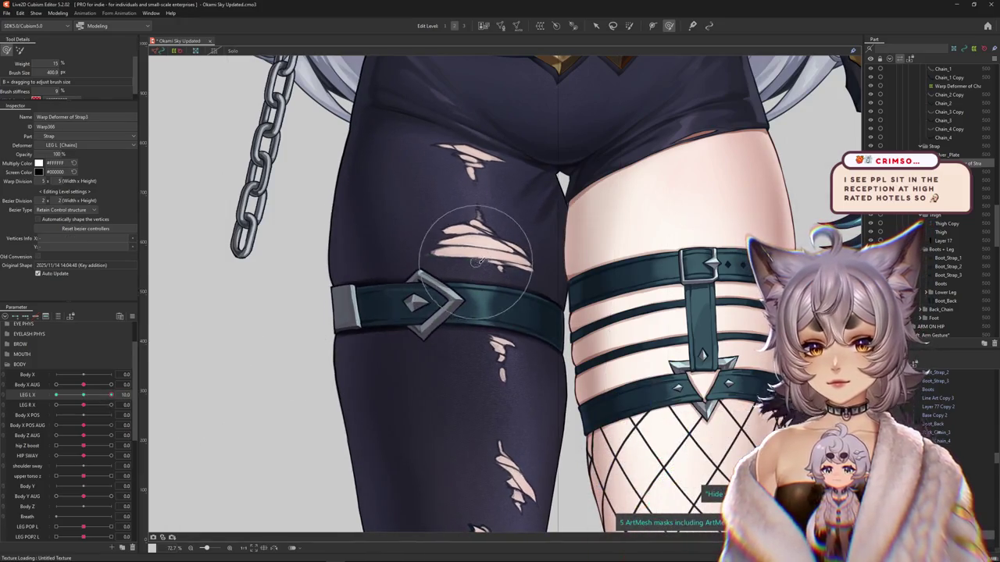
- Push the strap warp up along the thigh and fix its outer end, comparing LEG L X 0 and 10
drag(477, 262, 536, 249)
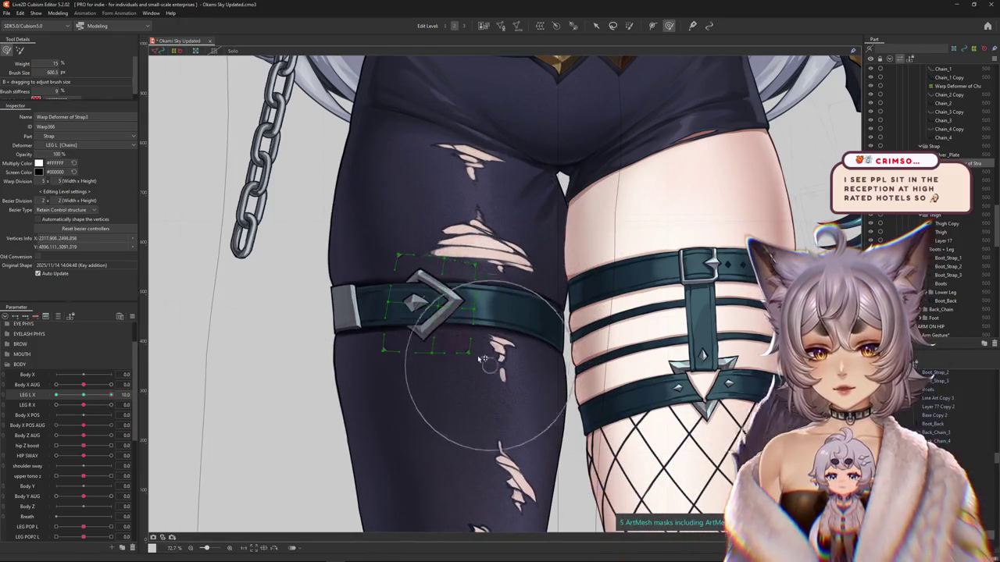
drag(483, 358, 388, 219)
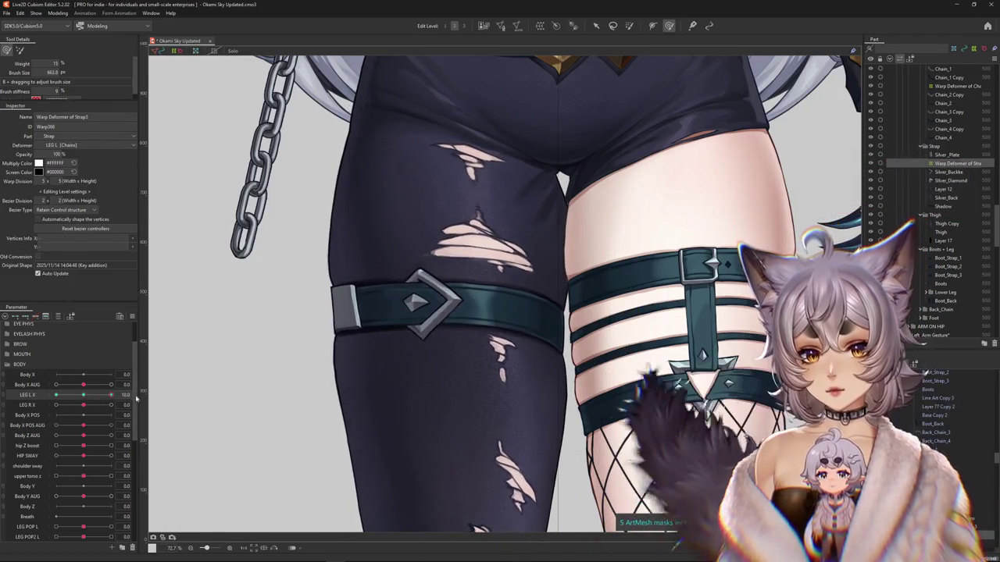
mouse_move(312, 268)
mouse_down()
mouse_move(440, 333)
mouse_move(487, 322)
mouse_up()
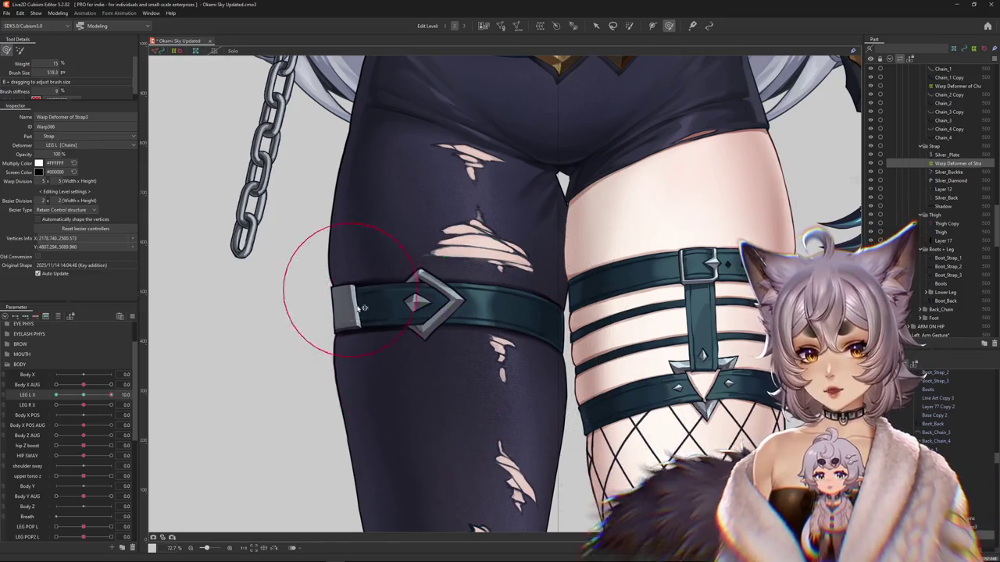
click(89, 394)
click(111, 395)
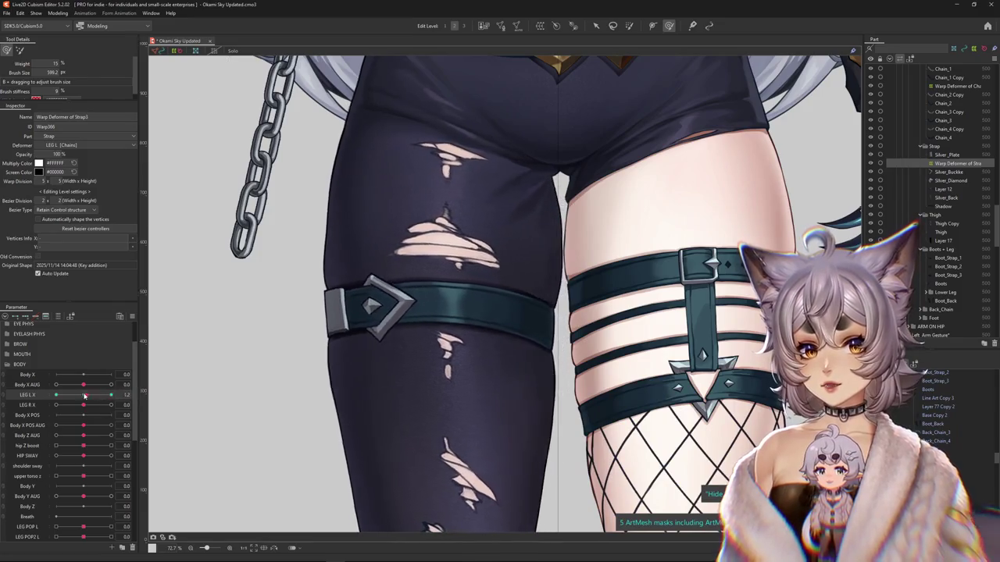
mouse_move(391, 195)
mouse_down()
mouse_move(442, 219)
mouse_move(401, 312)
mouse_move(368, 357)
mouse_move(396, 346)
mouse_up()
drag(111, 395, 111, 390)
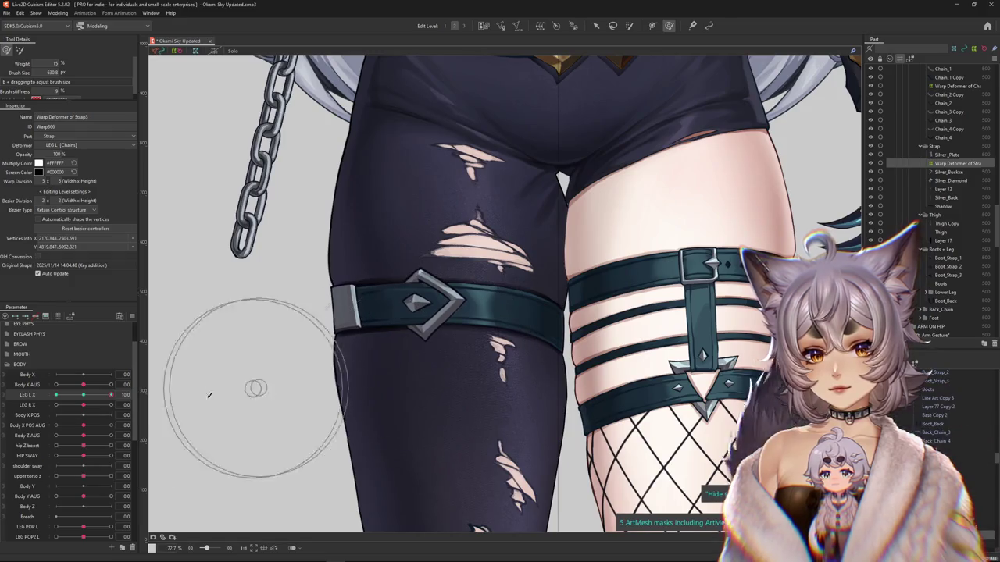
- Push the strap buckle to follow the thigh and return LEG L X to its maximum pose
drag(209, 395, 200, 368)
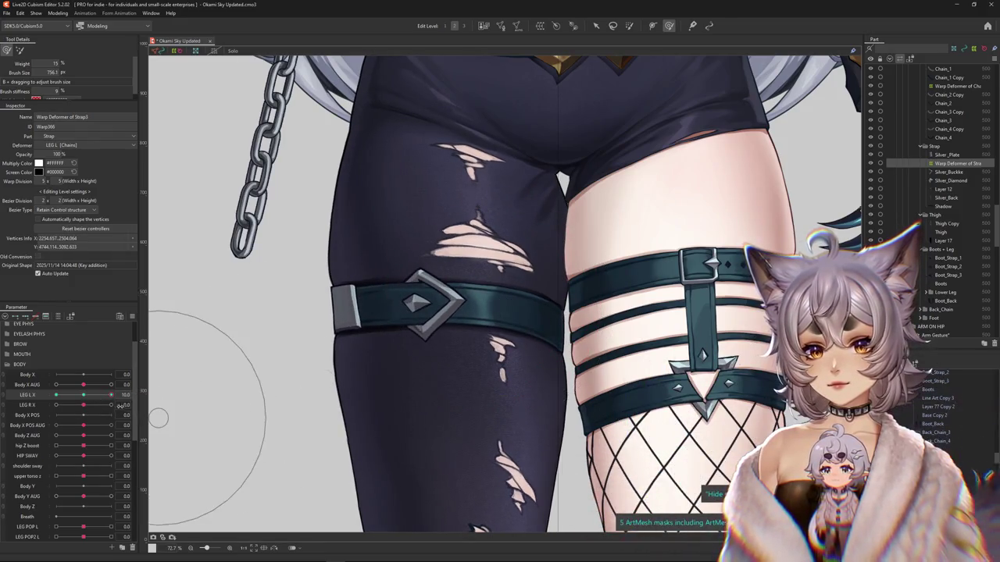
drag(119, 406, 105, 404)
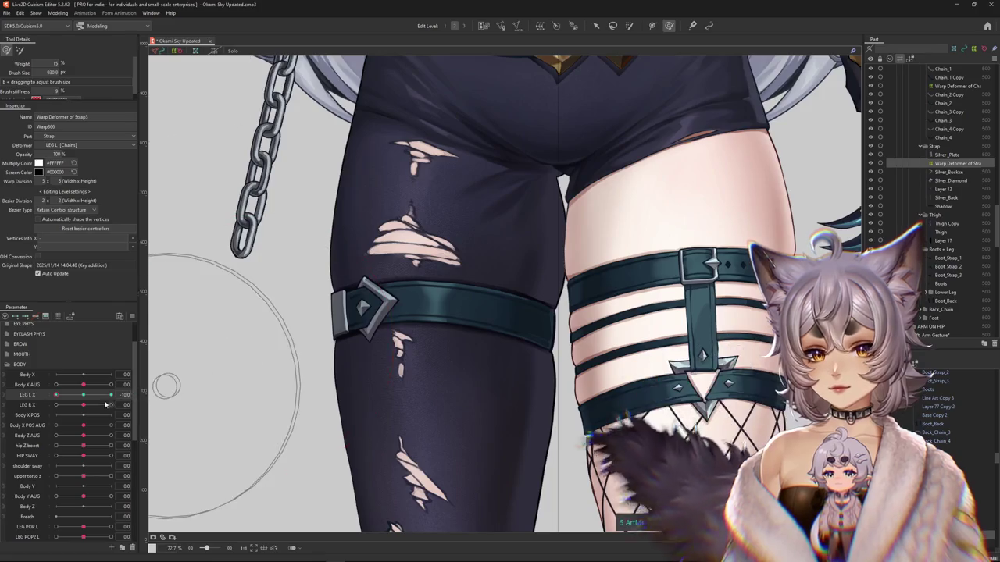
drag(359, 306, 312, 312)
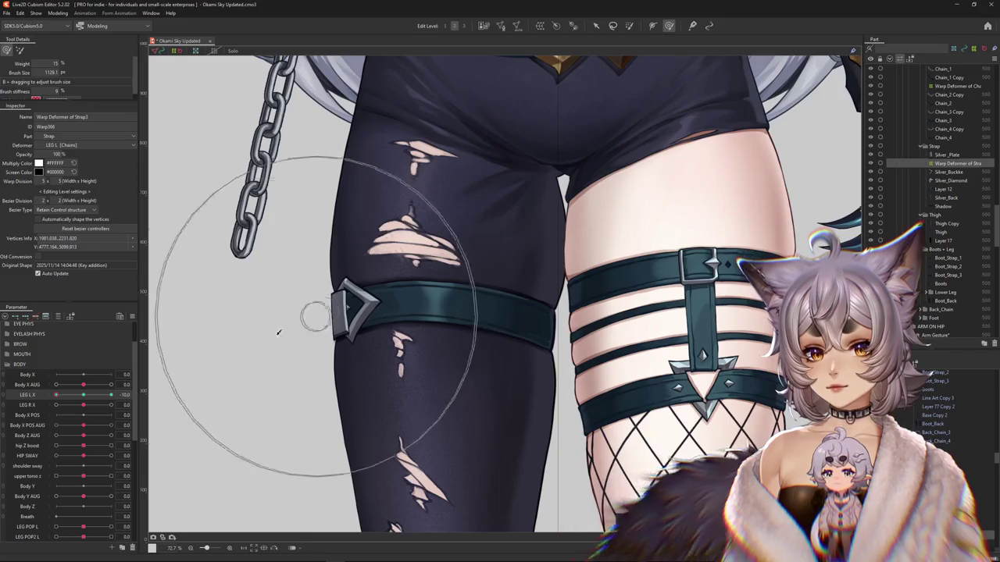
click(66, 396)
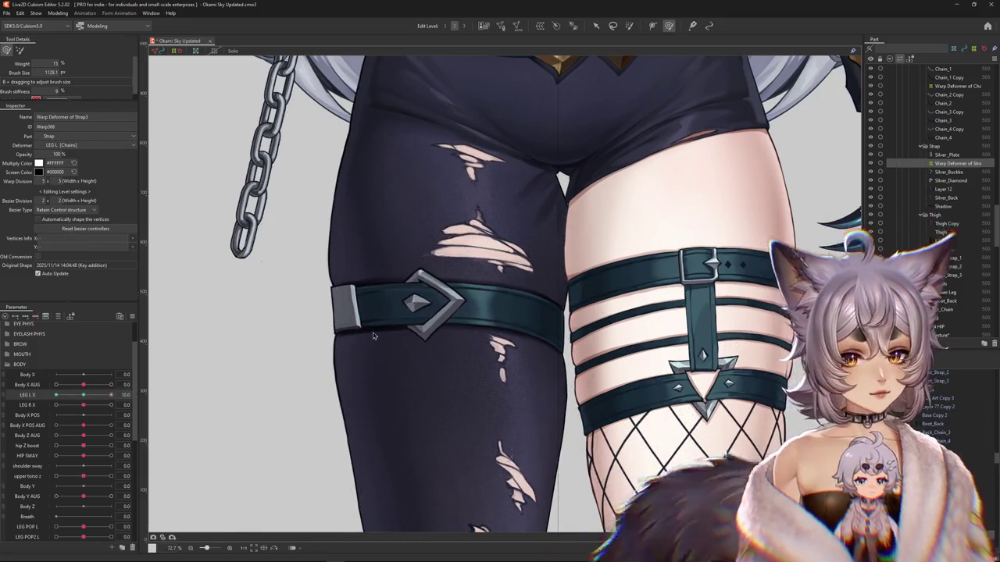
right_click(350, 311)
- Create a warp deformer, Warp Deformer of Strap4, around the silver end plate mesh
click(402, 392)
scroll(344, 362, up, 3)
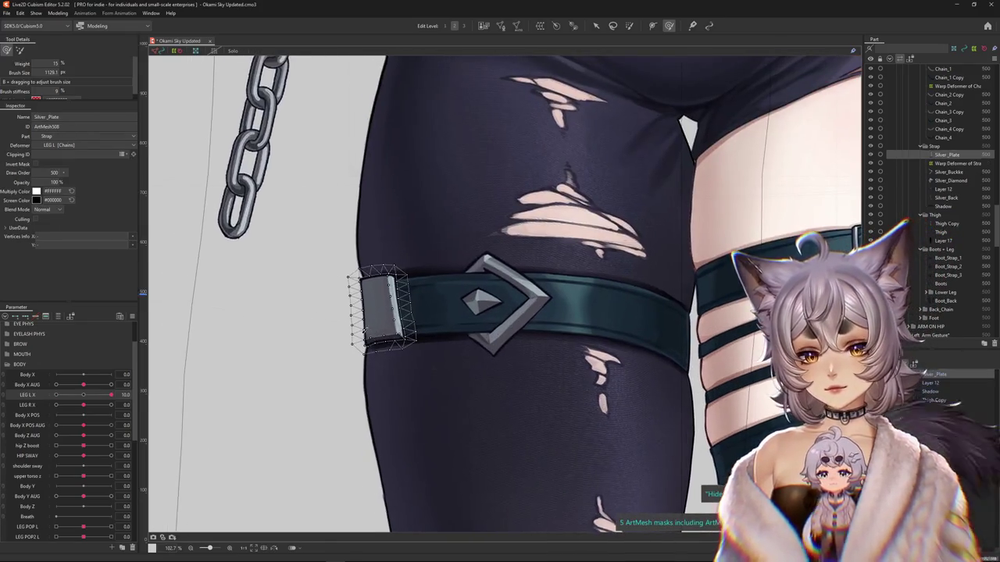
click(539, 26)
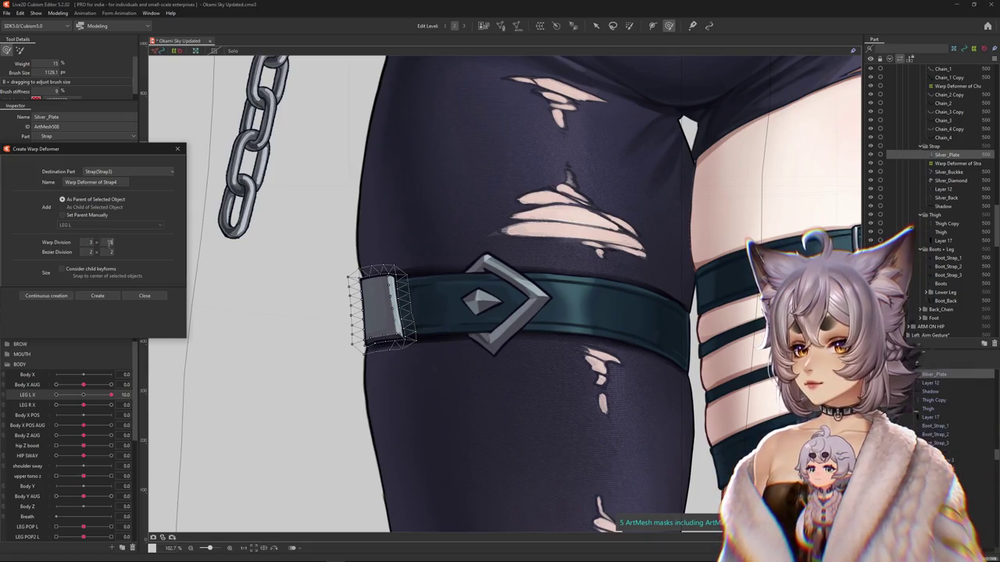
click(98, 296)
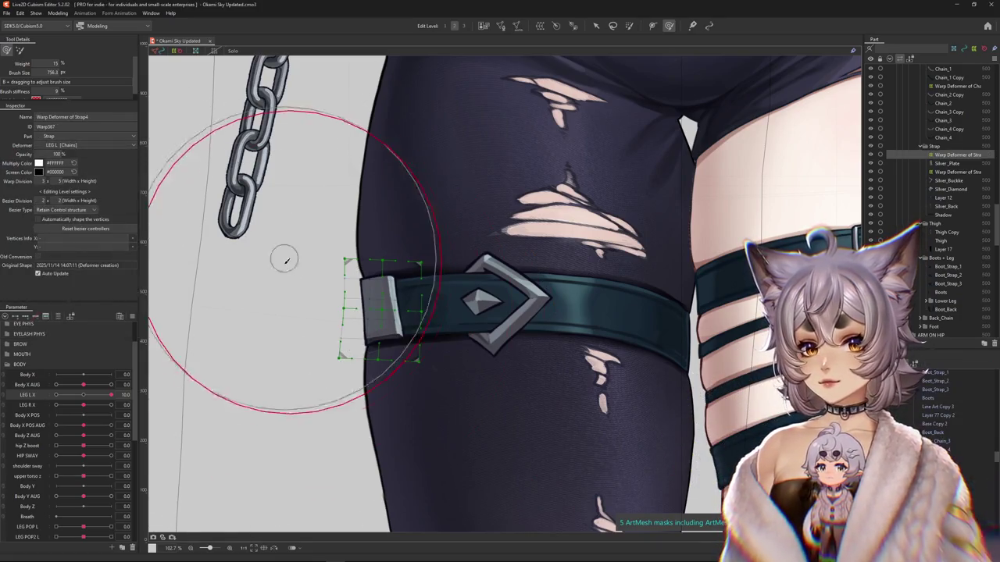
- Move LEG L X and brush-warp the plate deformer down onto the strap
mouse_move(79, 395)
mouse_down()
mouse_move(66, 385)
mouse_move(112, 396)
mouse_up()
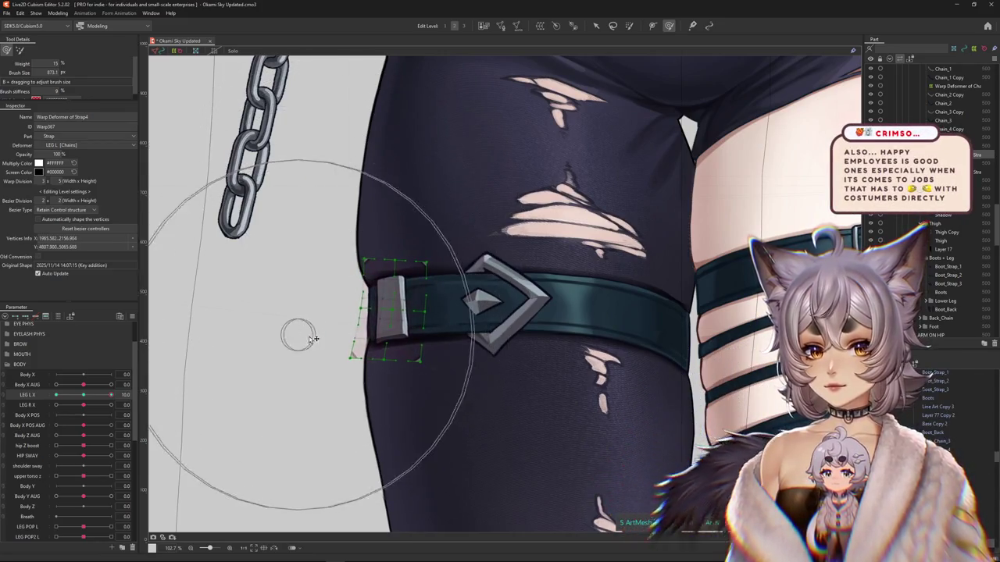
drag(334, 283, 459, 282)
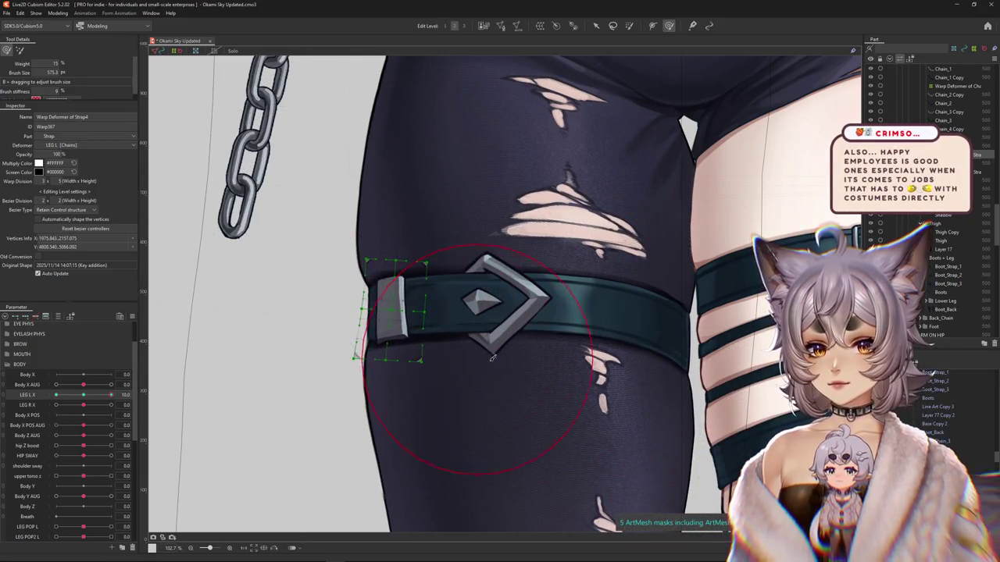
drag(323, 357, 357, 323)
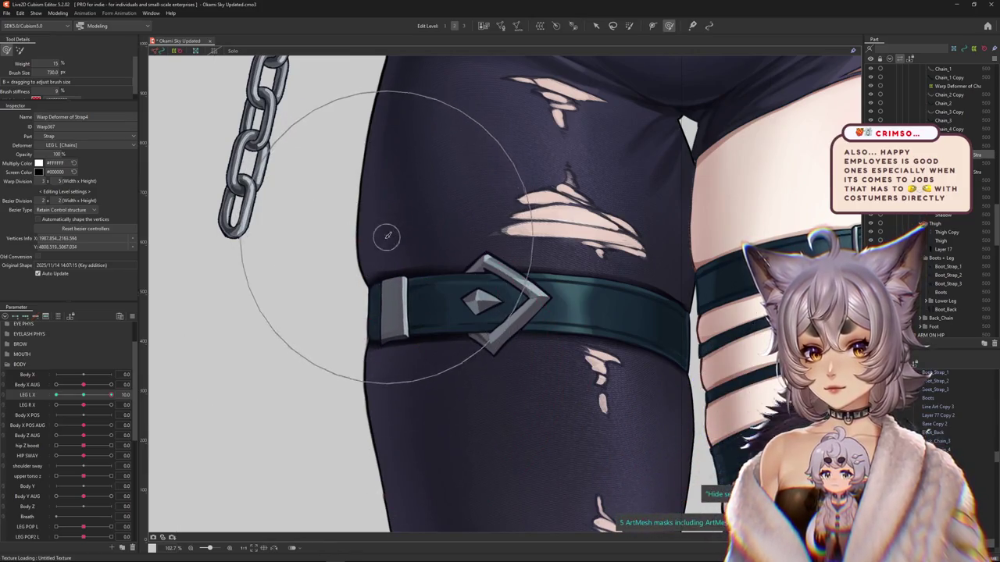
mouse_move(388, 236)
mouse_down()
mouse_move(416, 350)
mouse_move(286, 291)
mouse_up()
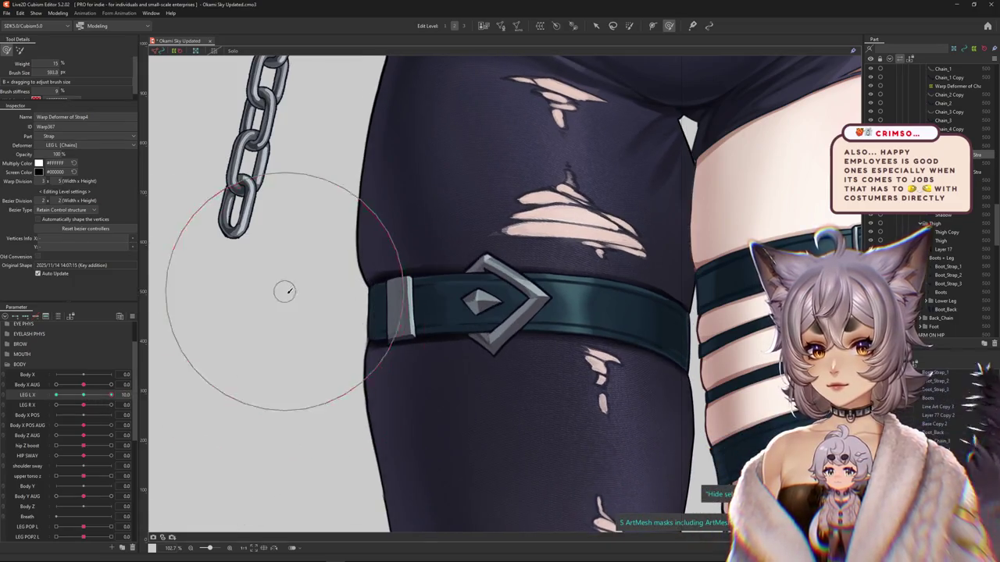
- Preview the plate at a midway LEG L X pose, reset to neutral, and shrink the brush
click(89, 400)
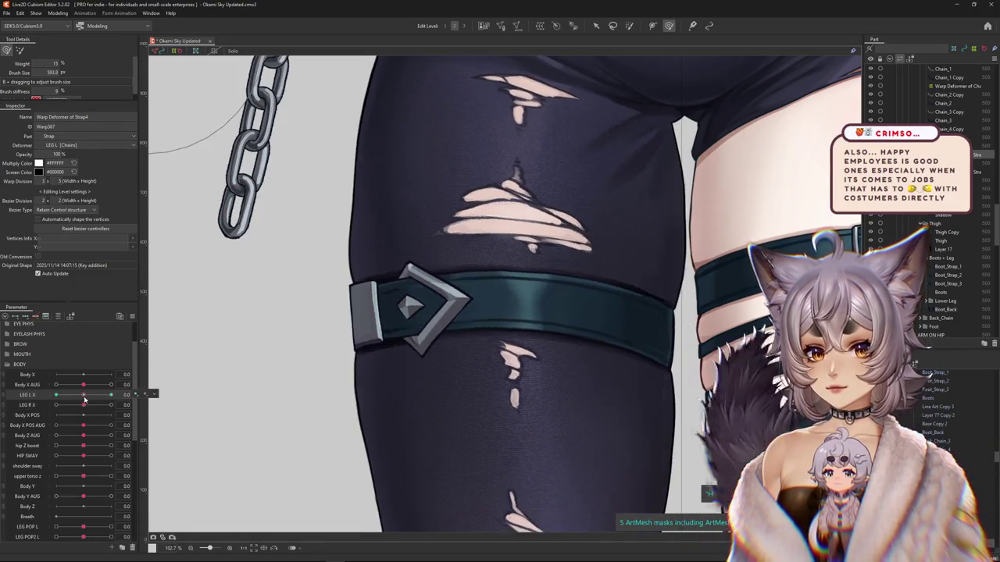
mouse_move(357, 334)
mouse_down()
mouse_move(398, 446)
mouse_move(386, 260)
mouse_up()
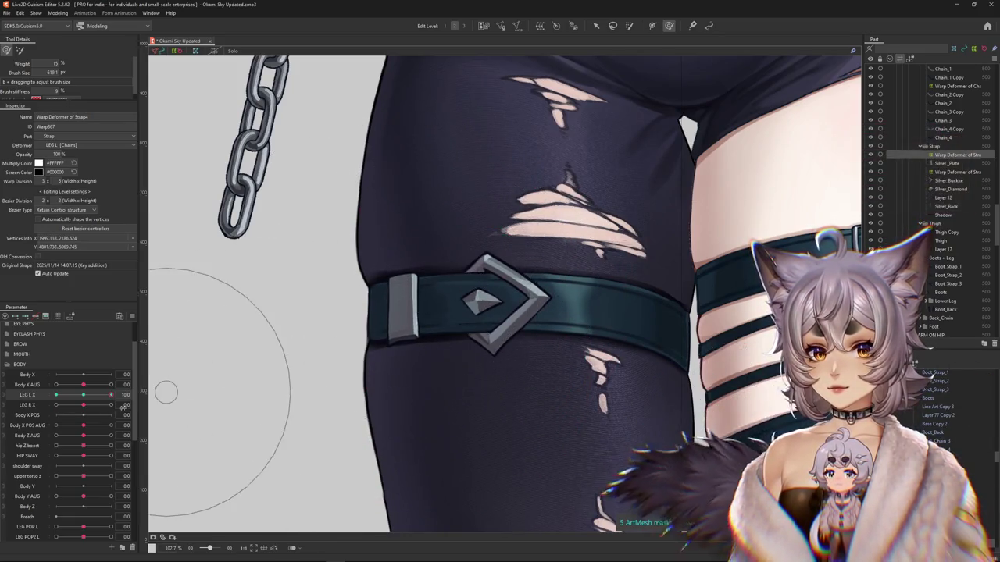
mouse_move(111, 396)
mouse_down()
mouse_move(100, 400)
mouse_move(112, 395)
mouse_up()
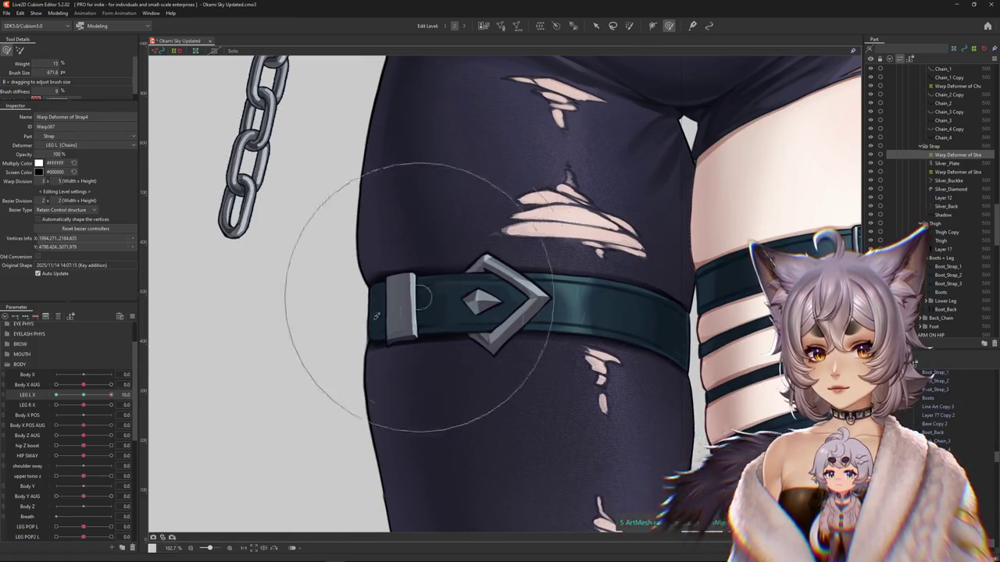
scroll(352, 328, down, 2)
click(85, 402)
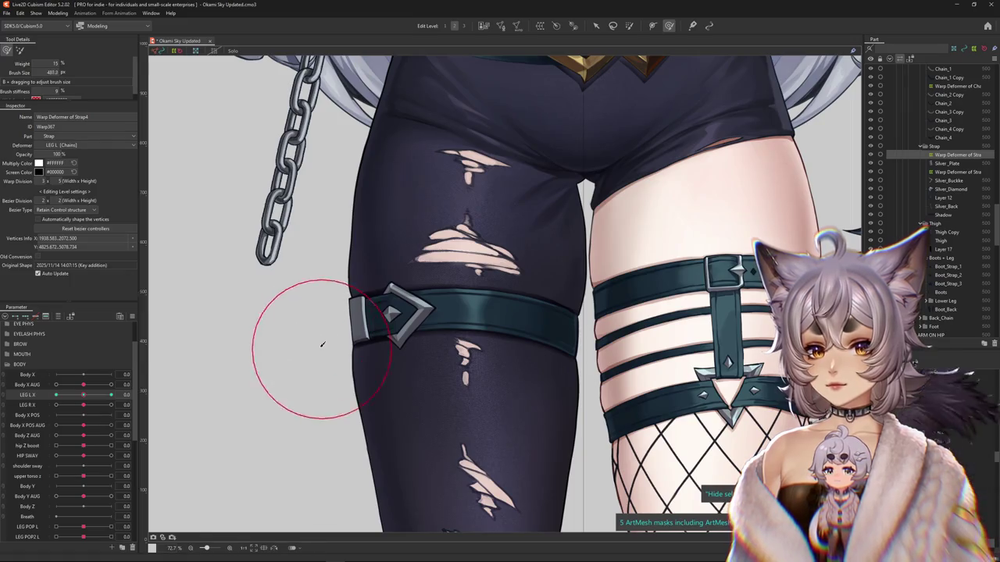
drag(322, 343, 344, 332)
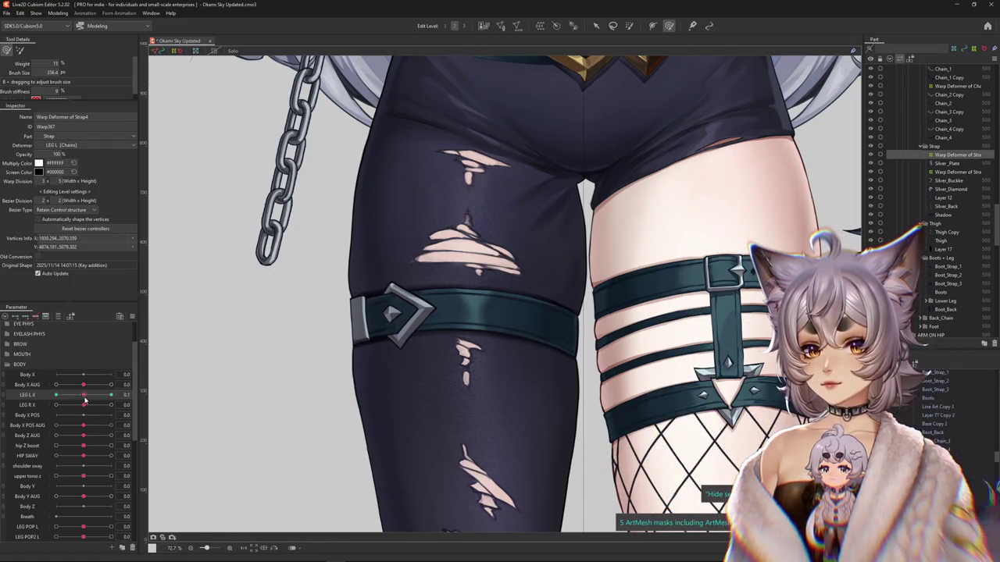
- Bend Warp Deformer of Strap4 so the plate fits the strap's outer end across LEG L X
drag(85, 400, 111, 395)
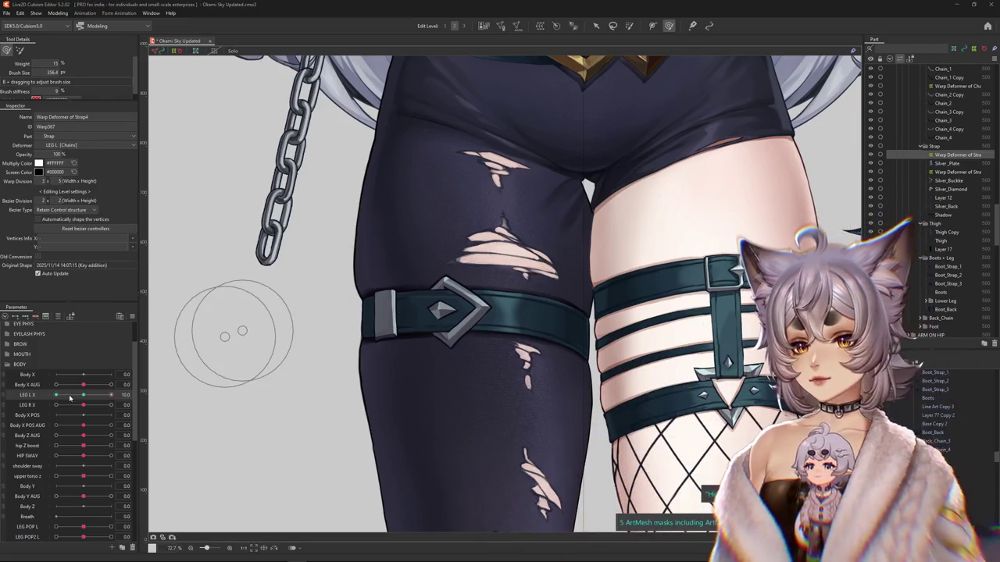
scroll(326, 251, up, 3)
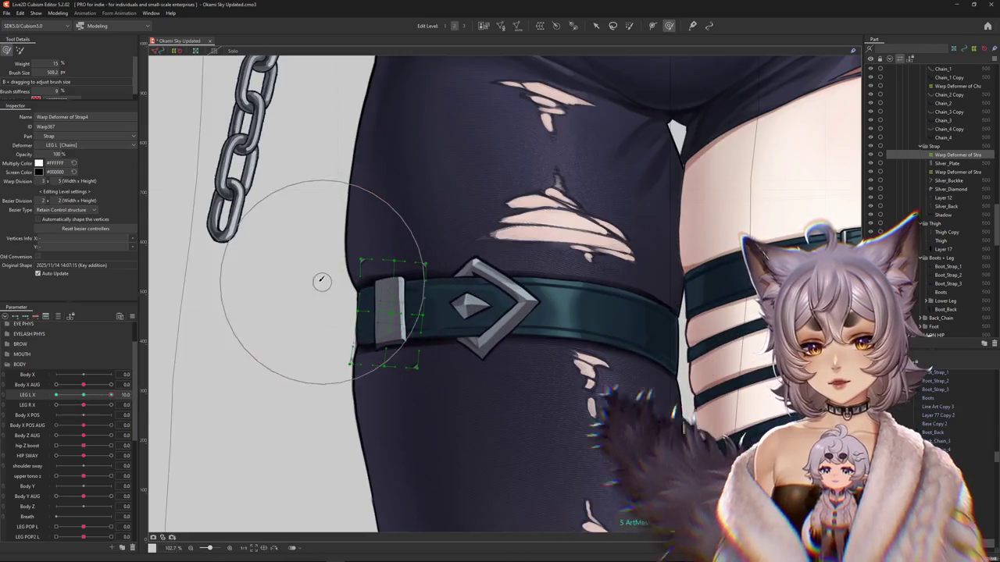
drag(457, 286, 500, 349)
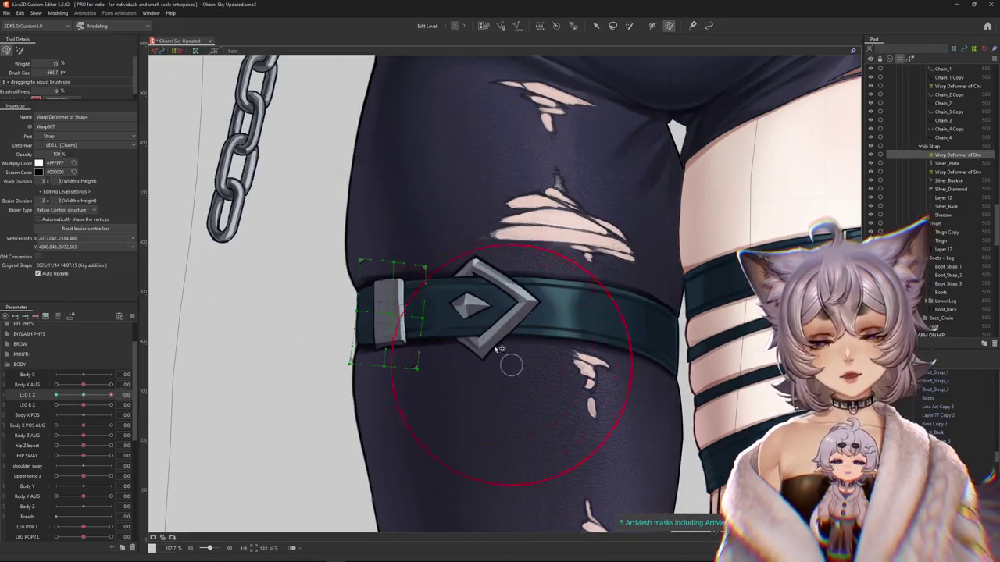
drag(473, 296, 383, 320)
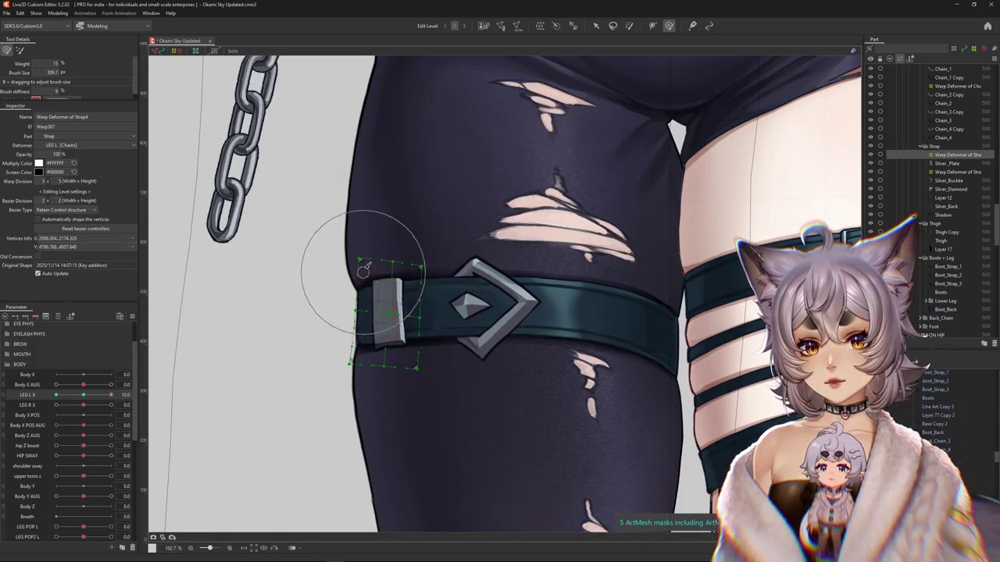
mouse_move(373, 261)
mouse_down()
mouse_move(330, 201)
mouse_move(378, 193)
mouse_move(373, 348)
mouse_up()
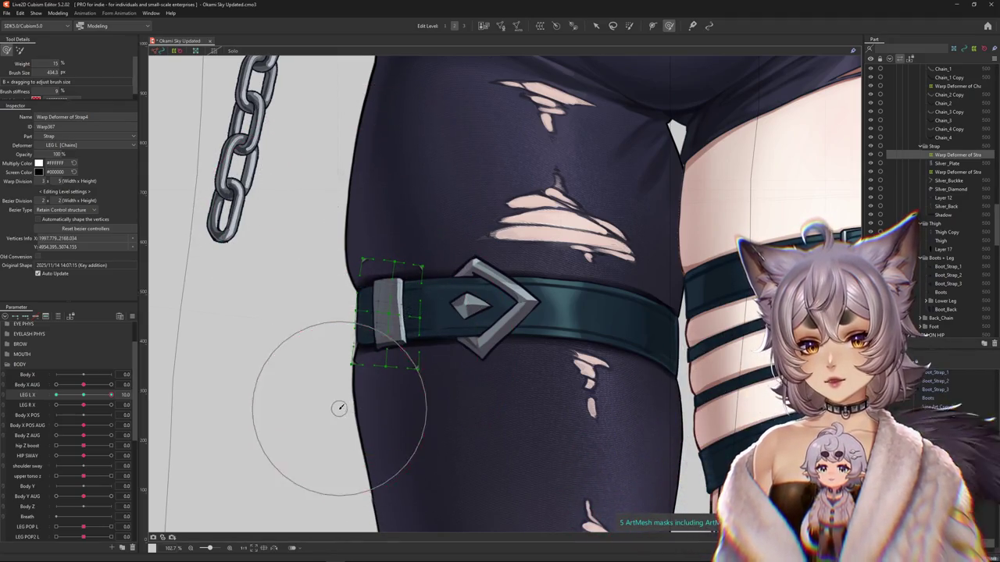
drag(341, 401, 405, 319)
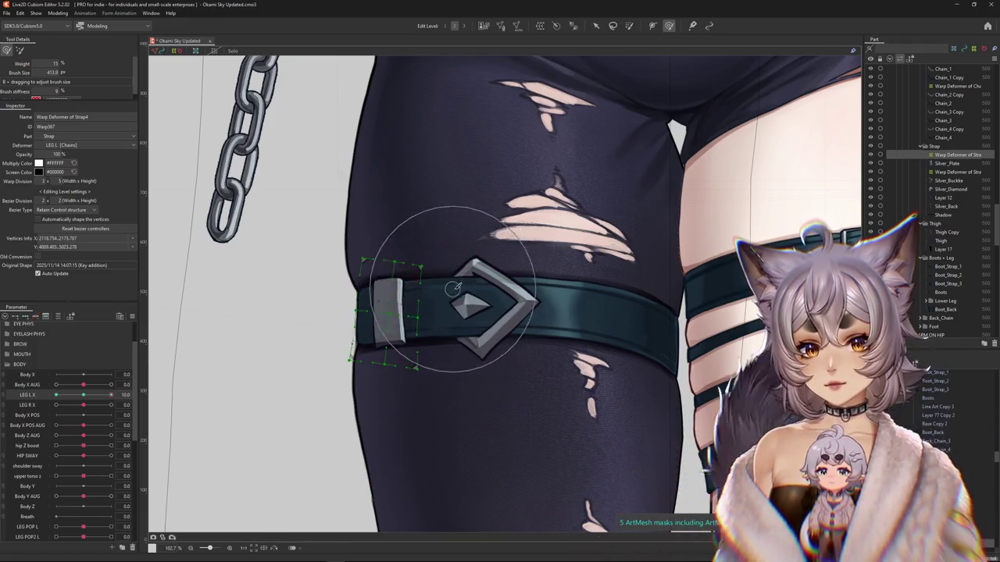
drag(456, 289, 390, 286)
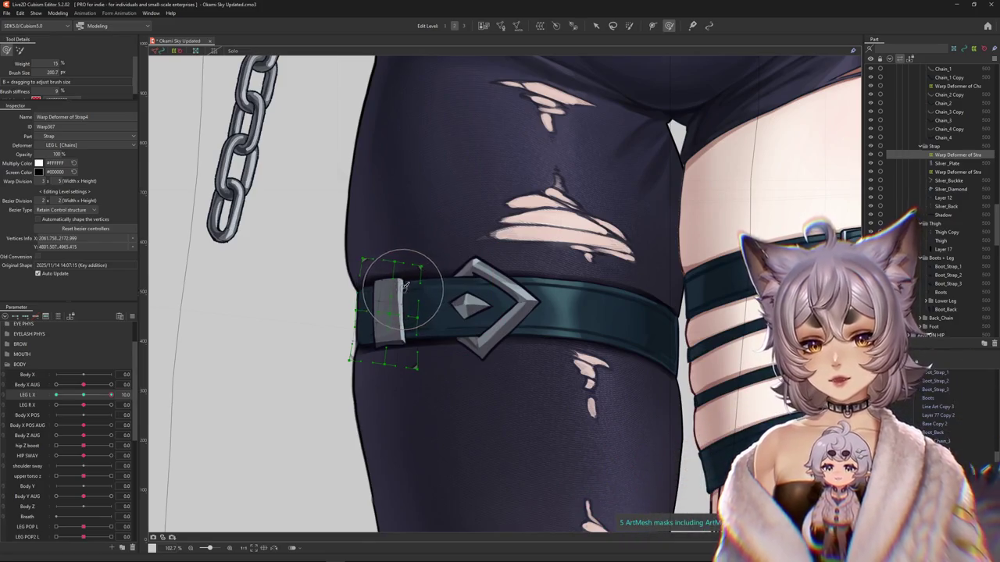
mouse_move(389, 341)
mouse_down()
mouse_move(429, 384)
mouse_move(335, 290)
mouse_up()
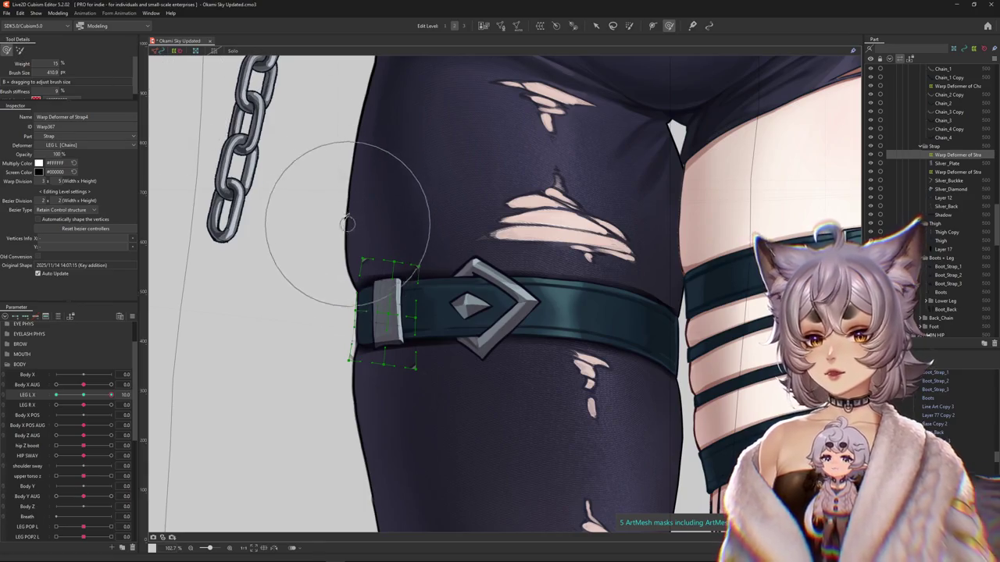
mouse_move(334, 328)
mouse_down()
mouse_move(396, 371)
mouse_move(353, 403)
mouse_up()
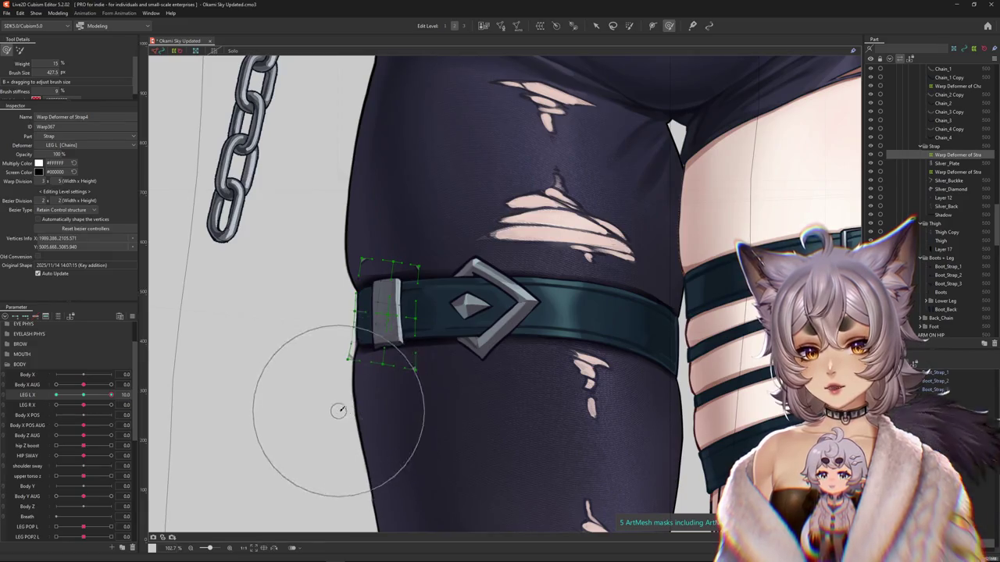
- Deselect the plate deformer to inspect it and shrink the deformation brush
click(207, 409)
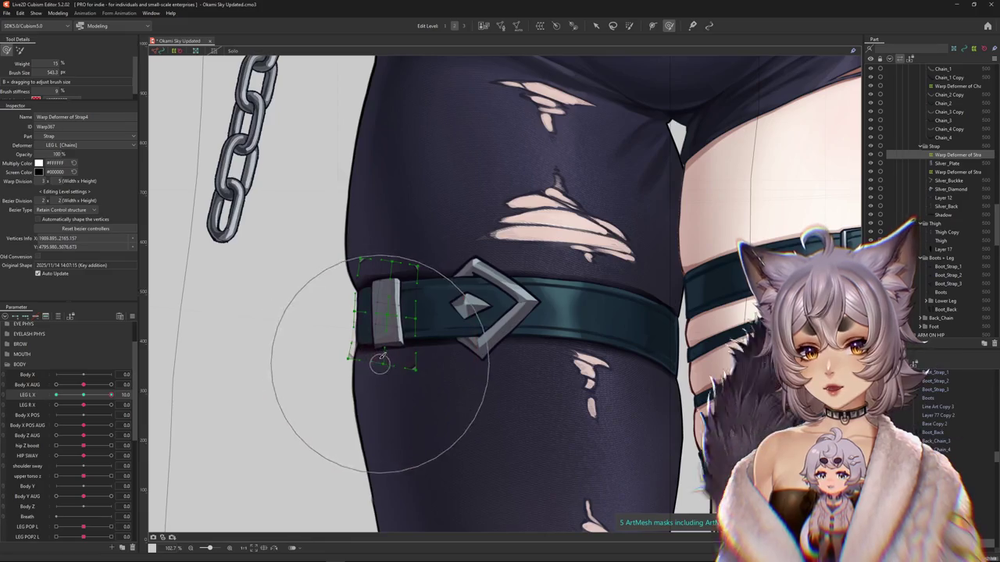
scroll(383, 312, down, 5)
scroll(393, 270, up, 2)
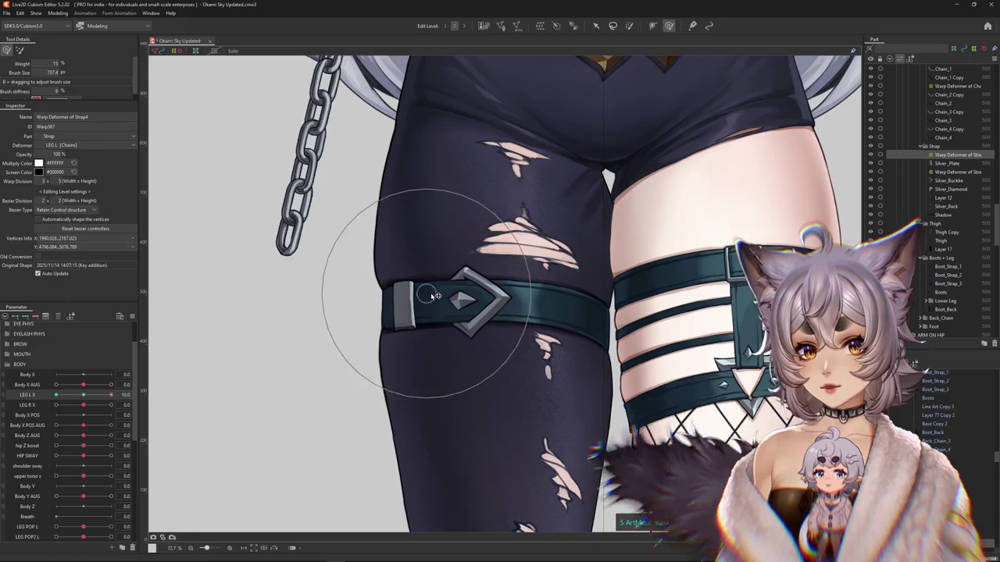
drag(436, 289, 346, 279)
scroll(421, 305, up, 1)
drag(421, 305, 425, 291)
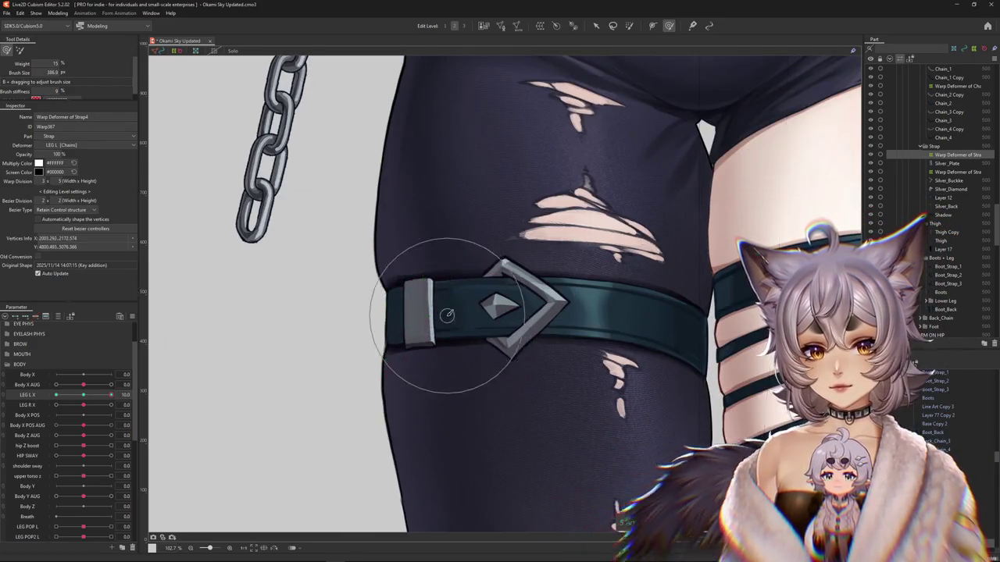
scroll(424, 313, down, 1)
scroll(336, 356, down, 1)
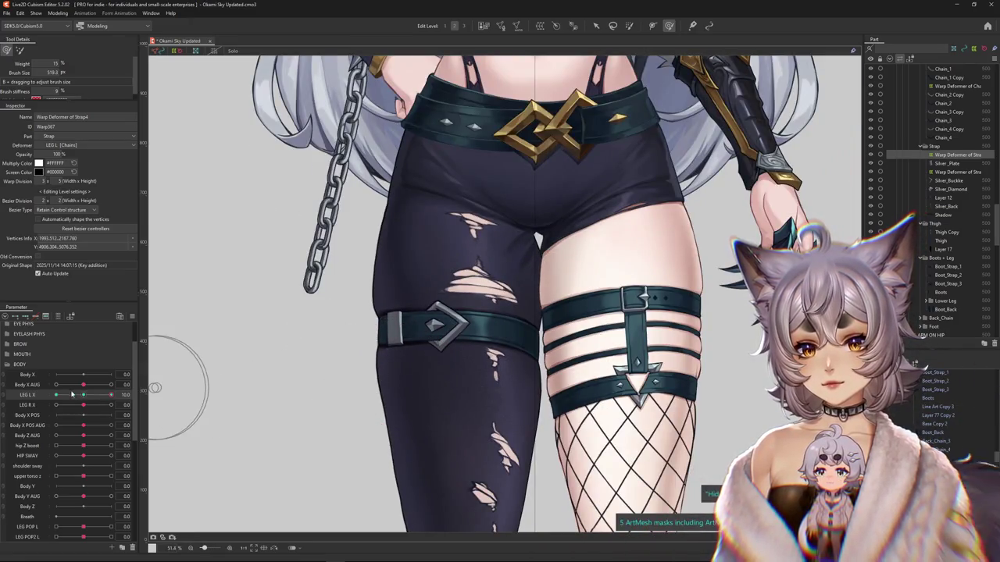
- Compare at a near-neutral LEG L X and adjust the deform brush's area of influence
drag(72, 395, 84, 394)
scroll(402, 320, up, 1)
scroll(406, 304, up, 1)
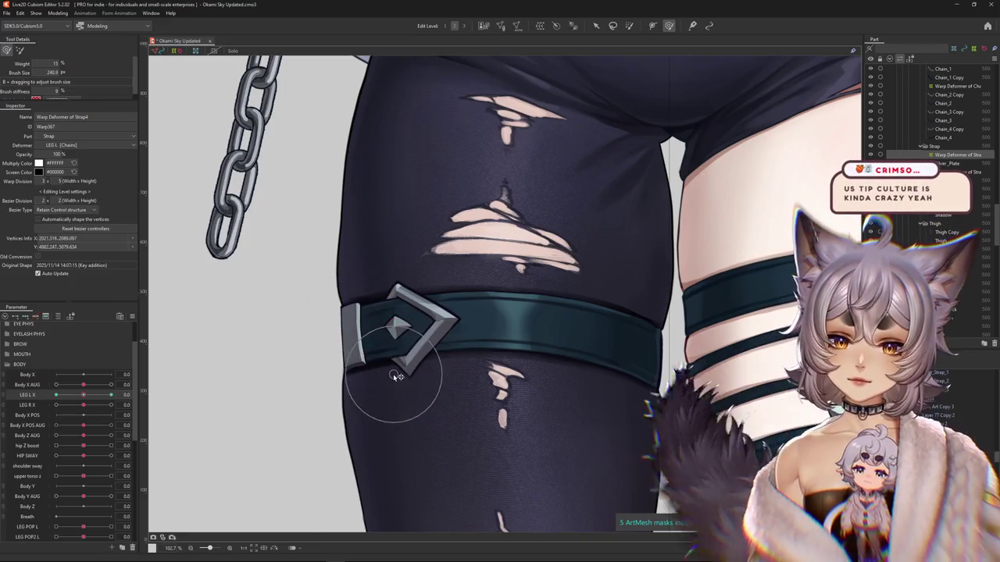
scroll(462, 357, left, 1)
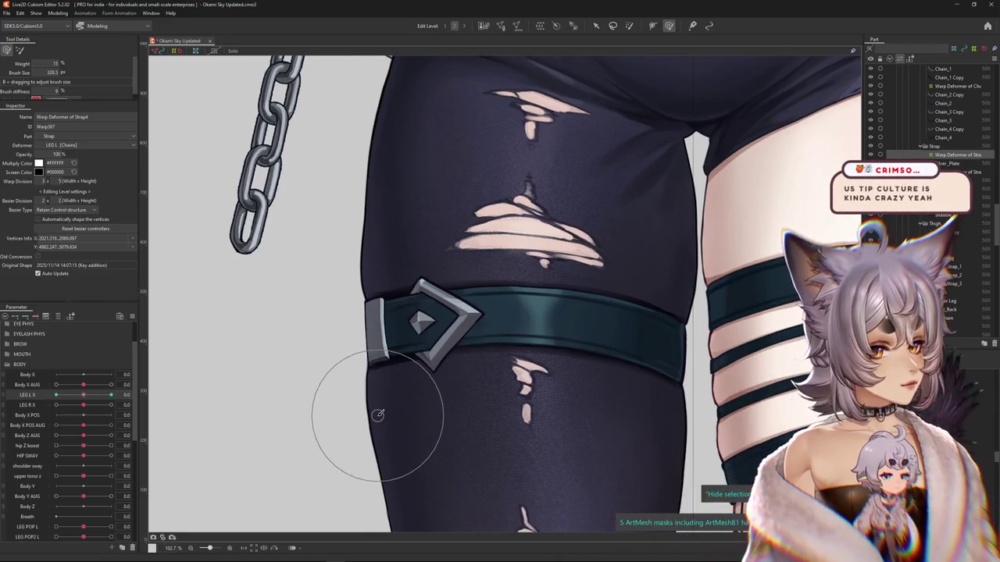
drag(346, 424, 347, 376)
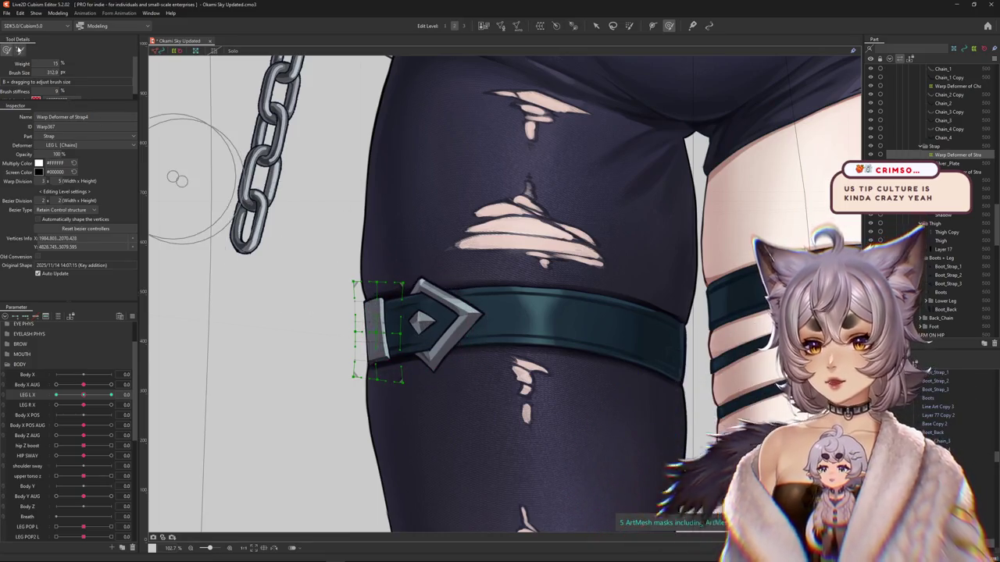
drag(390, 292, 337, 365)
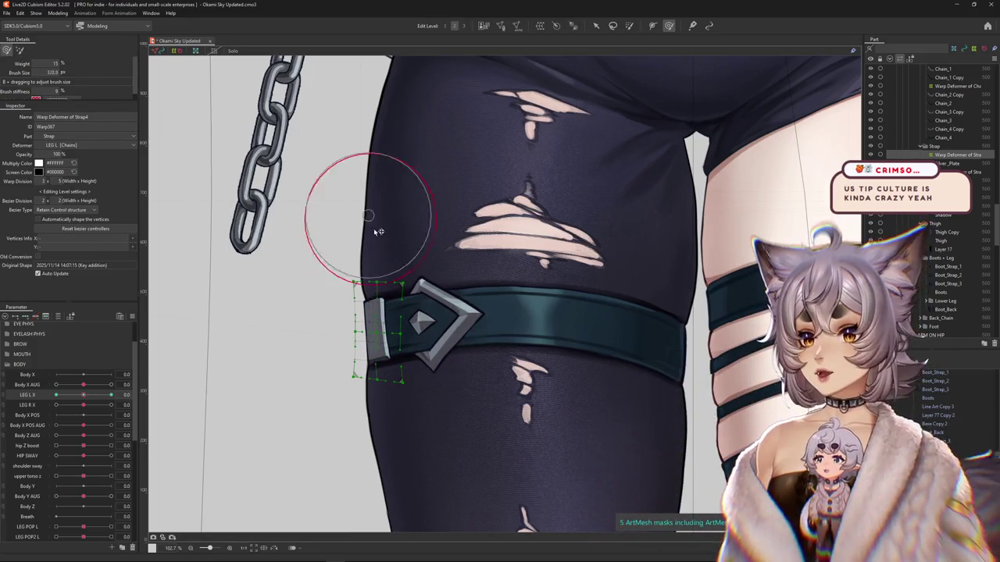
drag(378, 231, 373, 226)
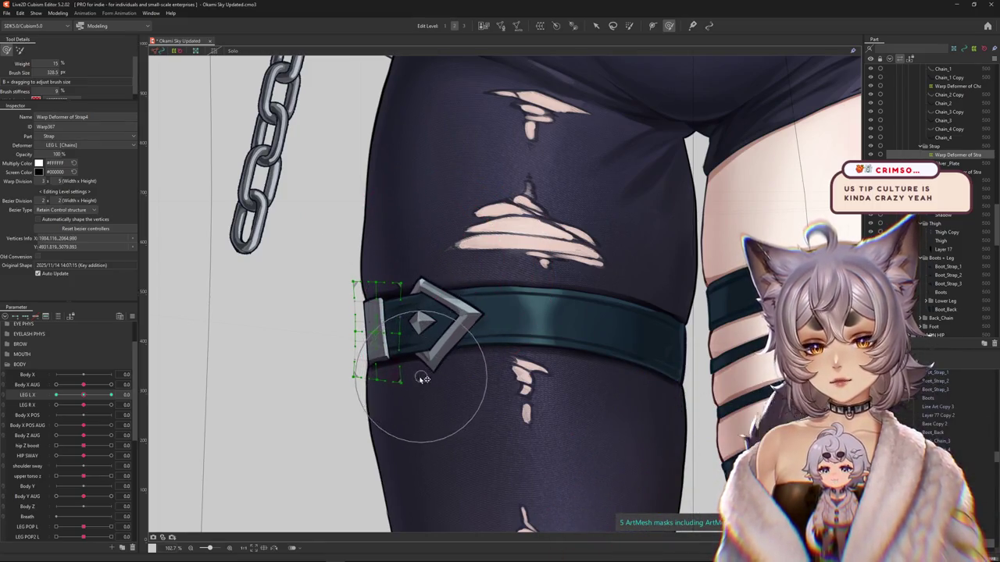
mouse_move(384, 413)
mouse_down()
mouse_move(313, 395)
mouse_move(321, 438)
mouse_up()
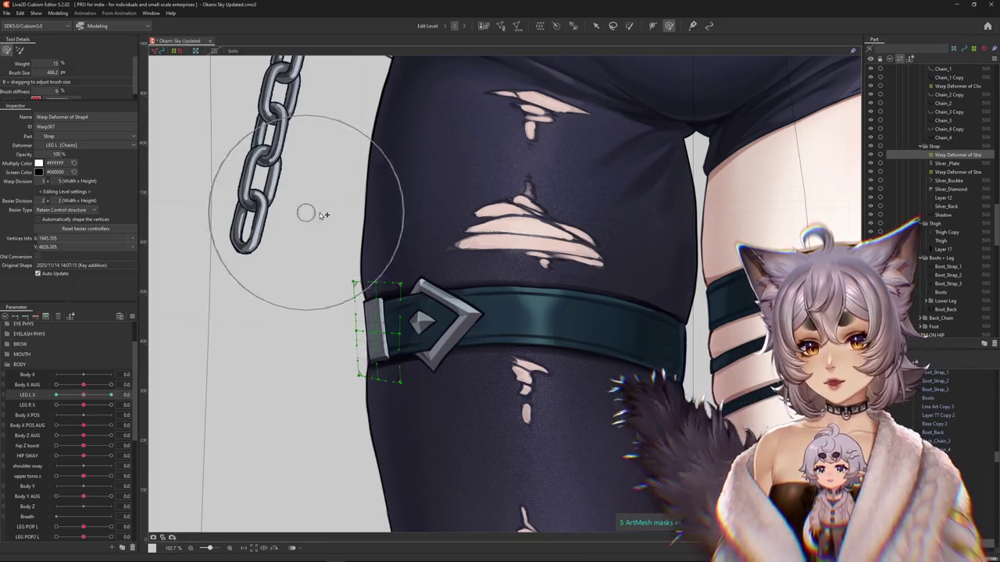
drag(333, 299, 341, 303)
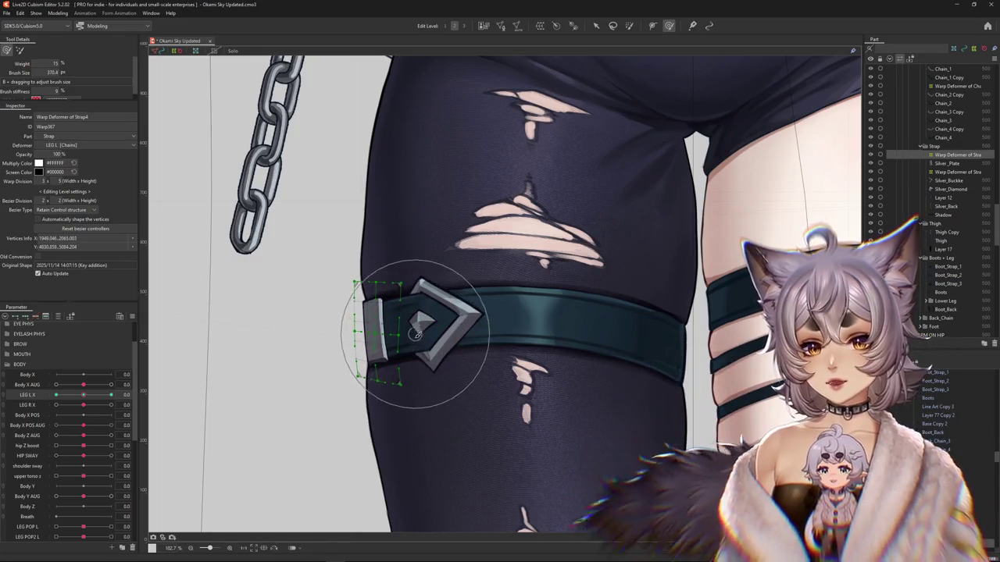
mouse_move(334, 367)
mouse_down()
mouse_move(343, 269)
mouse_move(372, 255)
mouse_up()
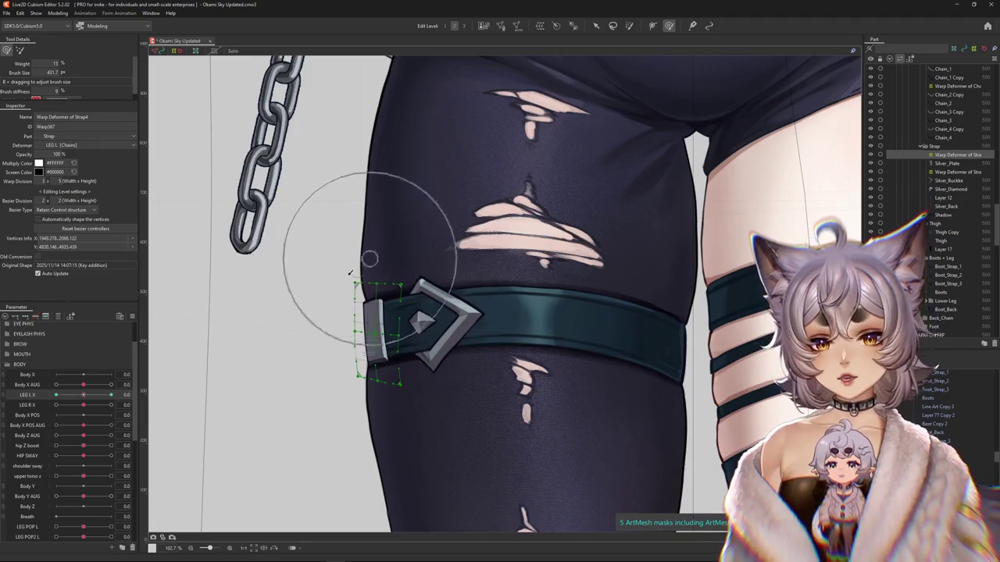
- Warp the strap's buckle end around the thigh and test LEG L X at its extreme pose
drag(301, 289, 365, 355)
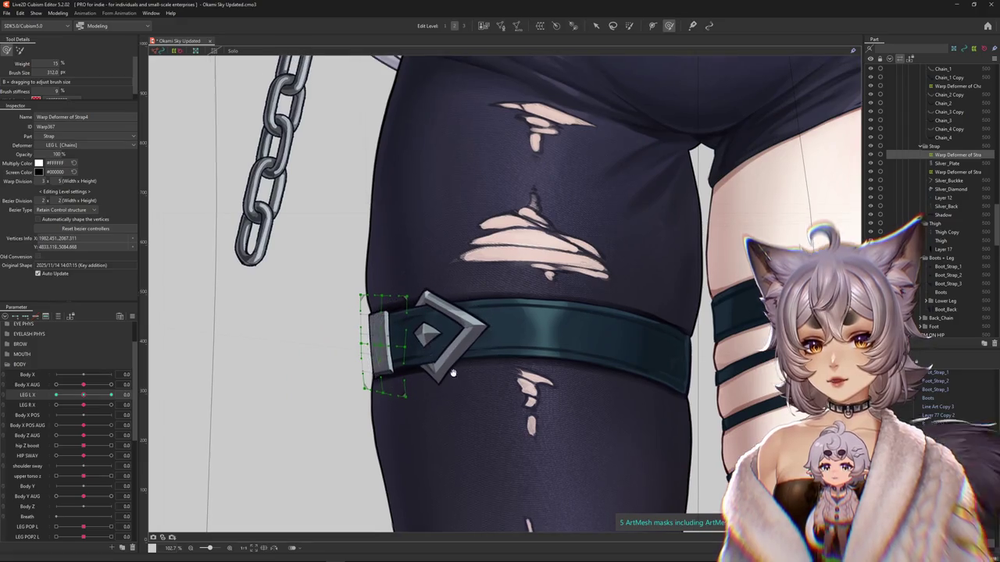
mouse_move(83, 394)
mouse_down()
mouse_move(121, 394)
mouse_move(83, 394)
mouse_up()
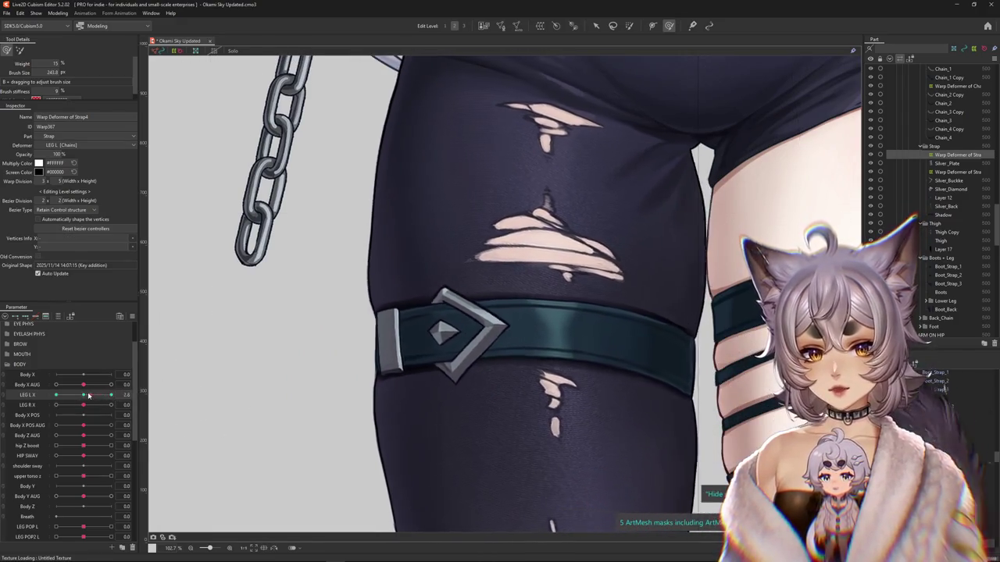
drag(385, 285, 389, 363)
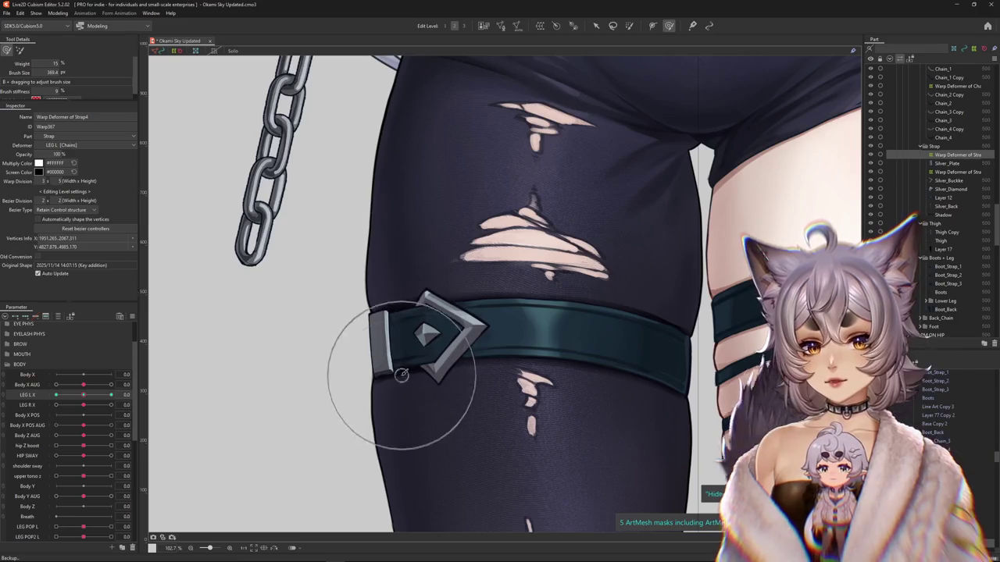
drag(100, 406, 49, 399)
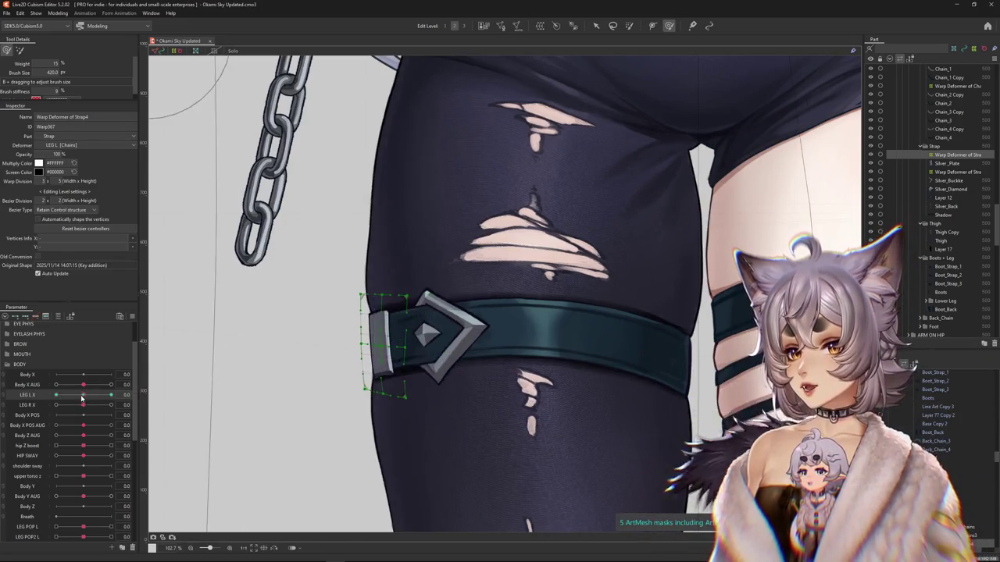
scroll(532, 129, up, 2)
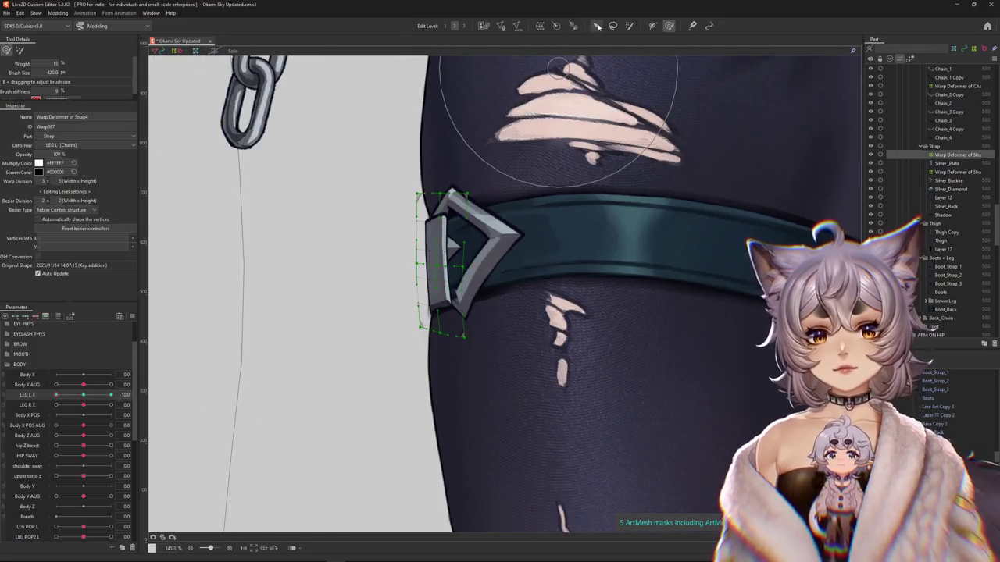
- Use the Arrow tool to shift the strap's buckle warp deformer slightly left
click(596, 26)
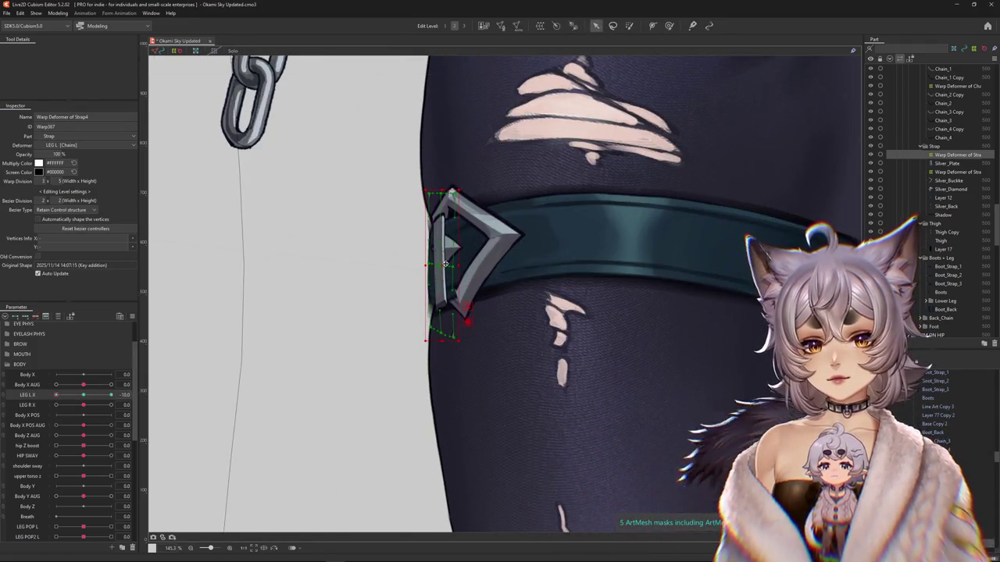
drag(445, 264, 425, 272)
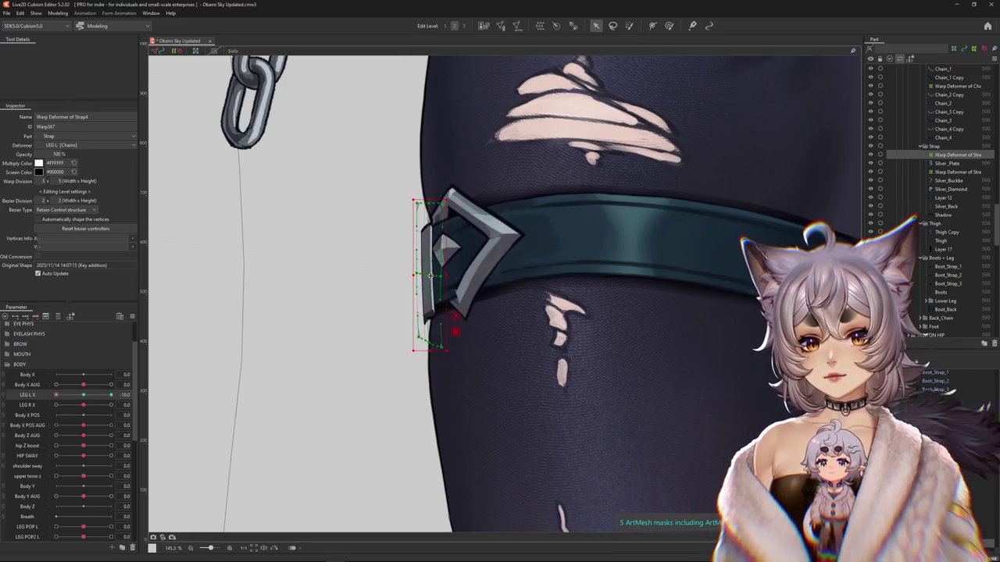
drag(431, 275, 434, 275)
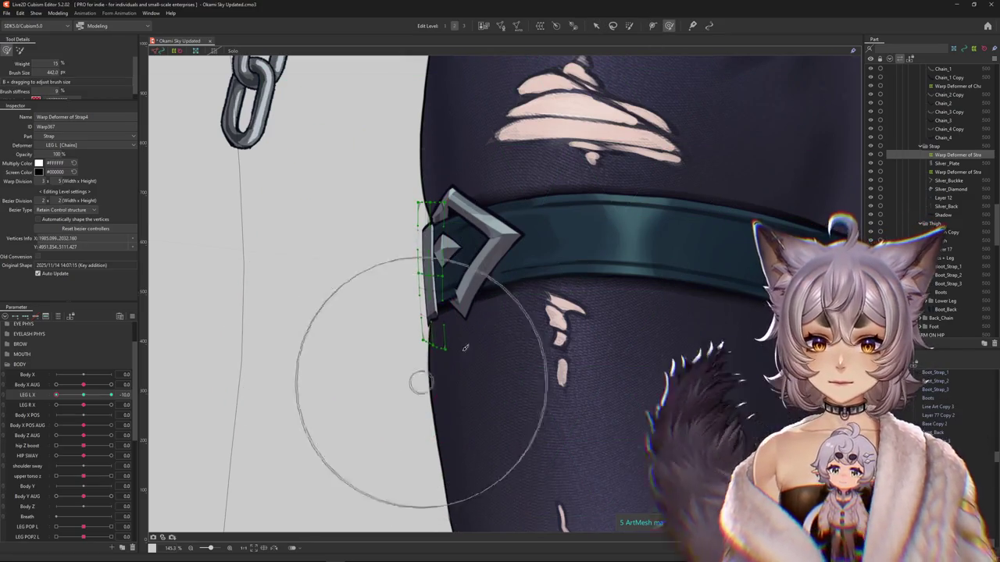
- Brush-warp the buckle edges against the thigh's outer edge, then select Silver_Plate
mouse_move(347, 363)
mouse_down()
mouse_move(391, 244)
mouse_move(387, 319)
mouse_up()
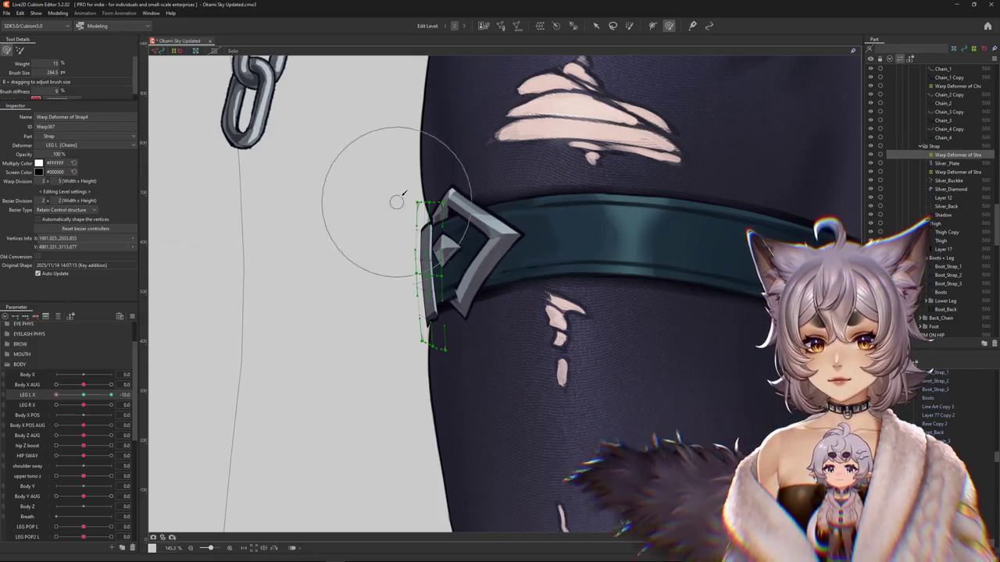
drag(386, 216, 404, 315)
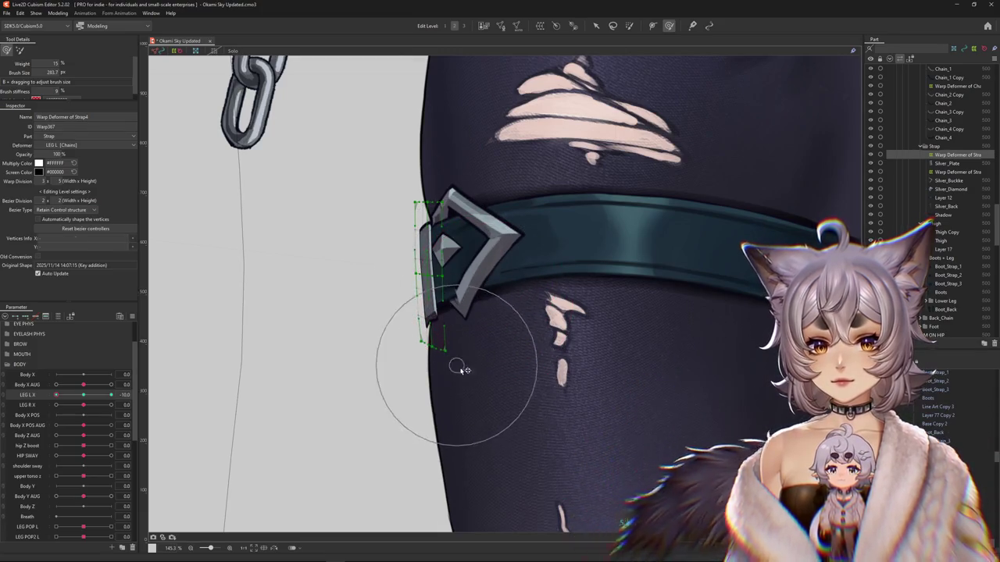
drag(467, 346, 420, 279)
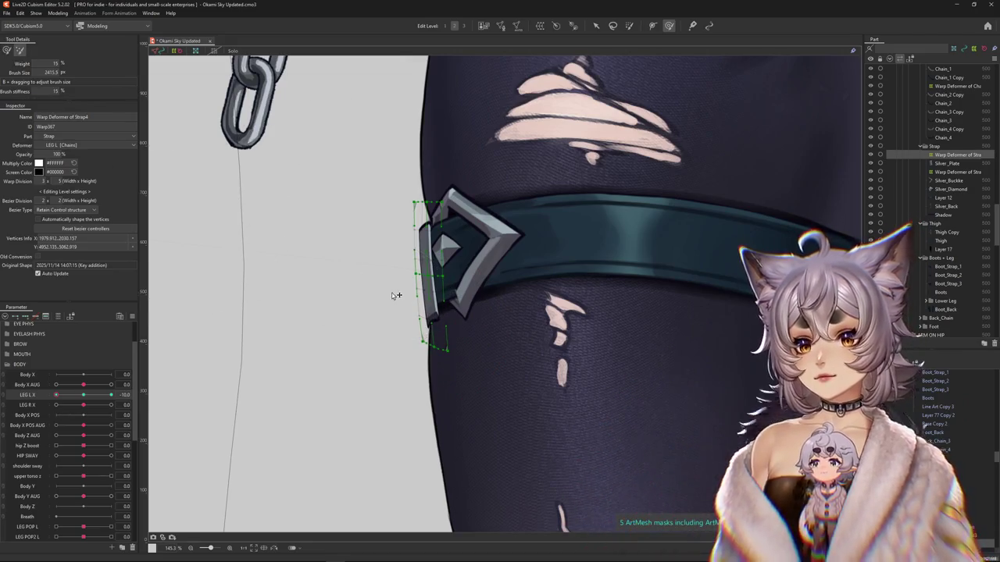
mouse_move(395, 292)
mouse_down()
mouse_move(390, 246)
mouse_move(192, 82)
mouse_up()
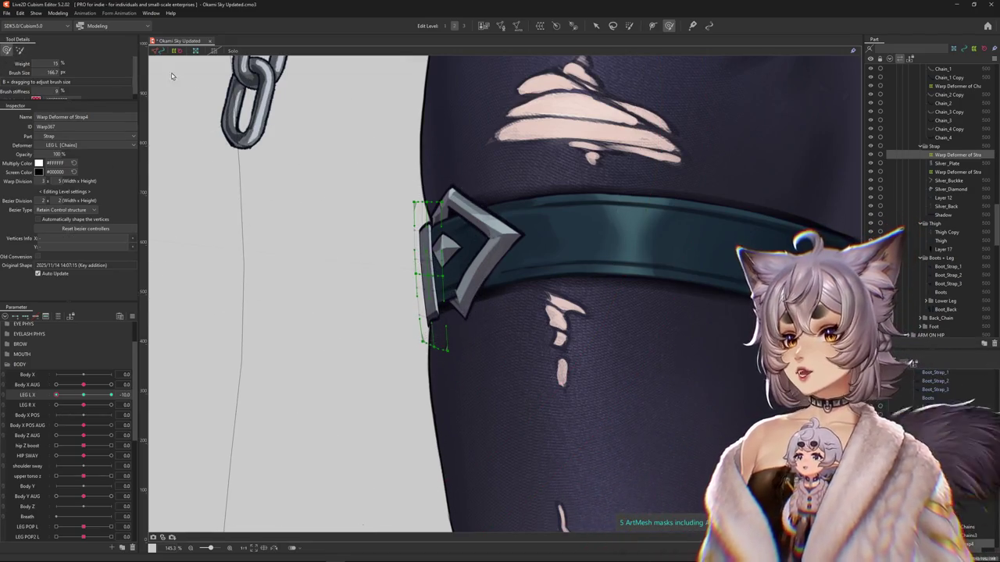
click(426, 258)
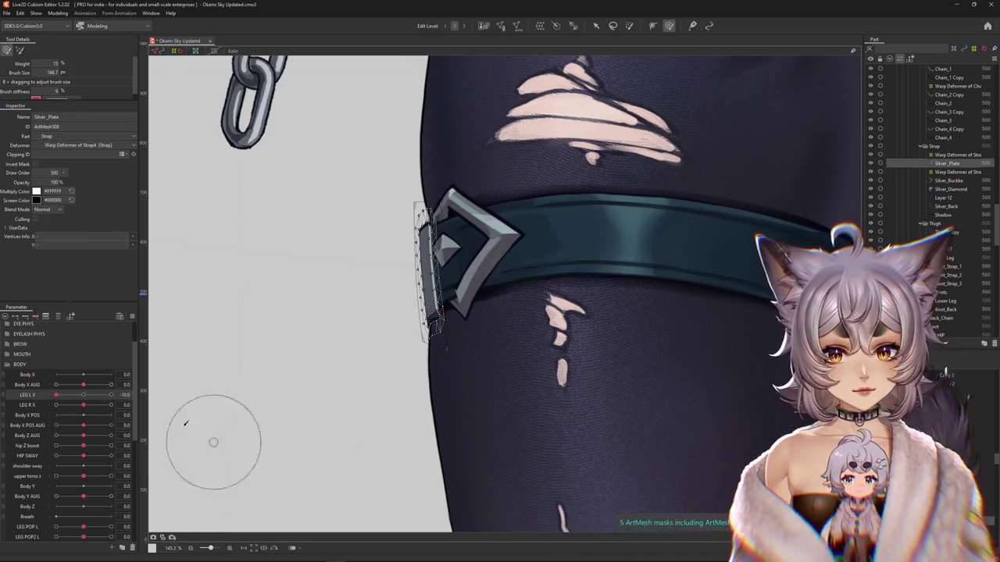
- Scrub LEG L X to check how the silver plate bends through the motion
drag(86, 399, 154, 394)
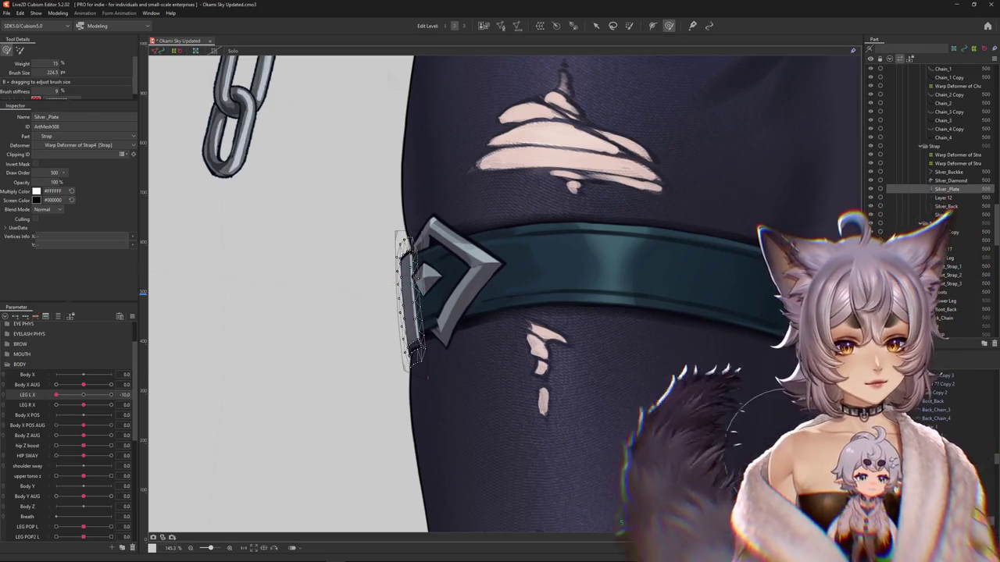
- Reselect the strap's warp deformer and warp the buckle's top corner and nearby strap
click(408, 305)
drag(374, 254, 384, 242)
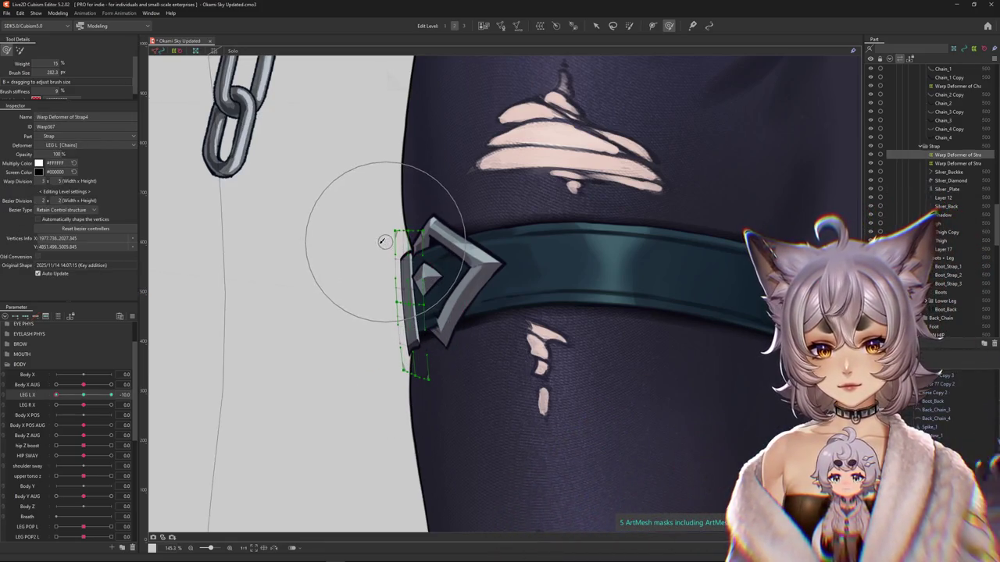
drag(327, 386, 319, 417)
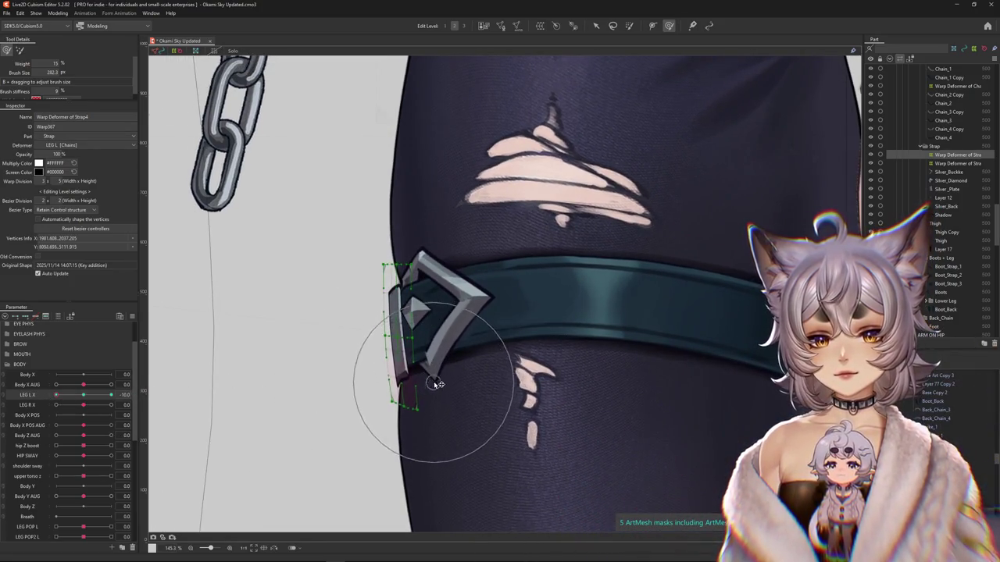
scroll(406, 266, down, 3)
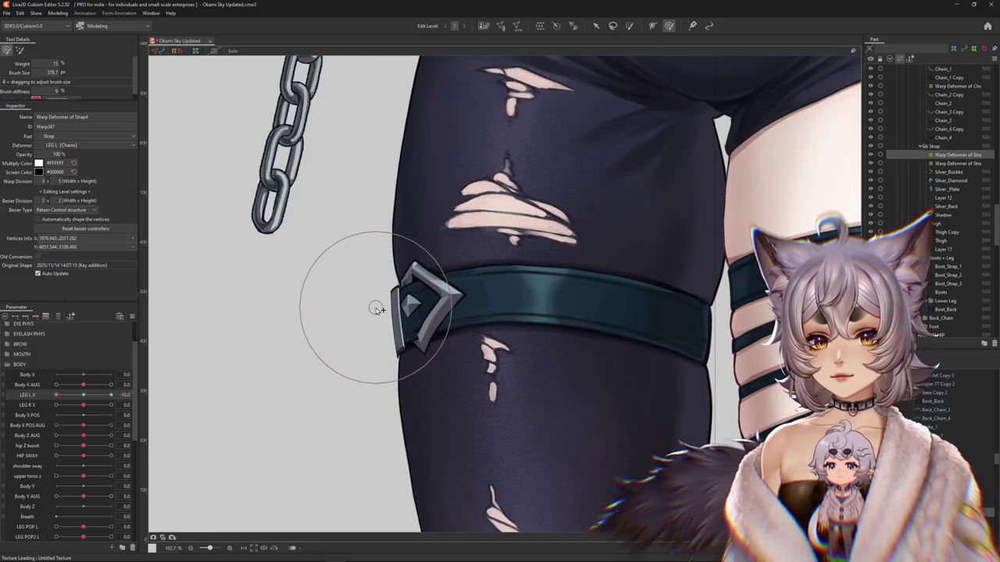
scroll(62, 398, up, 1)
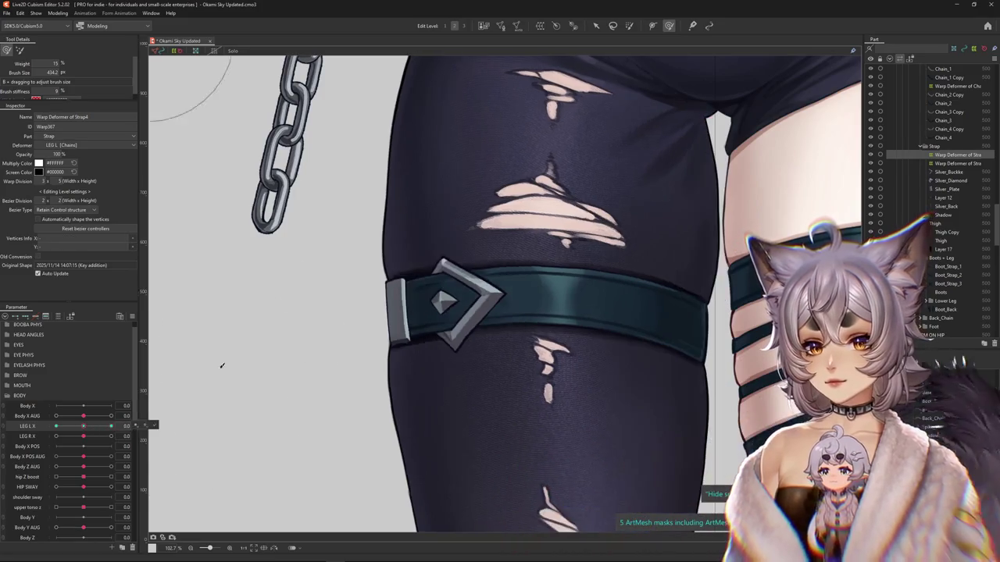
drag(332, 289, 326, 297)
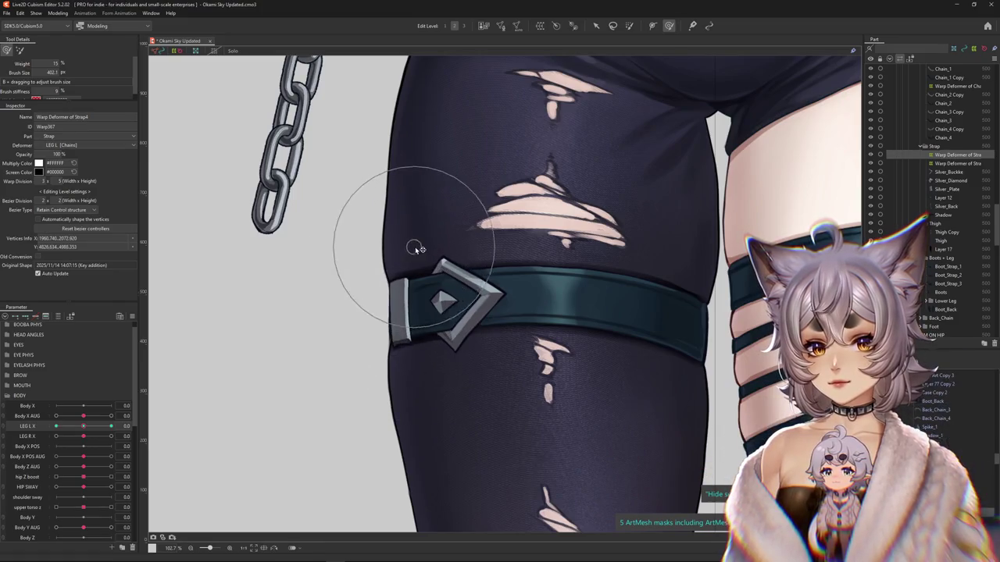
scroll(417, 254, down, 3)
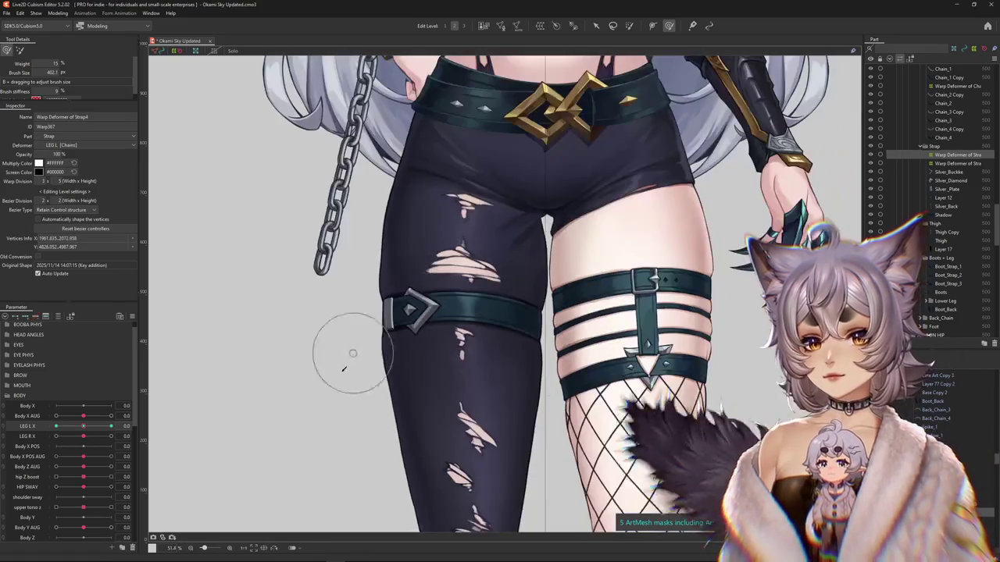
- At LEG L X 10, warp the silver plate's lower edge with a smaller brush
drag(84, 426, 111, 426)
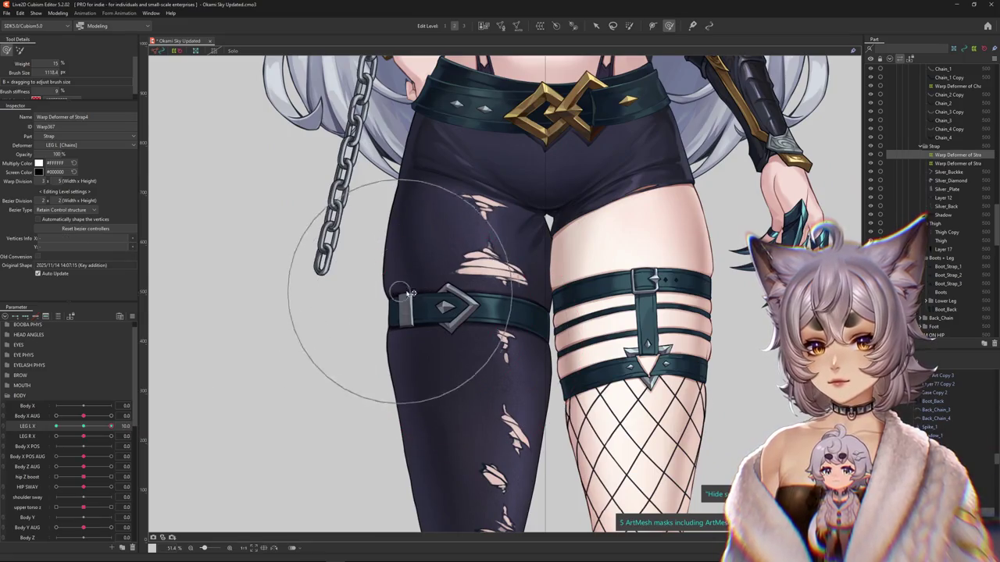
drag(414, 348, 408, 306)
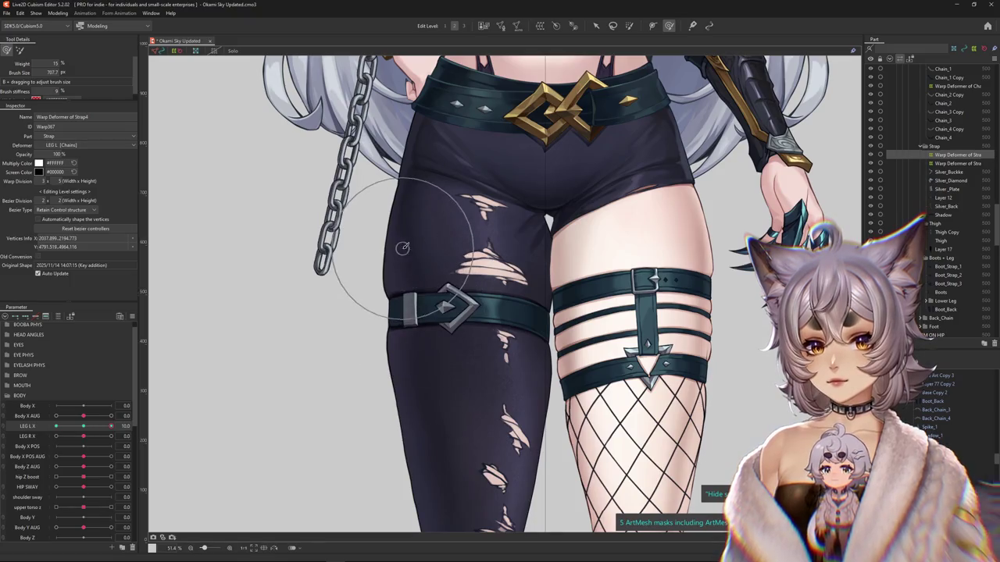
drag(97, 426, 111, 426)
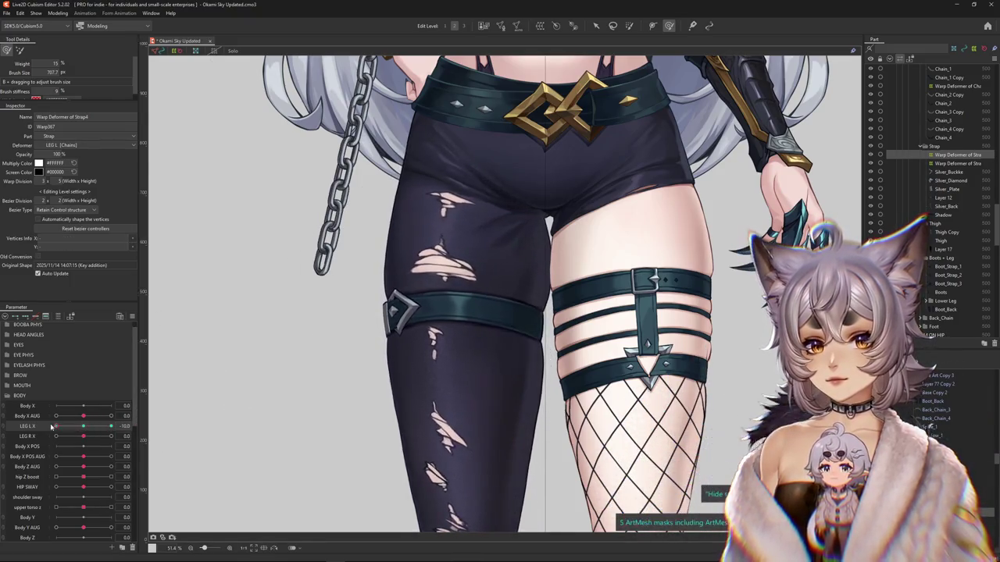
scroll(428, 299, up, 3)
scroll(427, 299, up, 2)
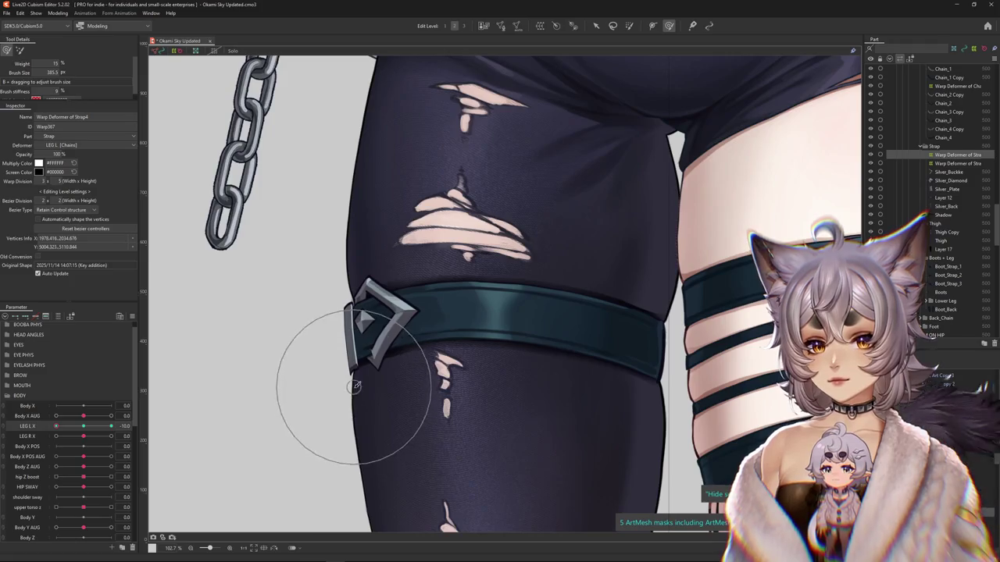
drag(355, 385, 328, 313)
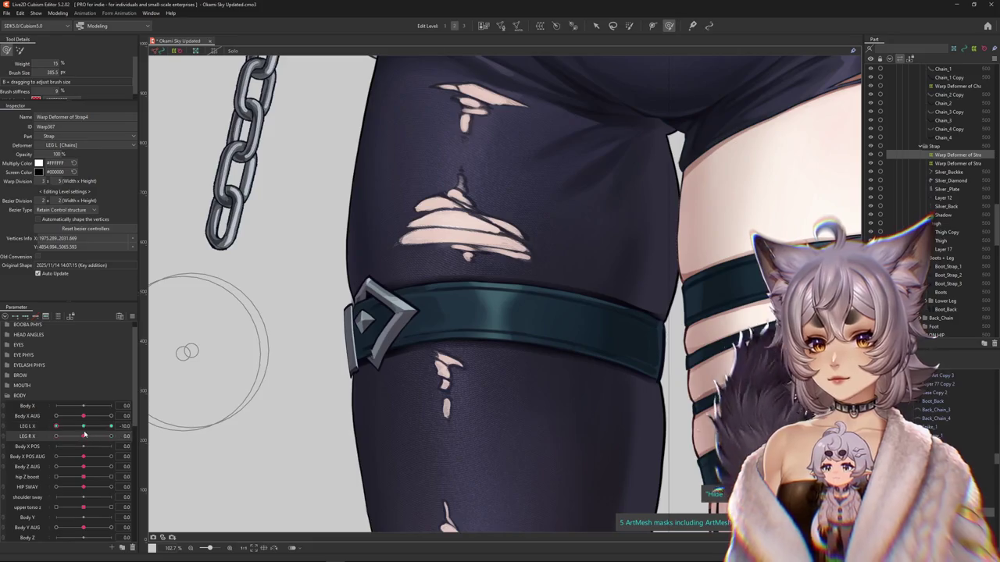
drag(111, 425, 111, 425)
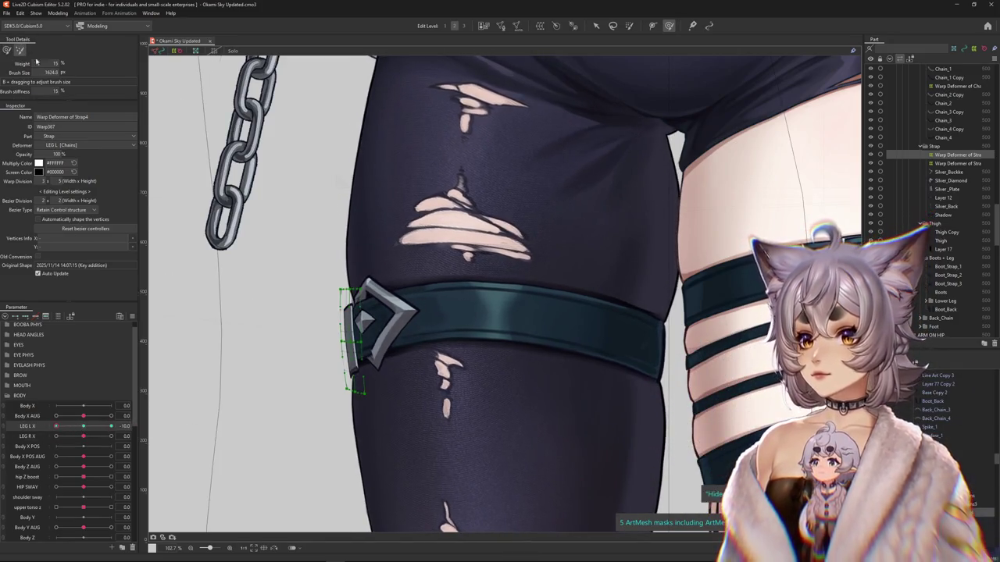
- Enlarge and stiffen the brush, then pick Silver_Plate from the overlapping-objects list
drag(327, 317, 277, 340)
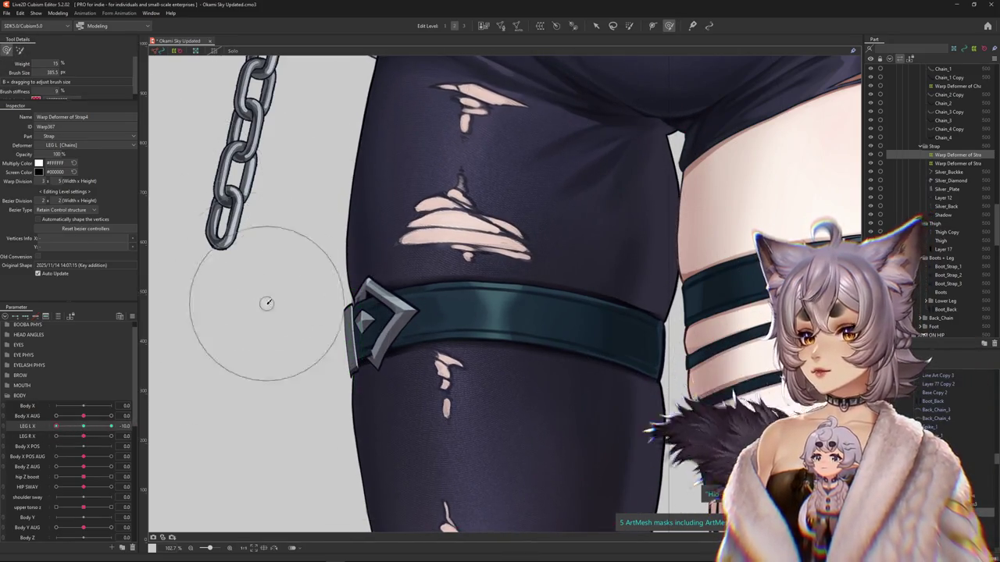
scroll(277, 339, up, 5)
right_click(386, 386)
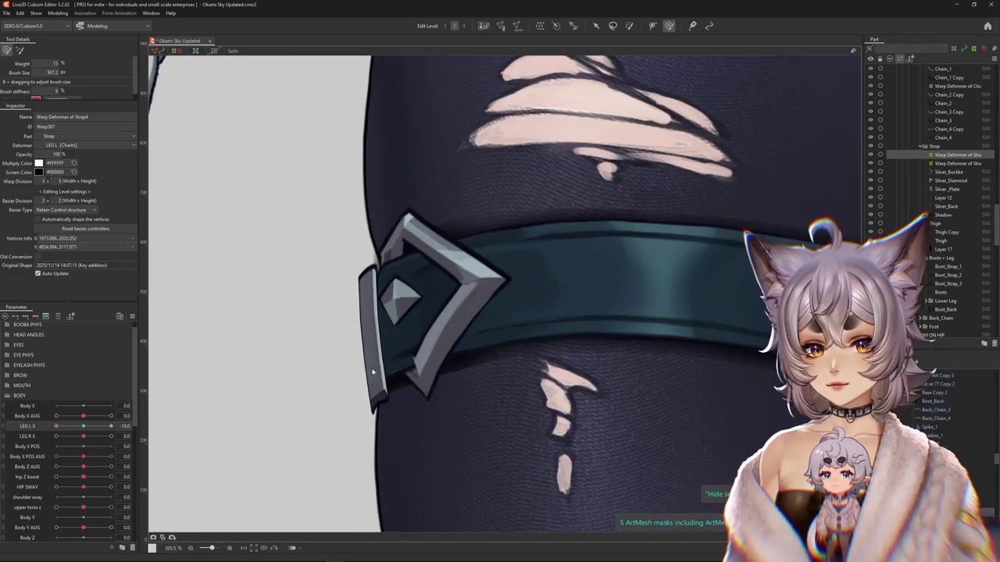
click(397, 389)
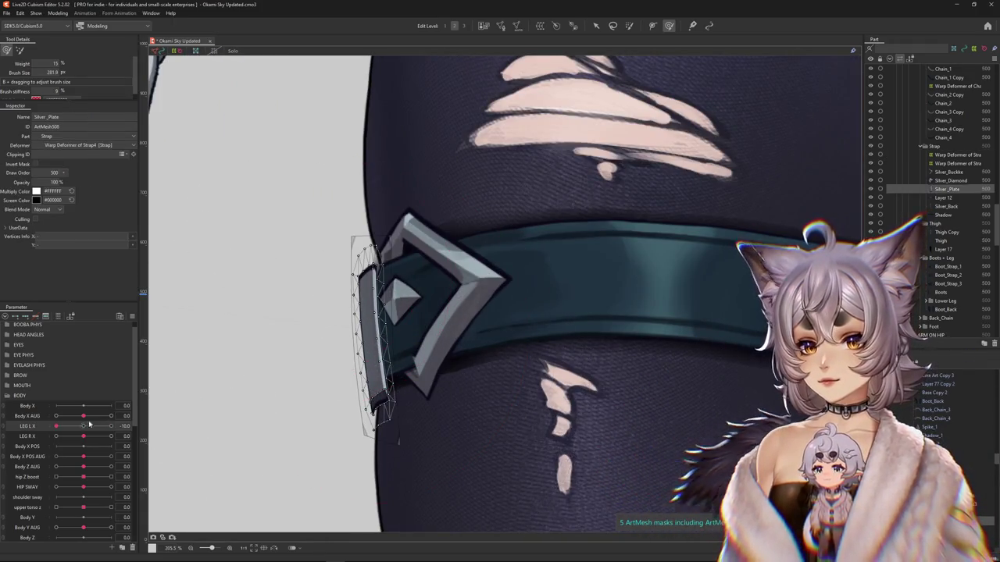
- Brush-select a band of Silver_Plate vertices running down the plate
scroll(352, 375, up, 2)
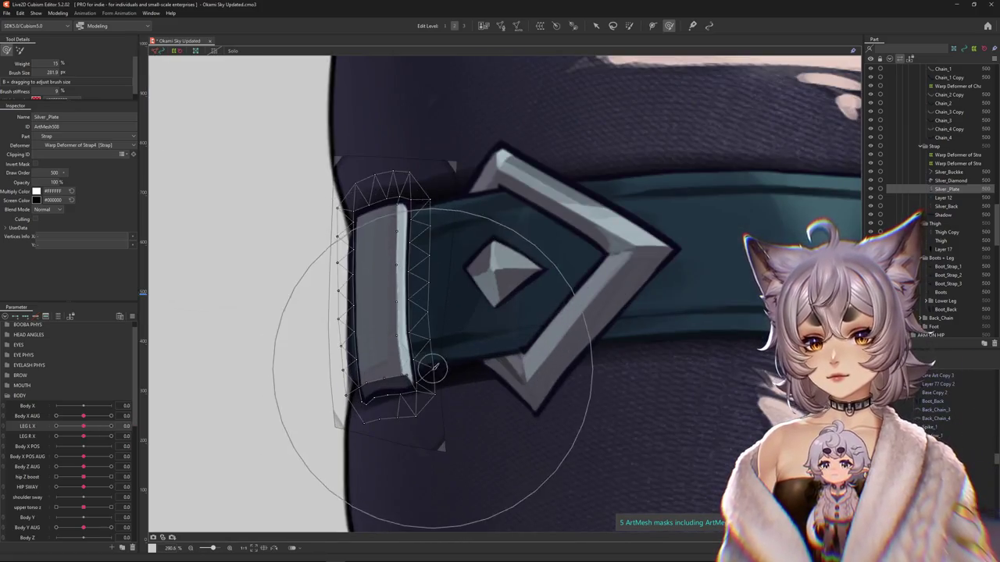
click(595, 26)
scroll(384, 211, up, 2)
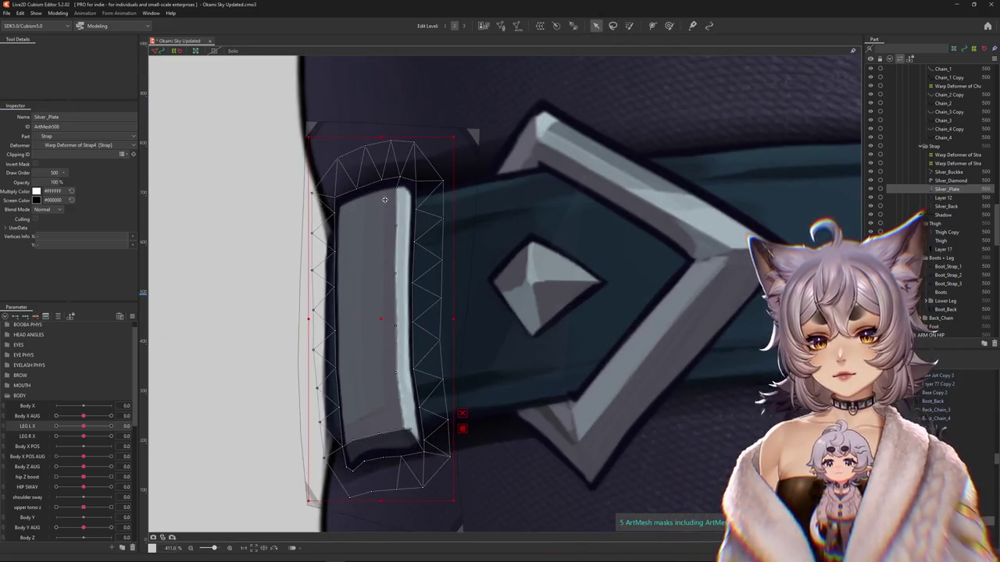
drag(384, 205, 383, 203)
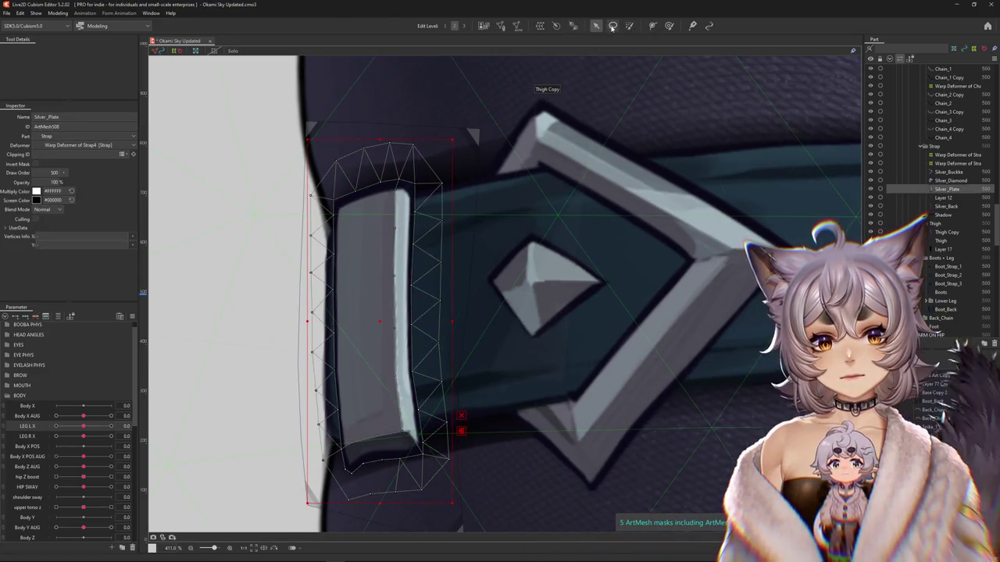
drag(384, 197, 406, 381)
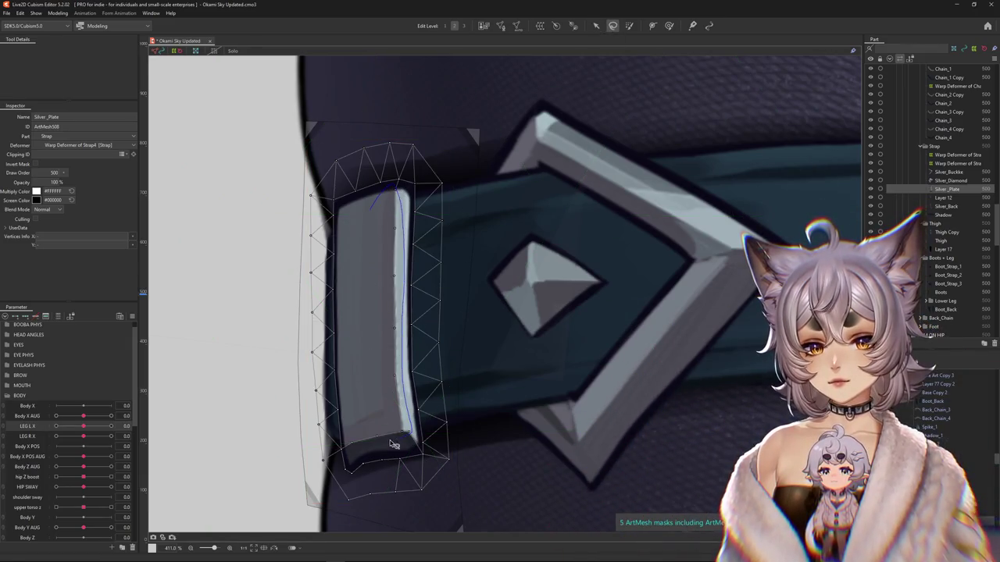
- Drag the selected plate vertices right to follow the strap, then check LEG L X
scroll(363, 269, down, 2)
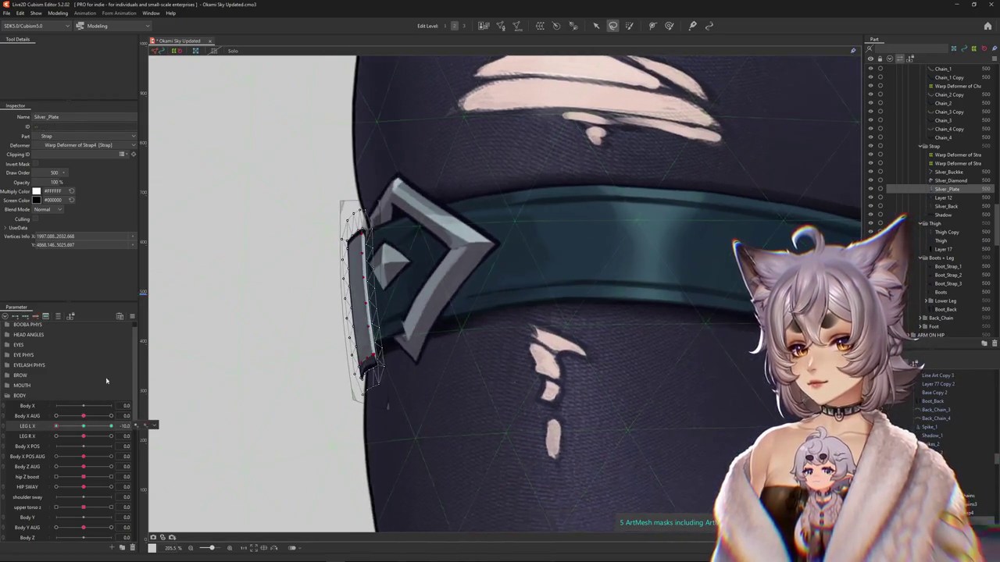
scroll(383, 293, up, 2)
key(v)
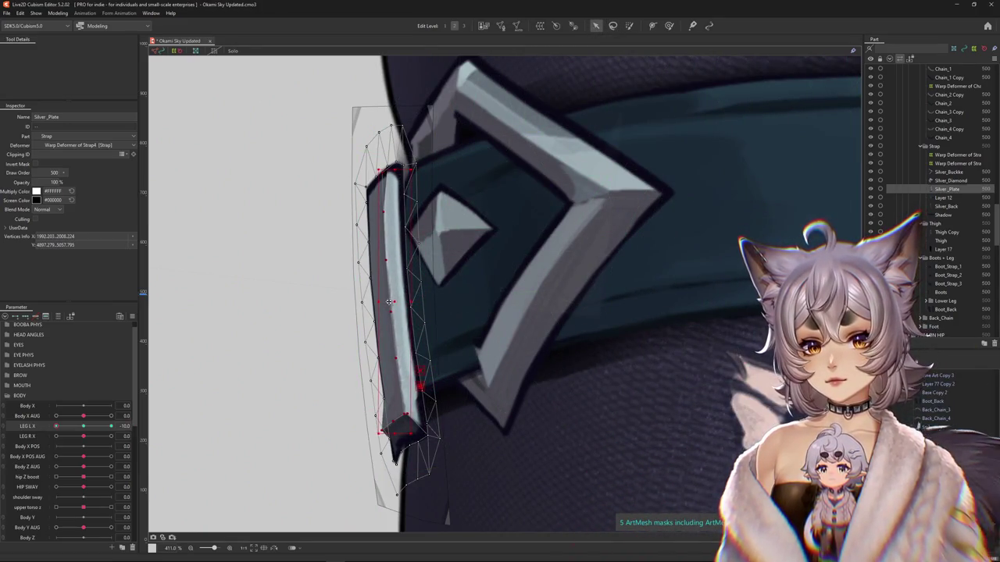
drag(379, 301, 386, 301)
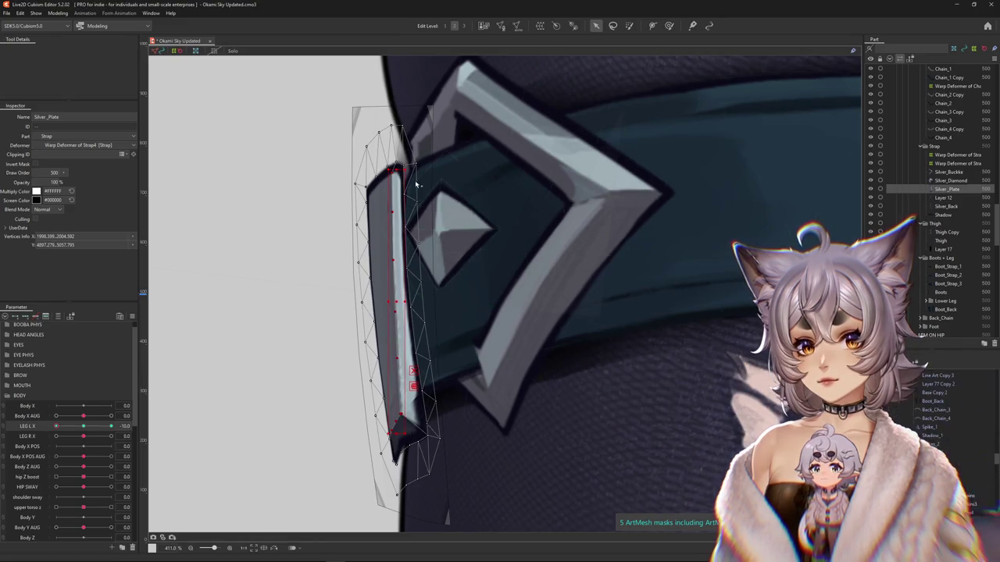
click(389, 302)
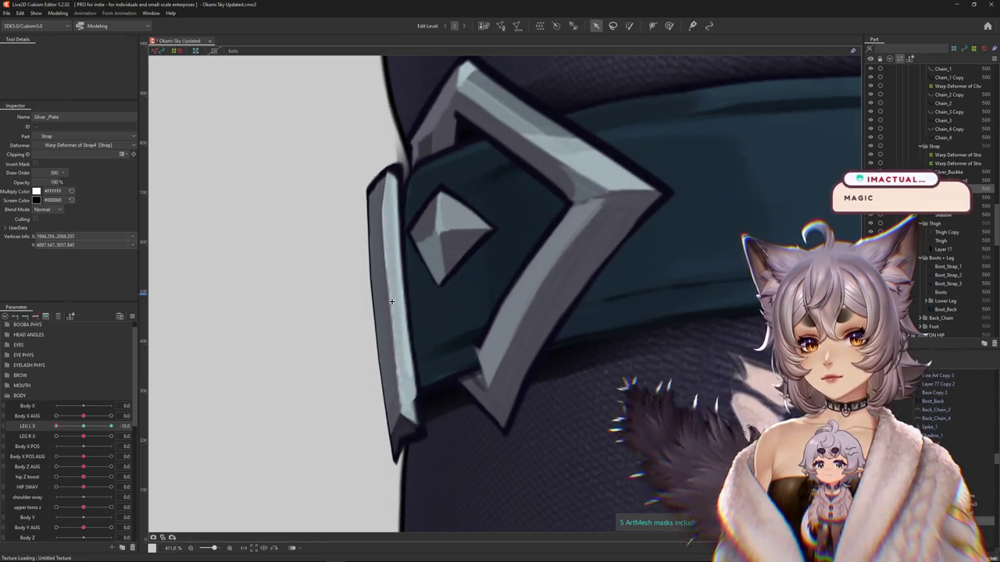
click(391, 302)
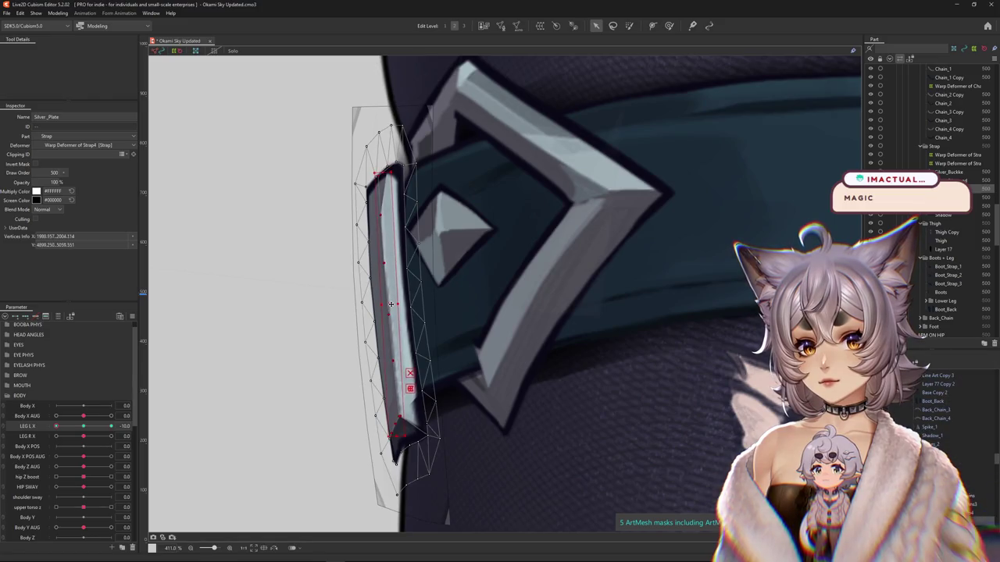
scroll(389, 276, down, 5)
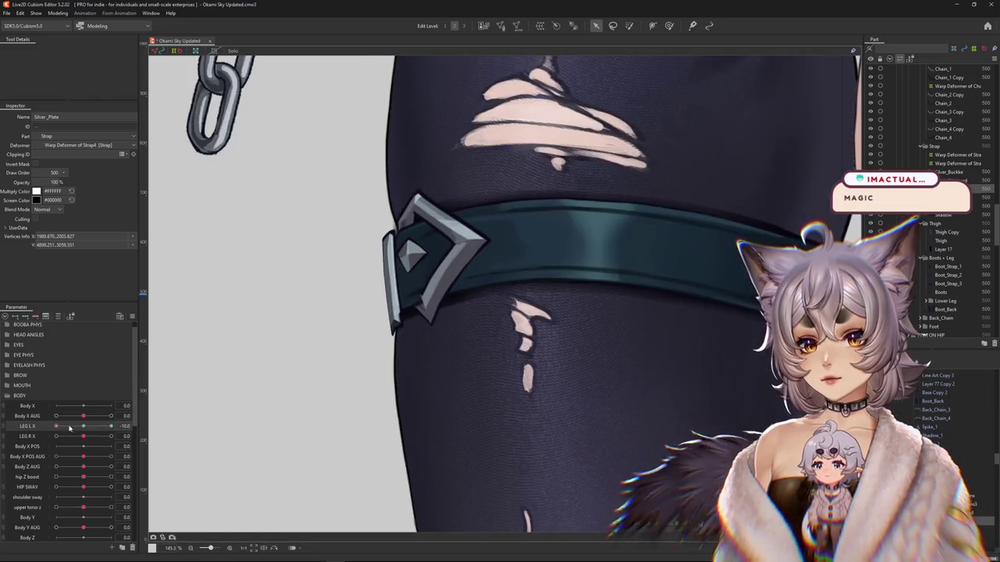
mouse_move(111, 426)
mouse_down()
mouse_move(79, 434)
mouse_move(111, 426)
mouse_up()
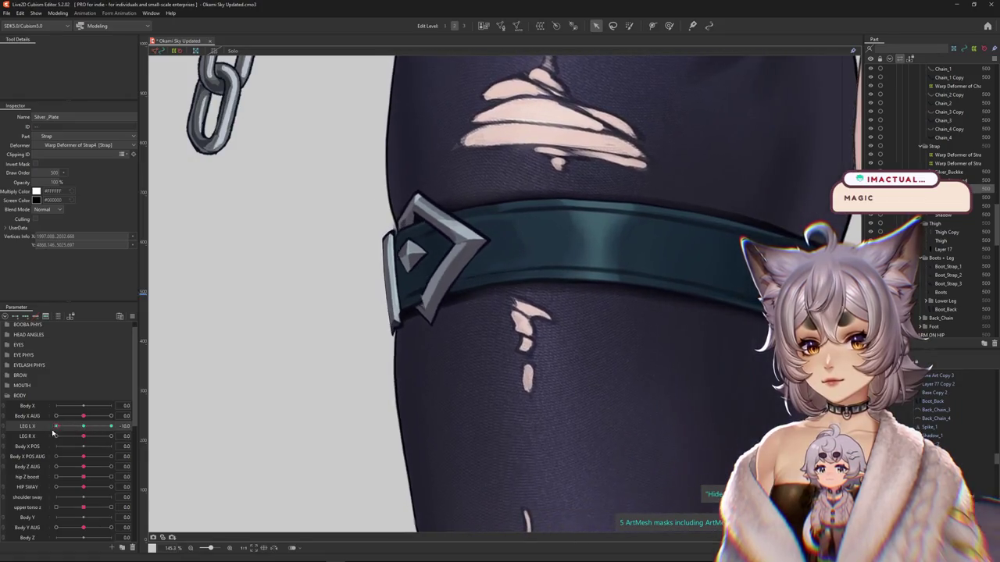
- Select the silver plate and set LEG L X to -10 to preview
click(468, 227)
scroll(470, 234, up, 3)
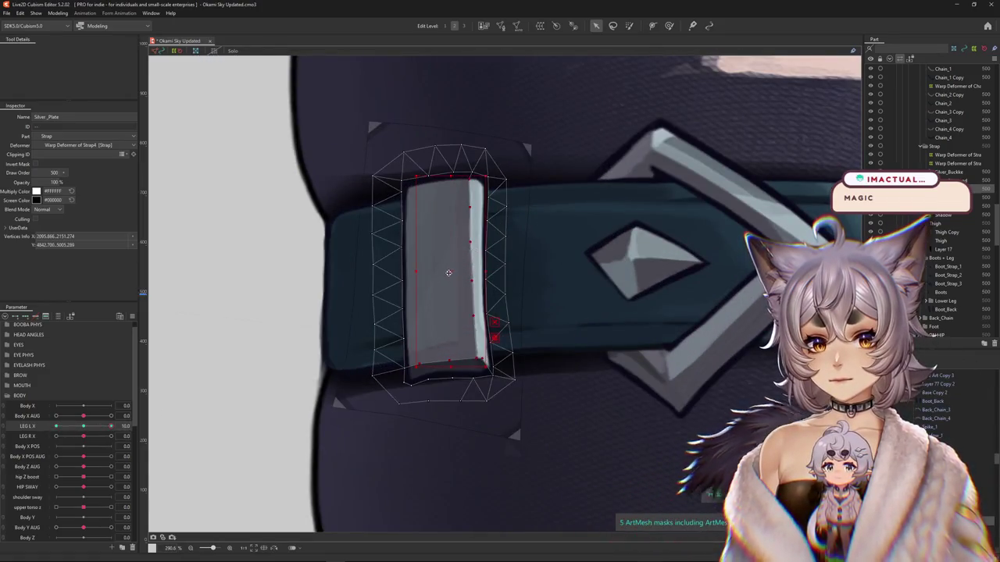
scroll(462, 278, down, 2)
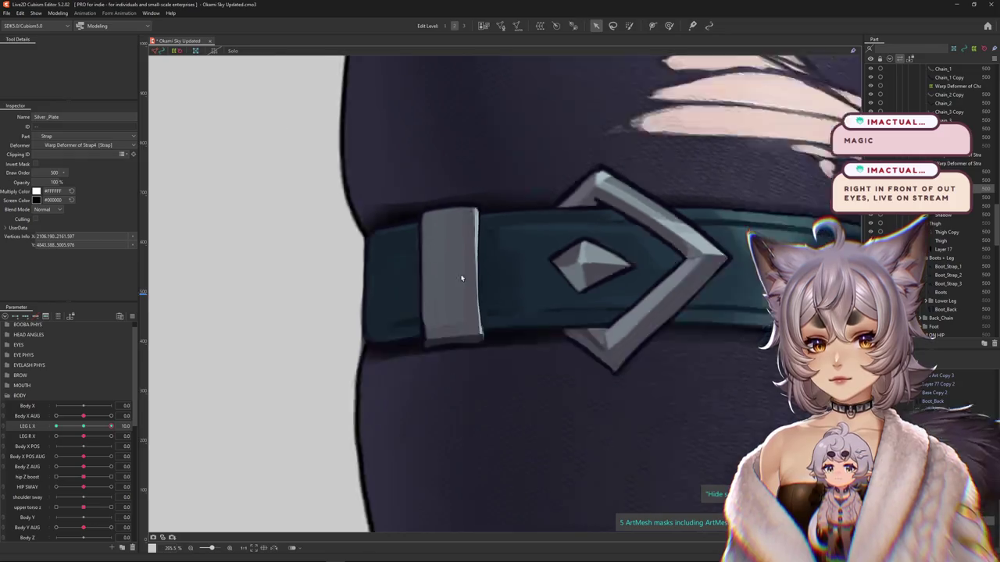
scroll(462, 278, down, 3)
mouse_move(111, 425)
mouse_down()
mouse_move(50, 437)
mouse_move(115, 434)
mouse_up()
scroll(431, 301, up, 5)
scroll(468, 328, up, 4)
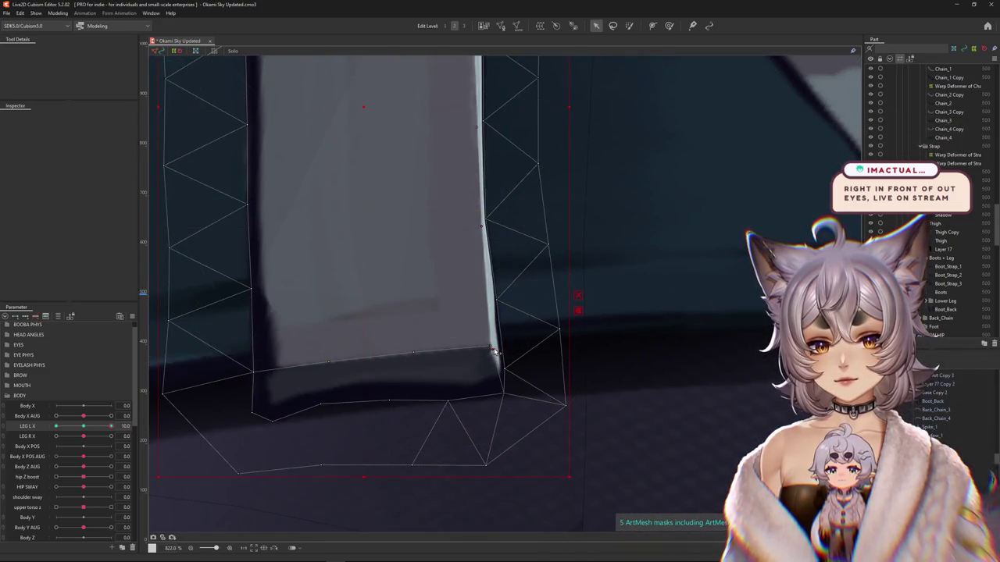
- Smooth the plate's lower-right corner with a smaller deformation brush
click(494, 352)
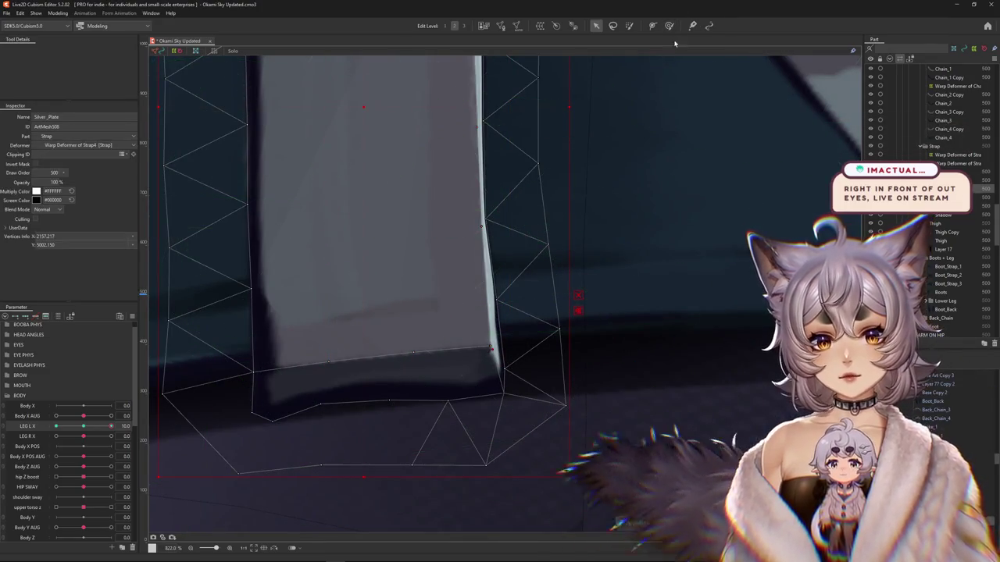
key(b)
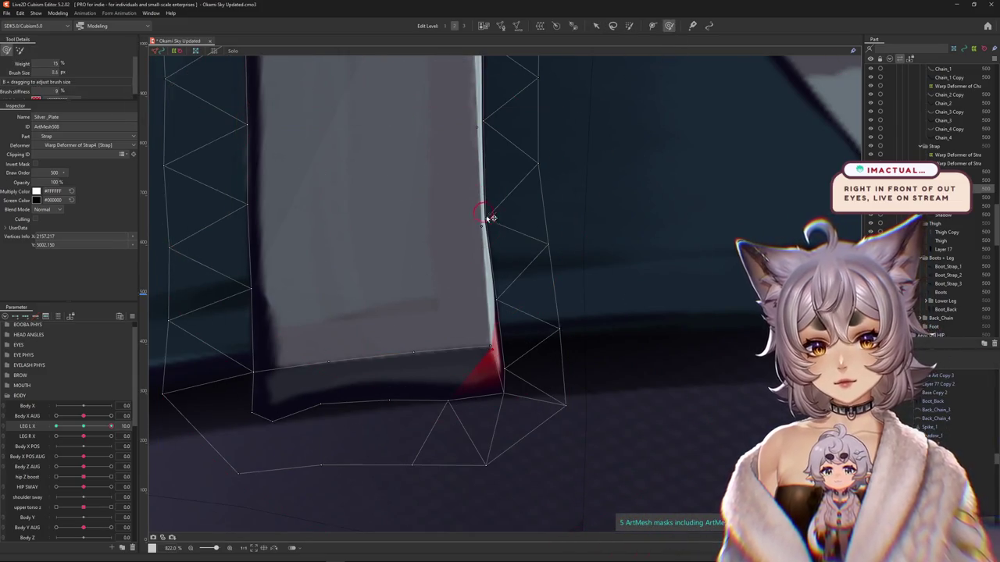
drag(488, 225, 495, 217)
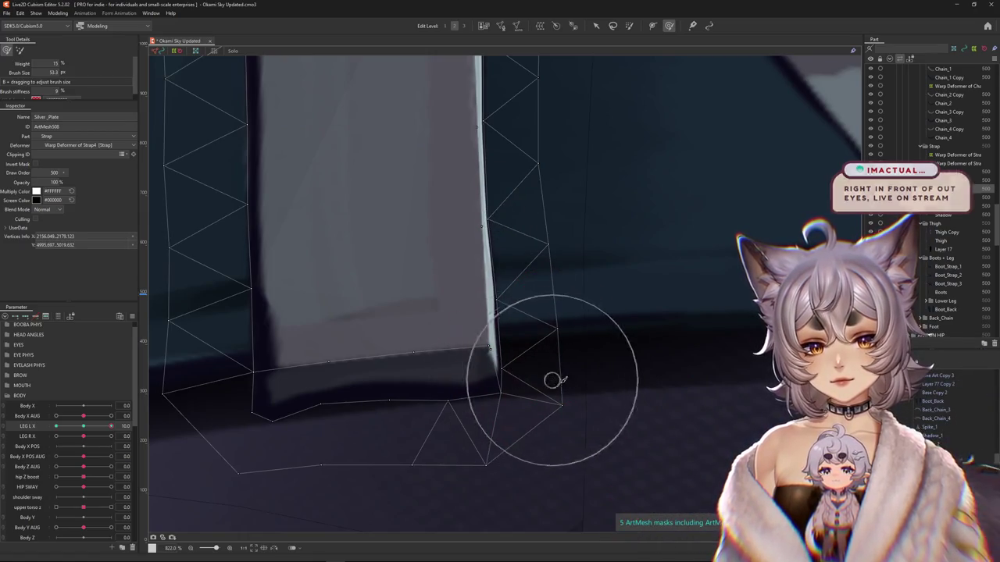
drag(547, 379, 528, 296)
drag(530, 349, 517, 357)
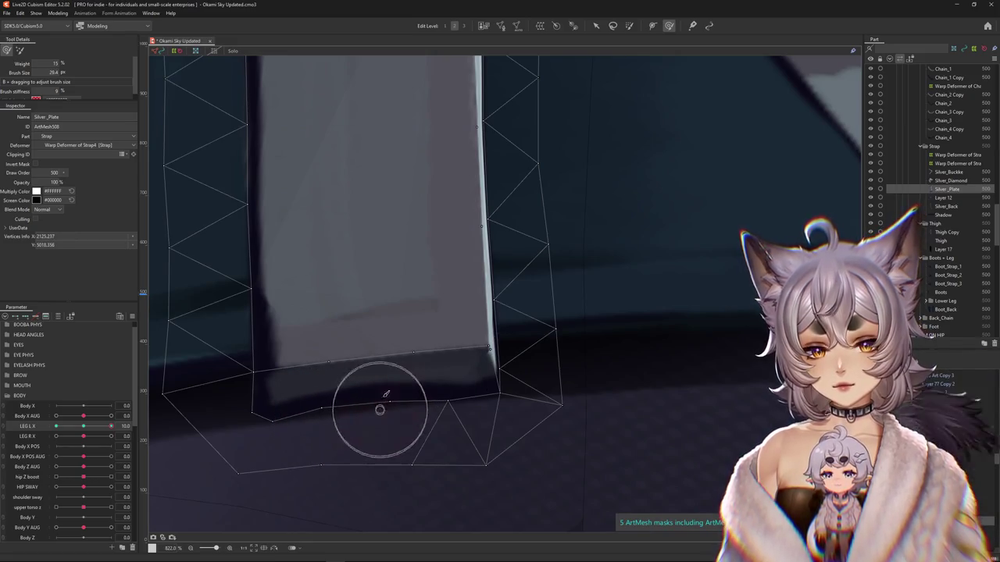
scroll(380, 410, up, 2)
scroll(504, 418, up, 5)
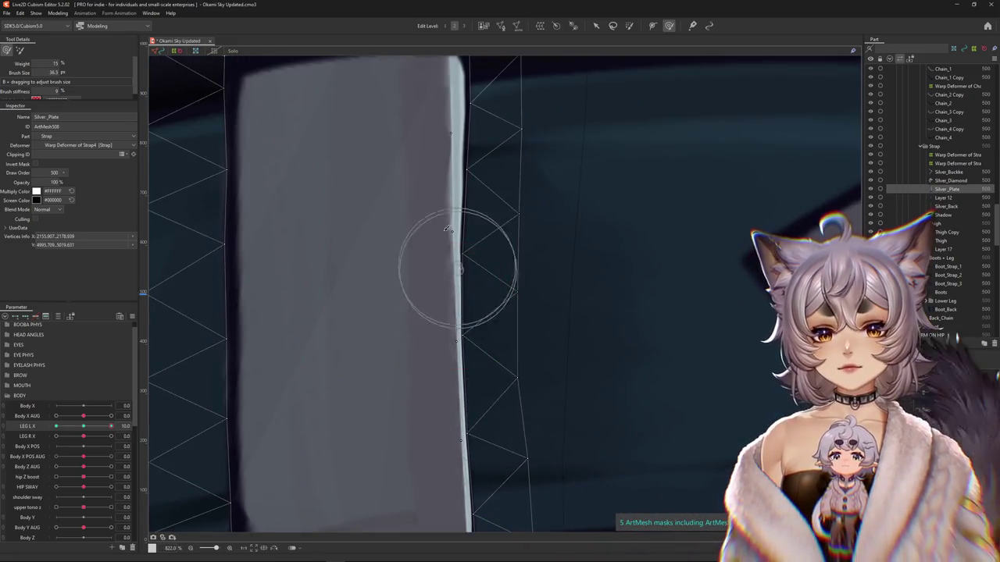
scroll(433, 311, up, 3)
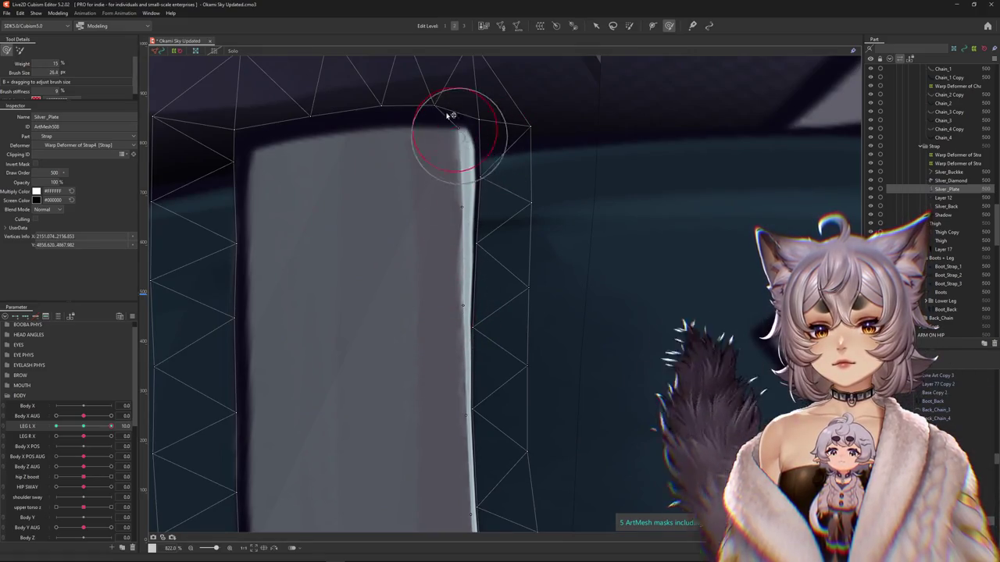
drag(161, 351, 378, 272)
scroll(377, 272, down, 5)
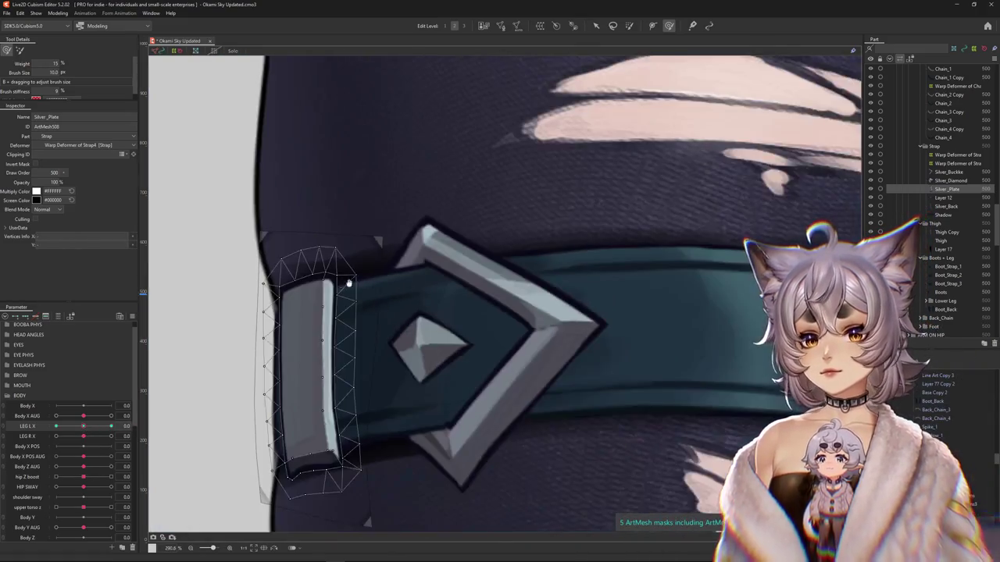
scroll(398, 290, up, 2)
scroll(398, 290, up, 3)
- Set LEG L X to 0 and enter Mesh Edit mode for Silver_Plate
click(500, 28)
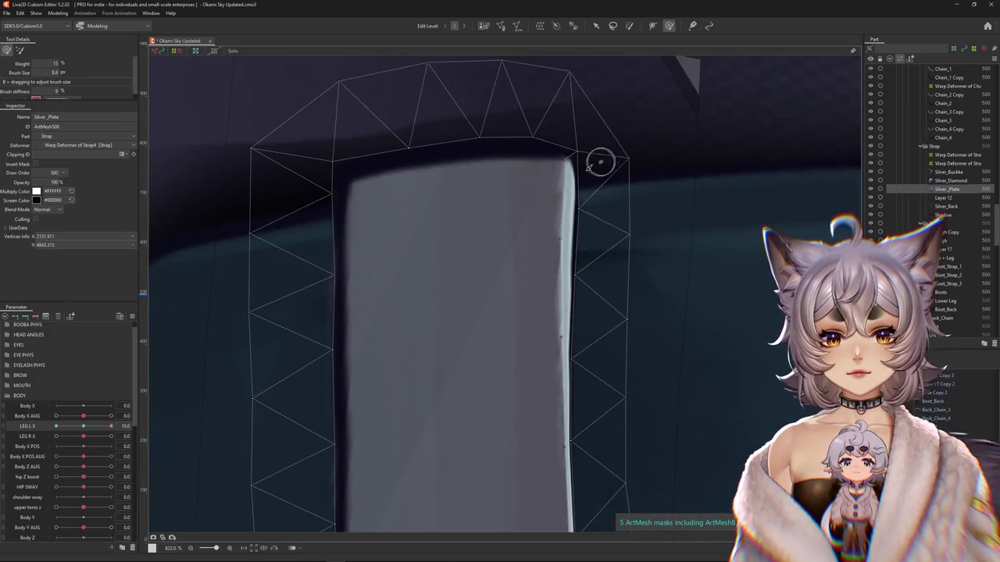
drag(568, 248, 600, 247)
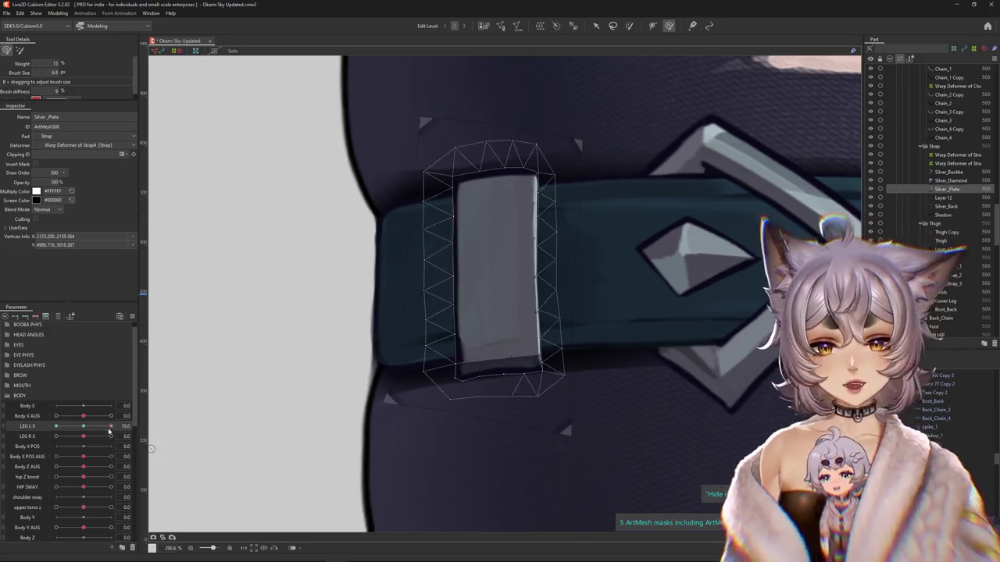
mouse_move(111, 426)
mouse_down()
mouse_move(88, 429)
mouse_move(111, 426)
mouse_up()
scroll(344, 236, up, 3)
scroll(429, 232, up, 3)
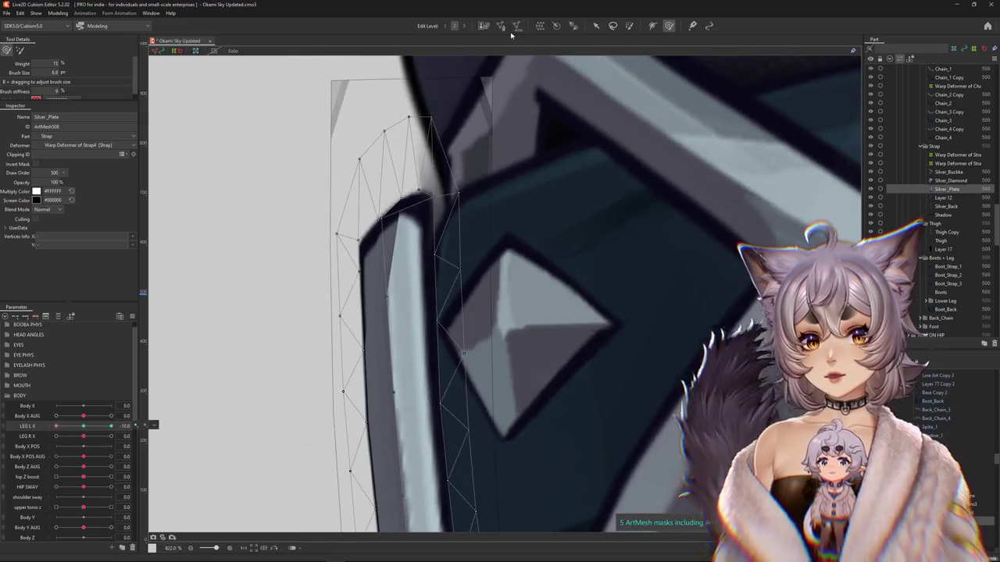
click(501, 26)
scroll(422, 240, up, 2)
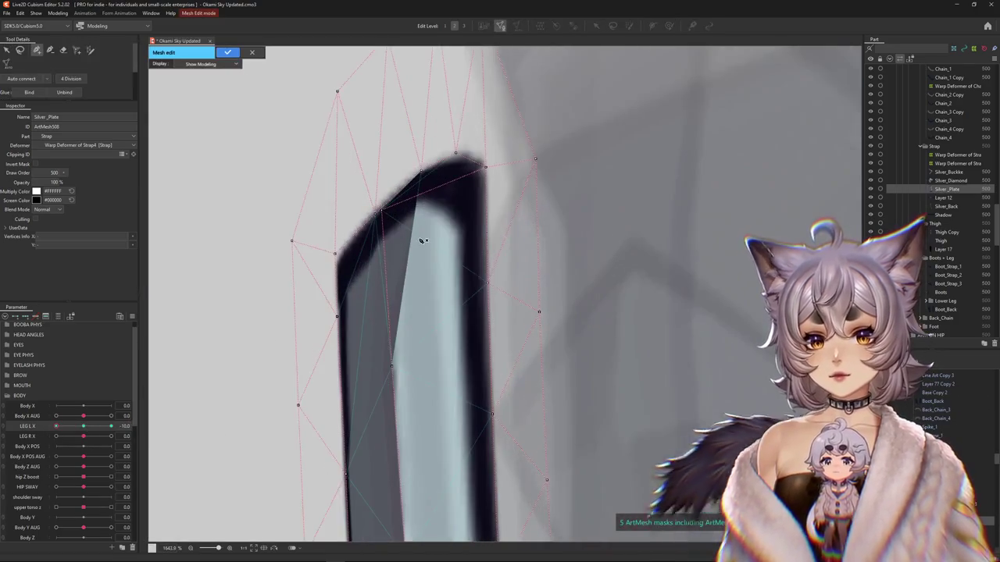
scroll(414, 242, down, 2)
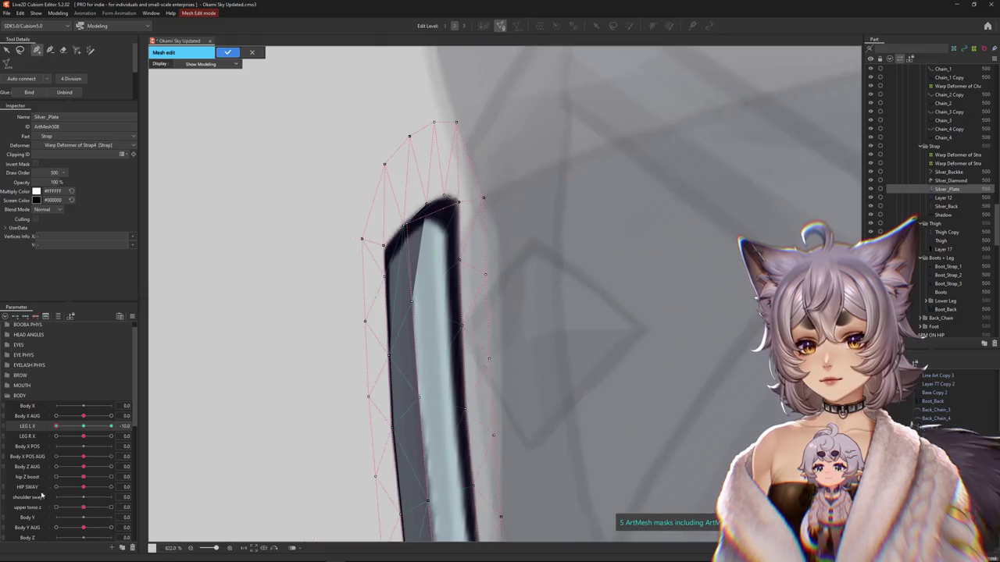
scroll(440, 277, up, 1)
scroll(455, 281, up, 1)
scroll(515, 228, up, 1)
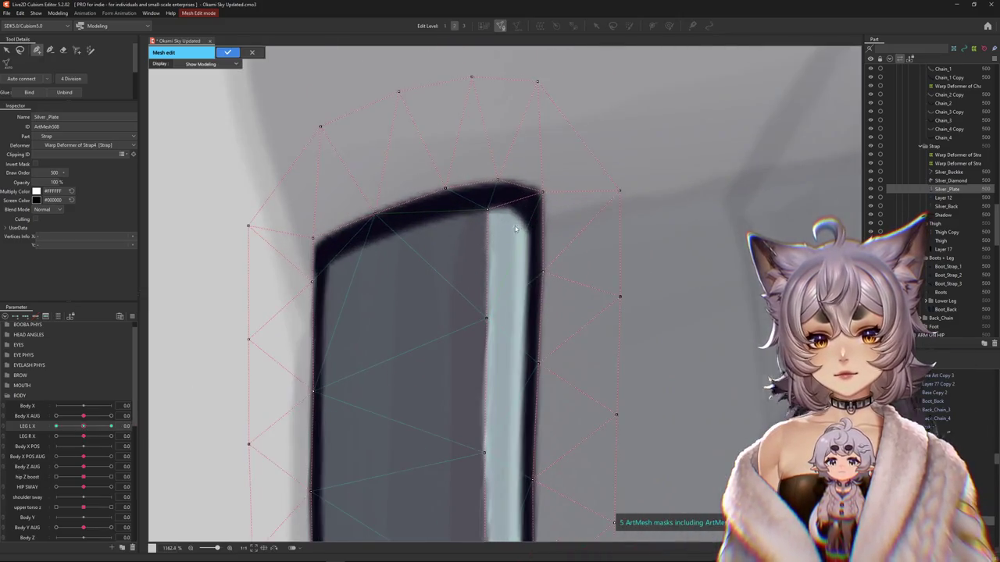